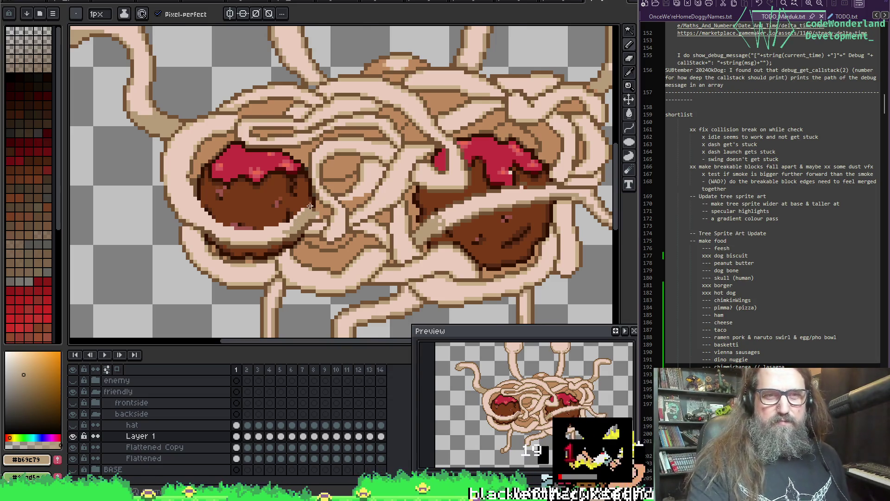
Pan the canvas so the meatballs sit higher, then return to the Pencil.
scroll(309, 205, "down", 2)
scroll(440, 213, "up", 1)
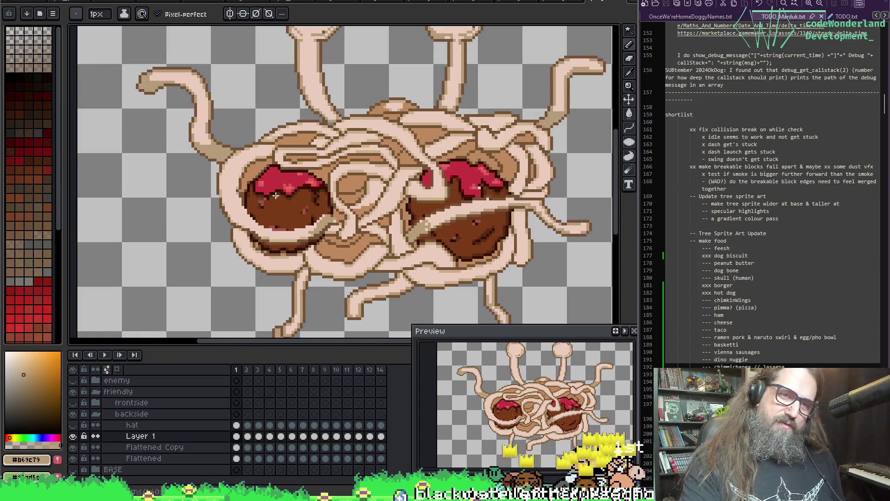
left_click_drag(334, 176, 340, 121)
key("b")
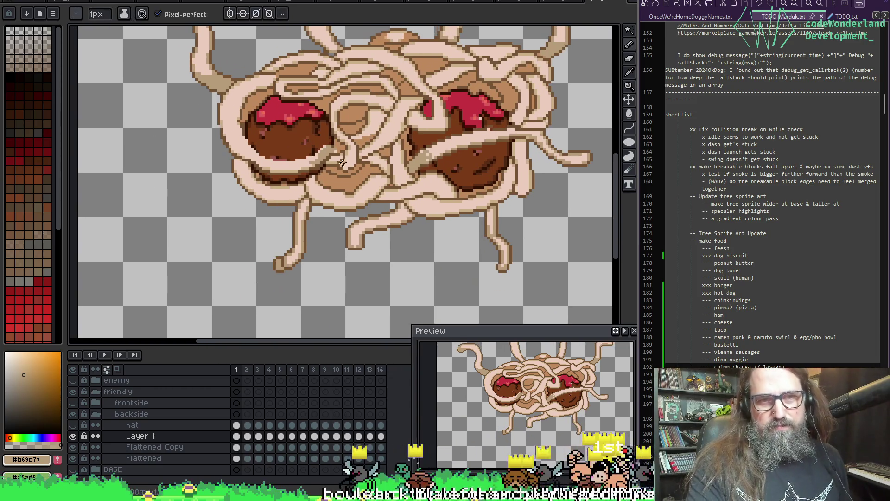
scroll(476, 123, "up", 1)
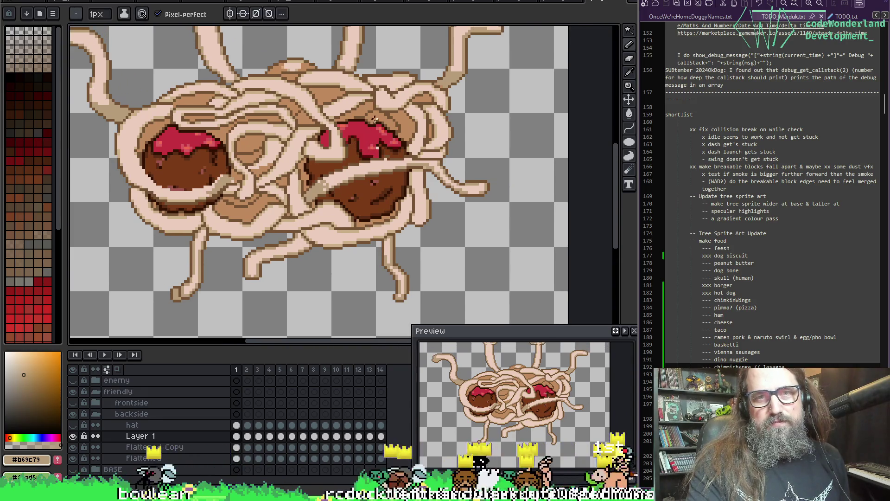
scroll(376, 118, "up", 1)
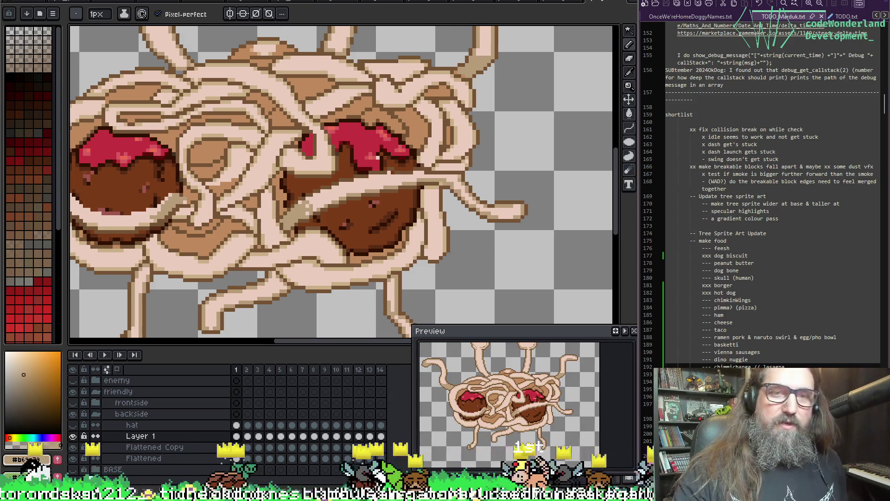
Compare GameMaker's spr_food hot dog frame with the monster, ending in Aseprite beside the TODO notes.
key("alt+Tab")
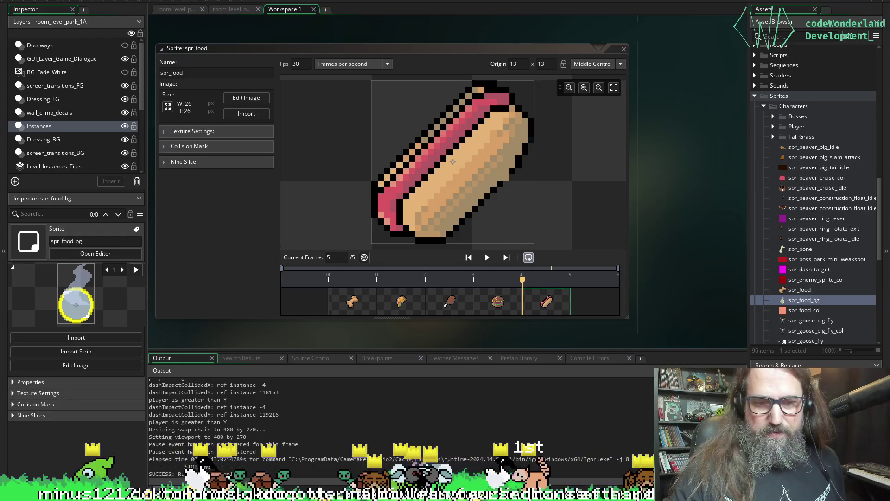
key("alt+Tab")
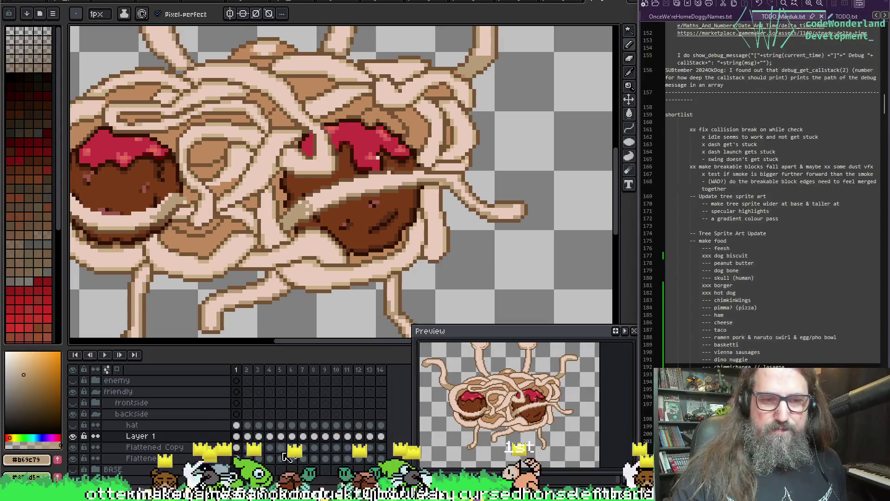
key("alt+Tab")
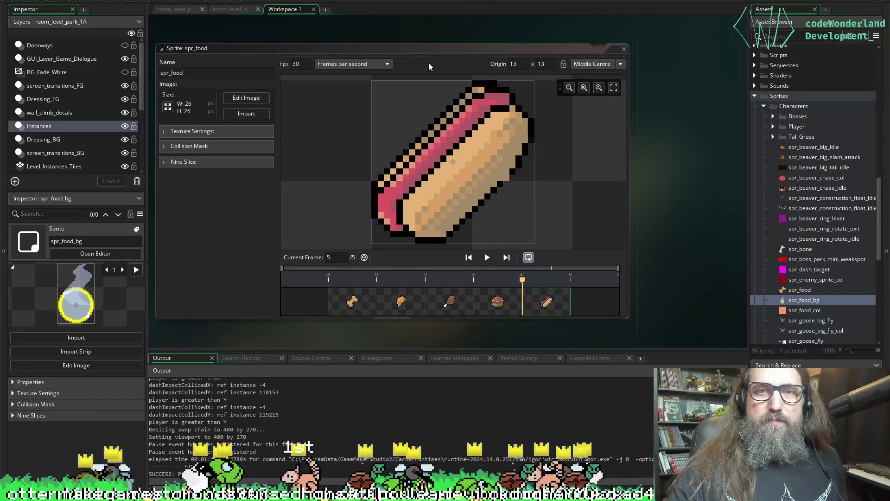
key("alt+Tab")
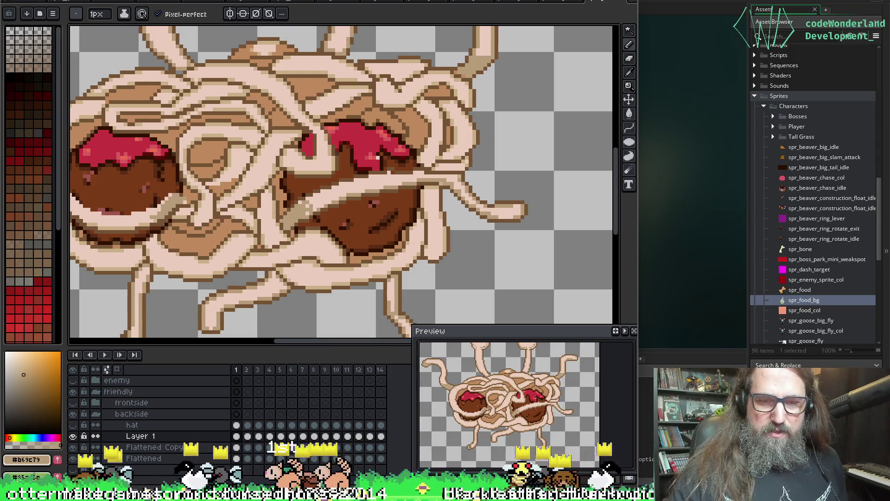
key("alt+Tab")
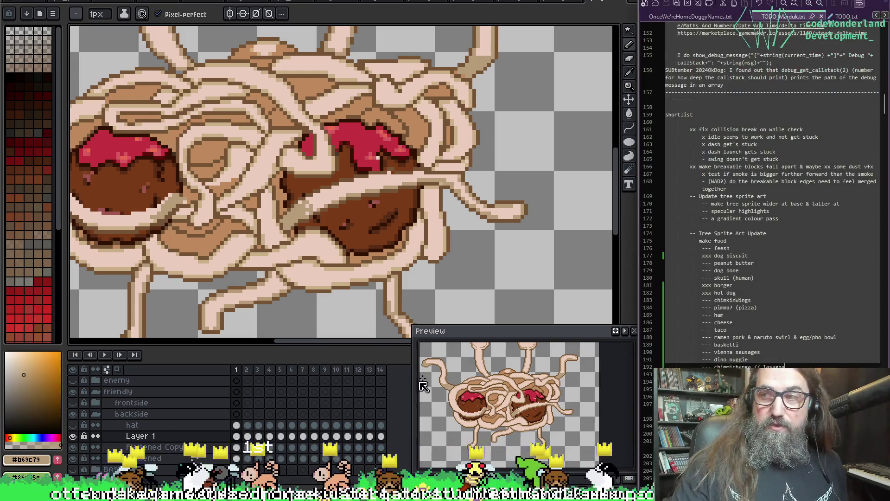
key("space")
mouse_move(308, 198)
left_mouse_down()
mouse_move(433, 155)
mouse_move(352, 188)
left_mouse_up()
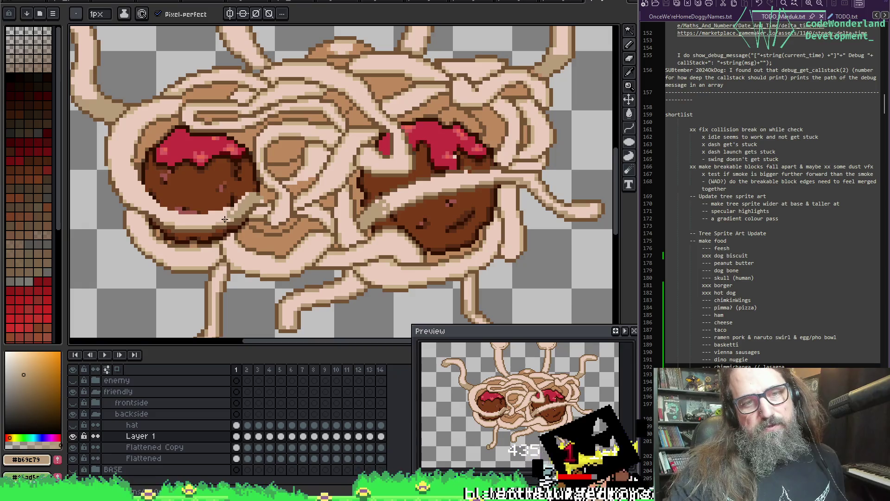
mouse_move(333, 118)
left_mouse_down()
mouse_move(251, 139)
mouse_move(330, 45)
left_mouse_up()
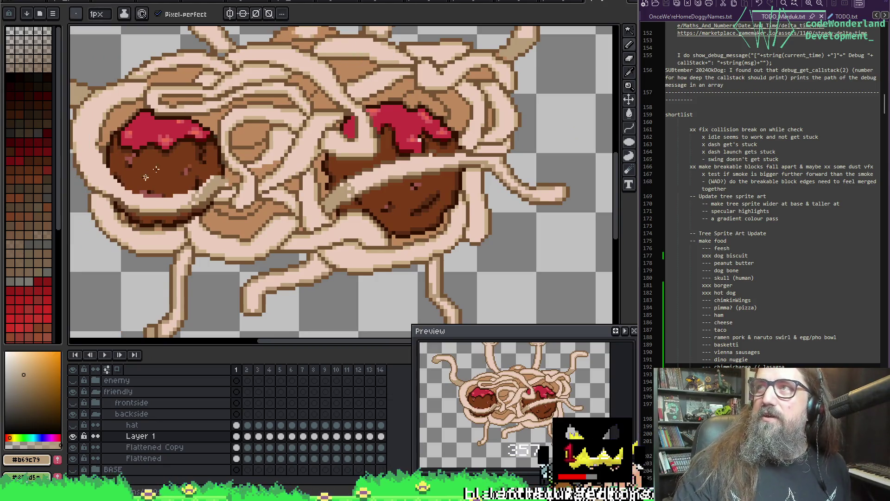
scroll(163, 182, "left", 3)
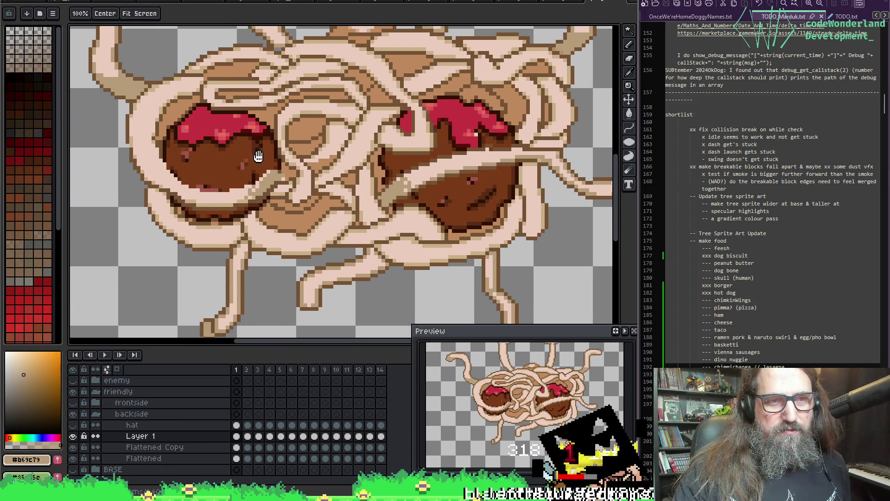
scroll(190, 133, "up", 3)
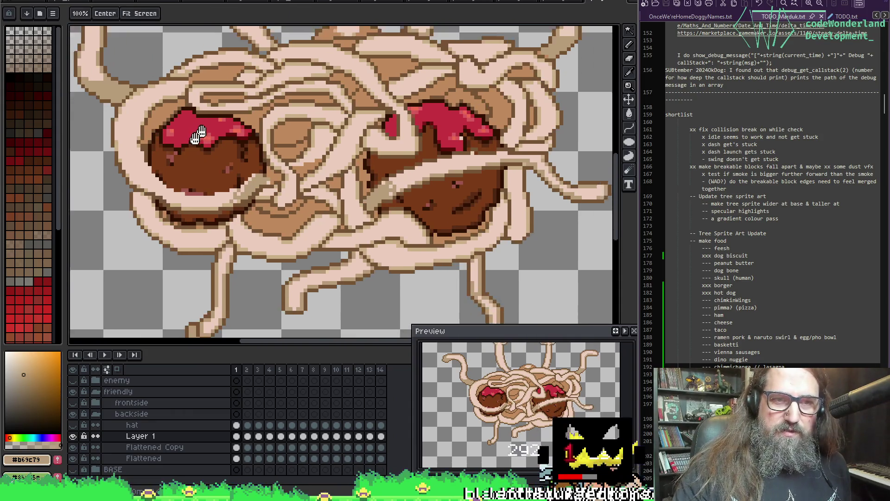
scroll(228, 290, "down", 3)
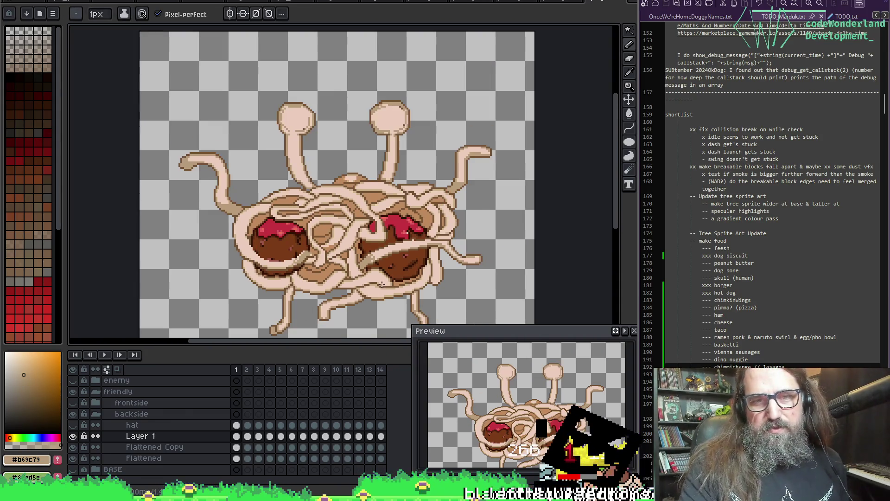
scroll(328, 223, "up", 2)
left_click_drag(328, 223, 311, 228)
scroll(275, 183, "up", 4)
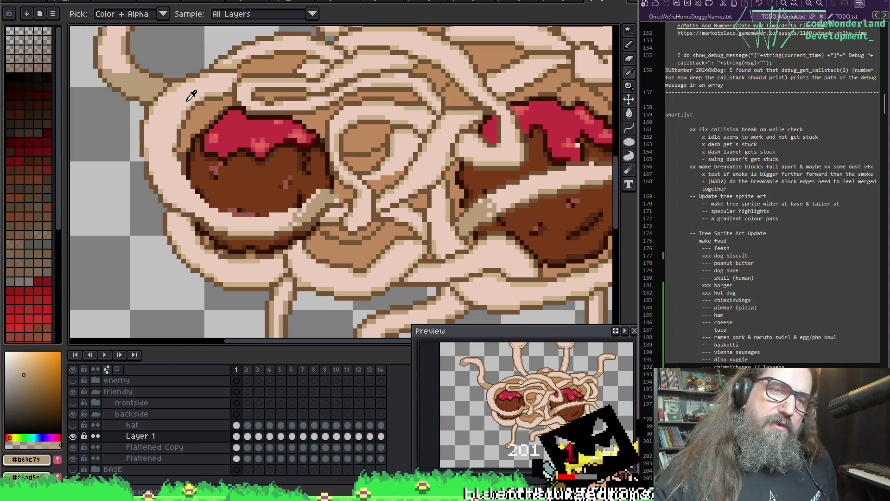
Sample the light noodle colour and outline a strand across the left meatball.
left_click(197, 95, "alt")
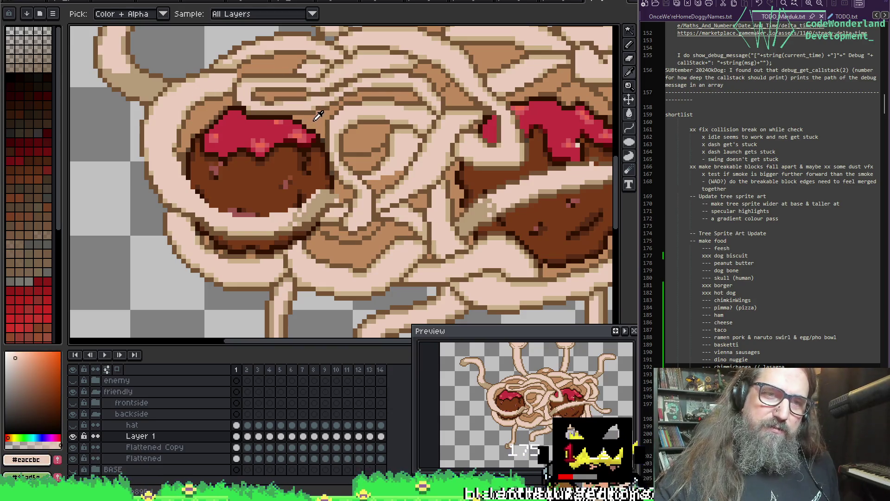
right_click(159, 139, "alt")
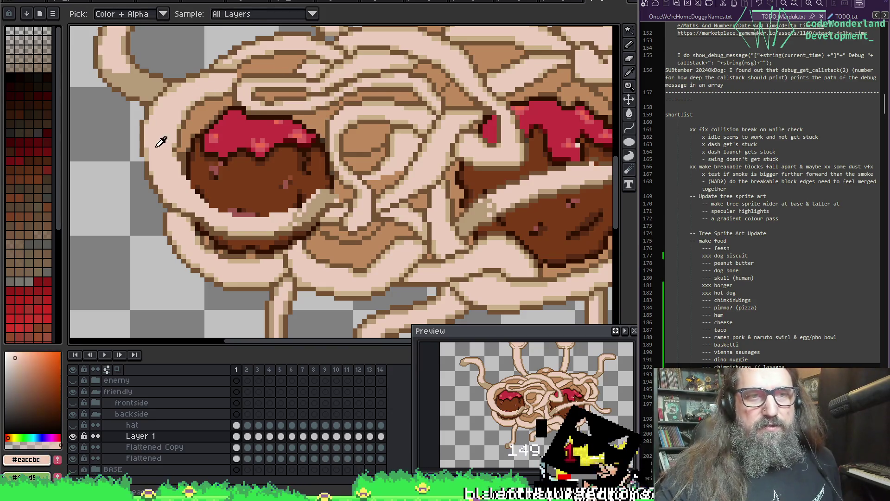
mouse_move(184, 159)
left_mouse_down()
mouse_move(234, 174)
mouse_move(293, 158)
mouse_move(319, 136)
left_mouse_up()
mouse_move(198, 136)
left_mouse_down()
mouse_move(257, 148)
mouse_move(307, 126)
left_mouse_up()
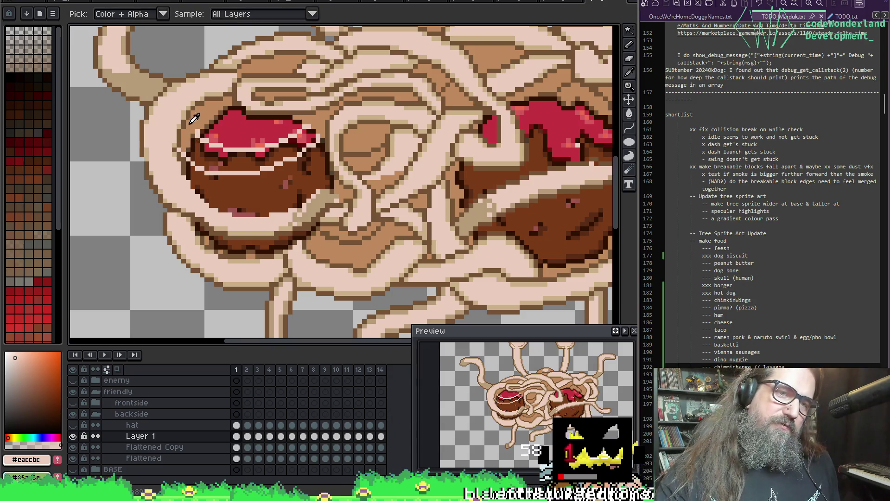
Fill the new noodle strand with light pixels along its lower edge.
left_click(190, 145, "alt")
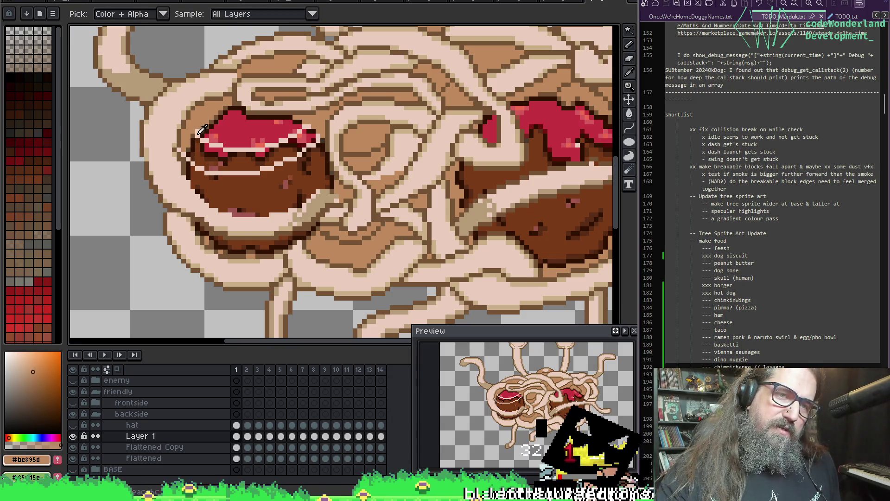
left_click(197, 154, "alt")
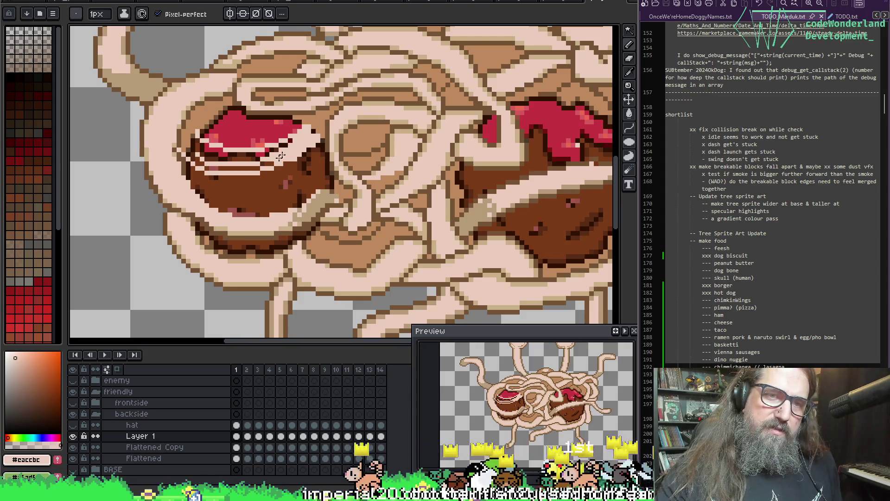
mouse_move(243, 168)
left_mouse_down()
mouse_move(267, 161)
mouse_move(250, 170)
left_mouse_up()
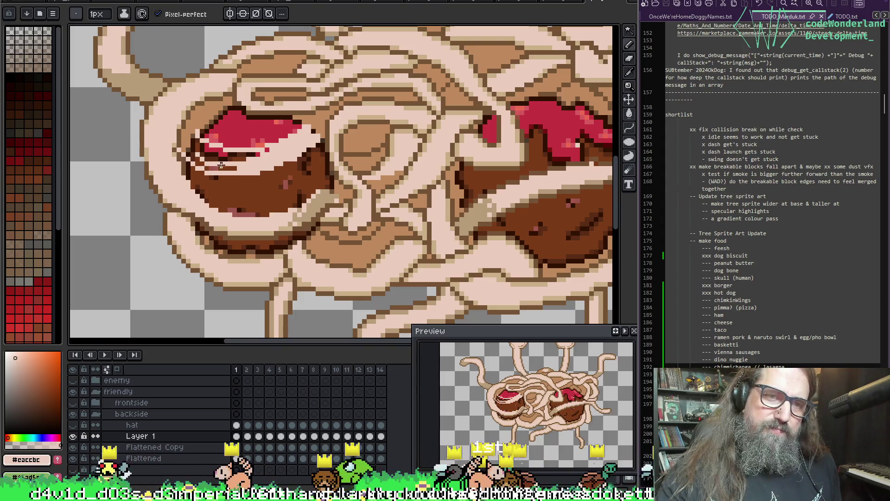
mouse_move(222, 159)
left_mouse_down()
mouse_move(273, 148)
mouse_move(240, 165)
left_mouse_up()
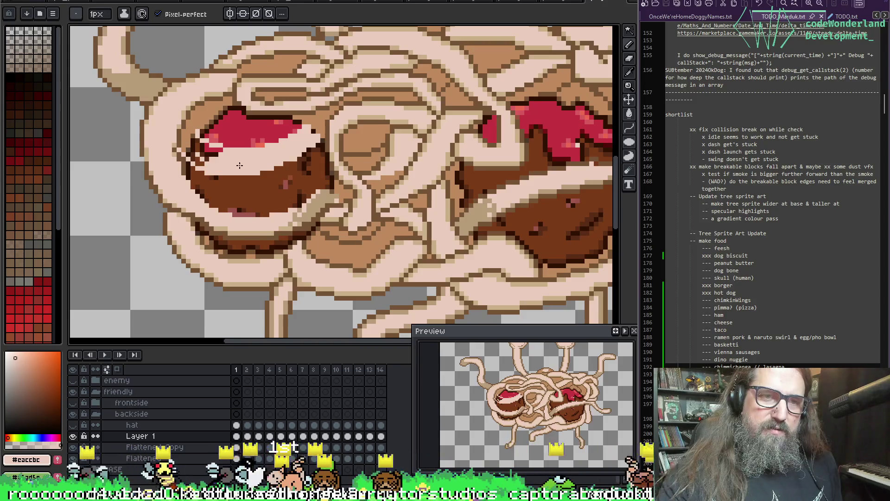
key("space")
left_click_drag(284, 143, 294, 119)
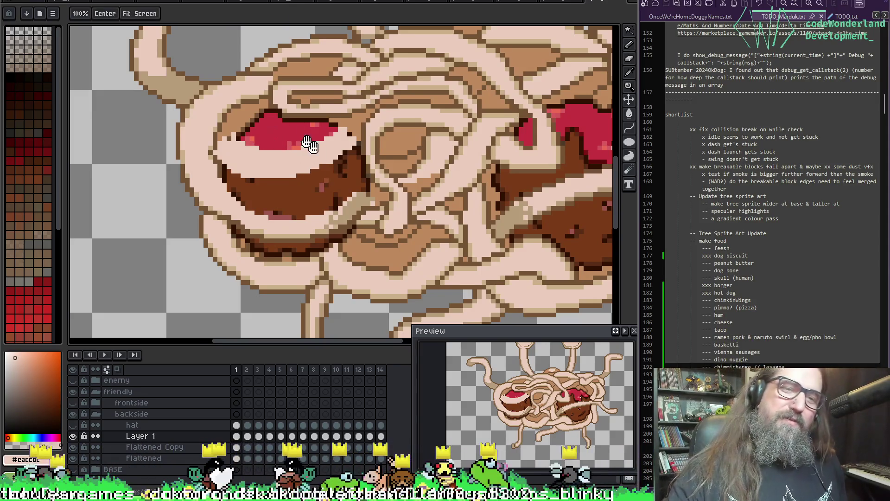
Sample the tan, cream noodle and red sauce colours over the left meatball.
left_click_drag(298, 135, 273, 129)
left_click(207, 131, "alt")
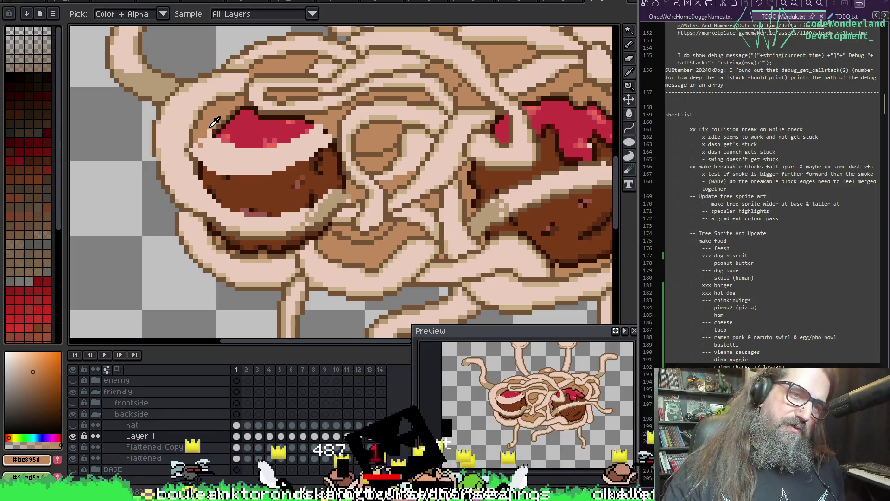
left_click(209, 128, "alt")
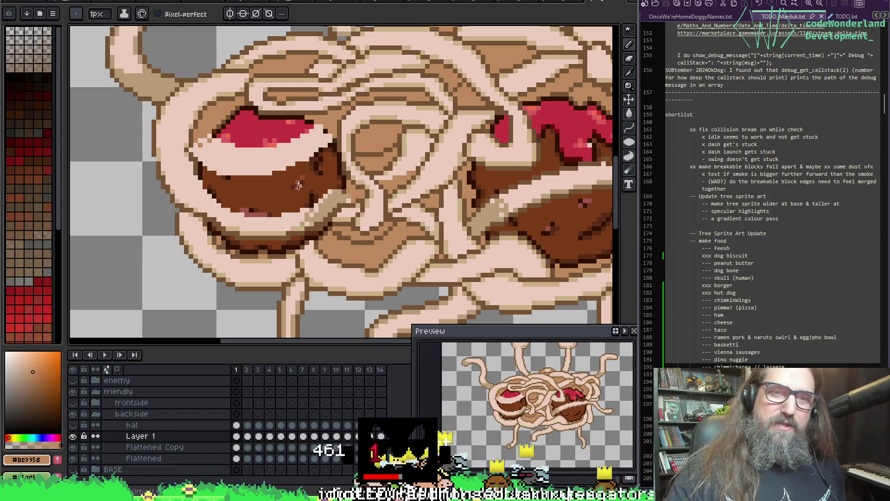
key("alt")
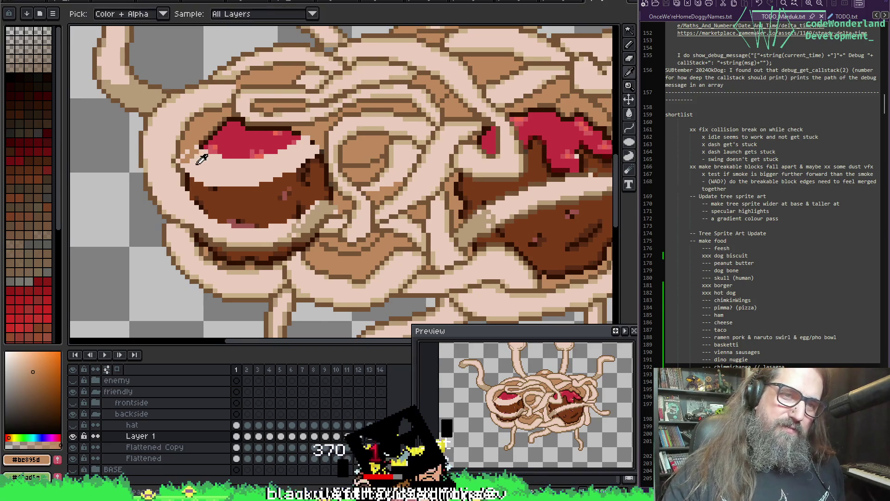
left_click(187, 158, "alt")
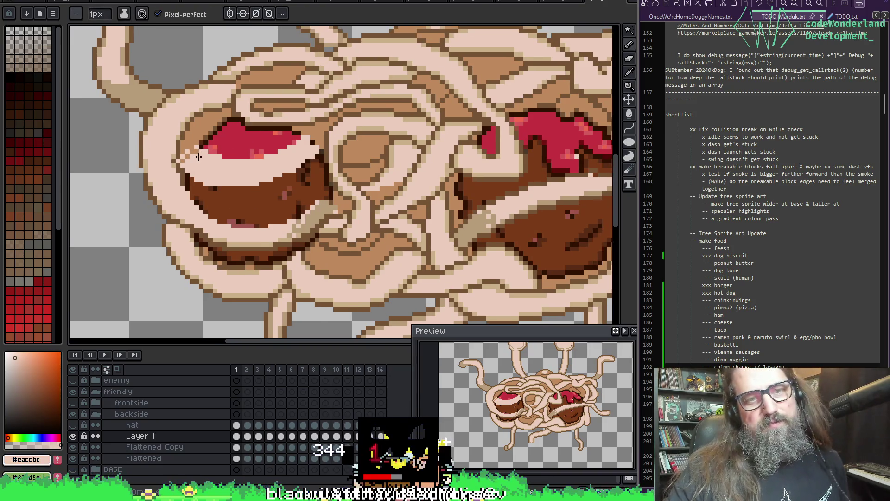
key("alt")
left_click(198, 145, "alt")
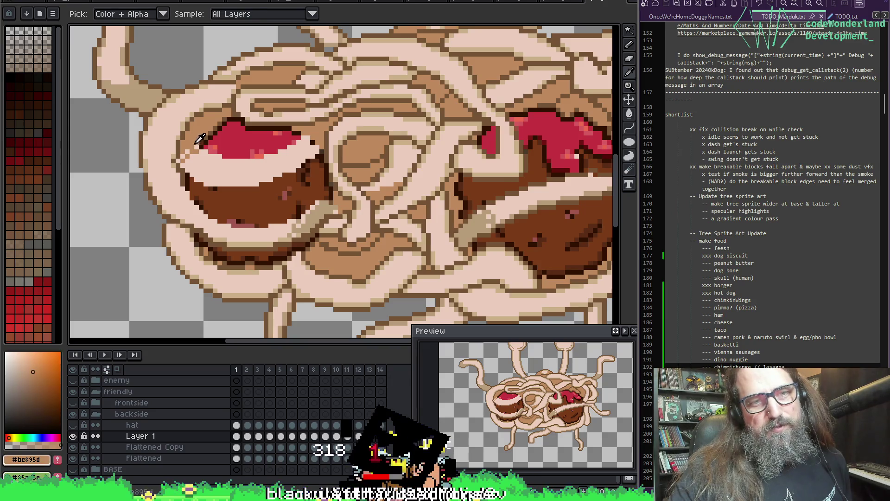
Pick the dark brown meatball shade, then undo the last pencil stroke.
mouse_move(218, 155)
left_mouse_down()
mouse_move(163, 167)
mouse_move(279, 109)
left_mouse_up()
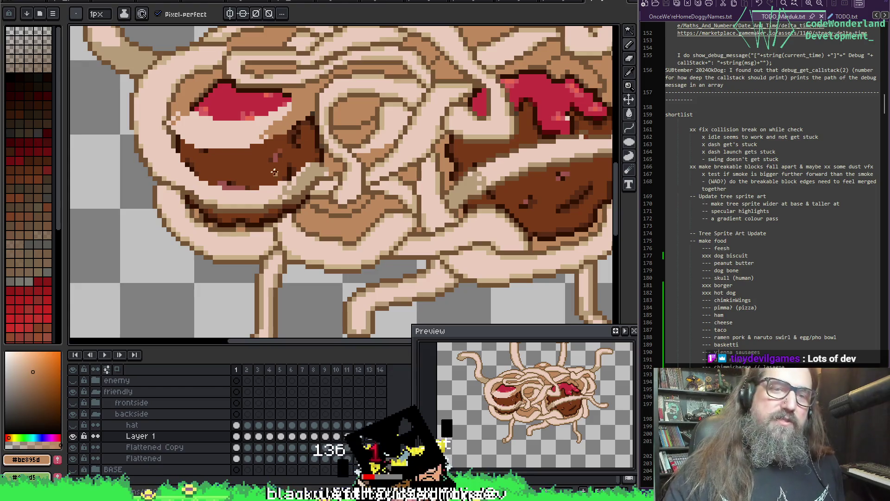
key("i")
left_click(269, 206)
key("b")
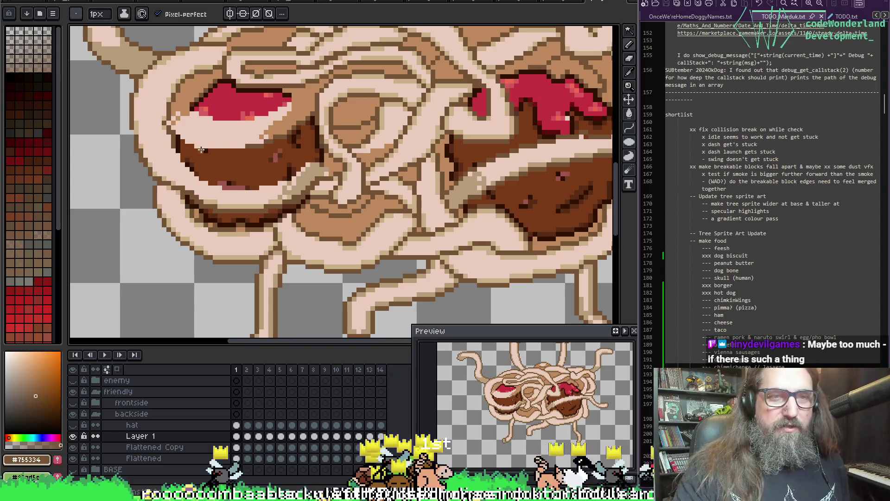
key("ctrl+z")
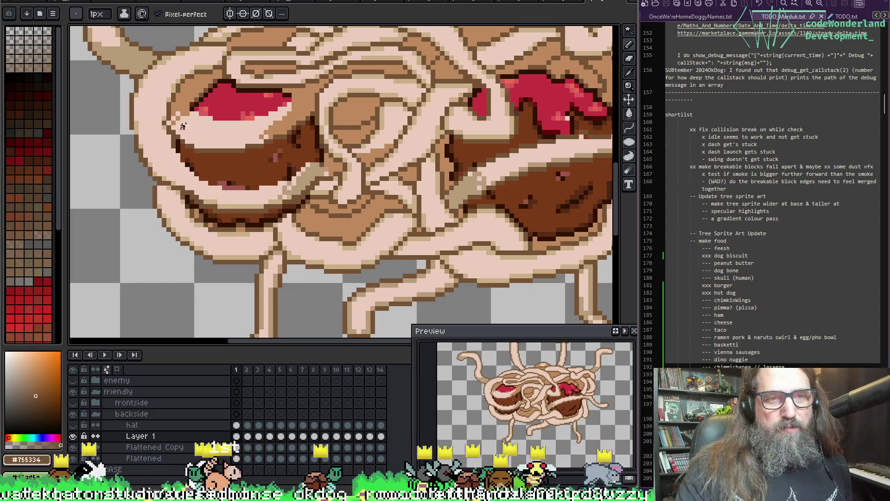
Sample the light brown noodle and dark brown outline colours from the pasta.
key("i")
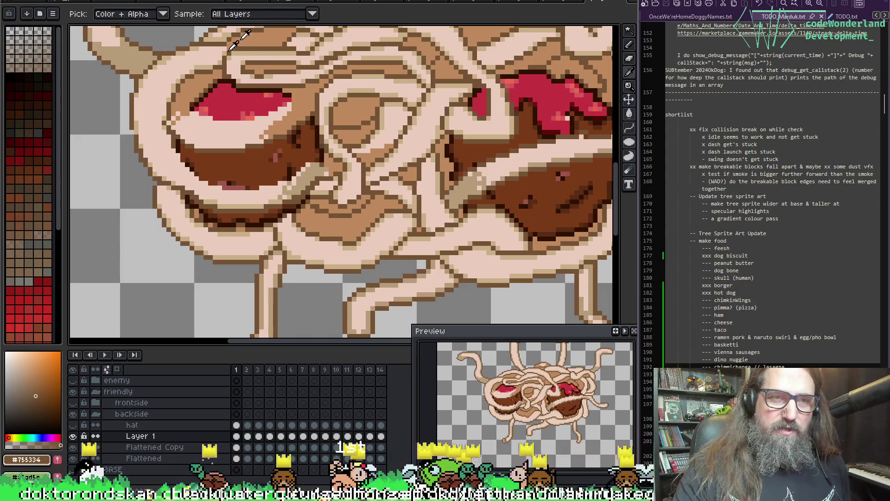
left_click(185, 106)
left_click(162, 115)
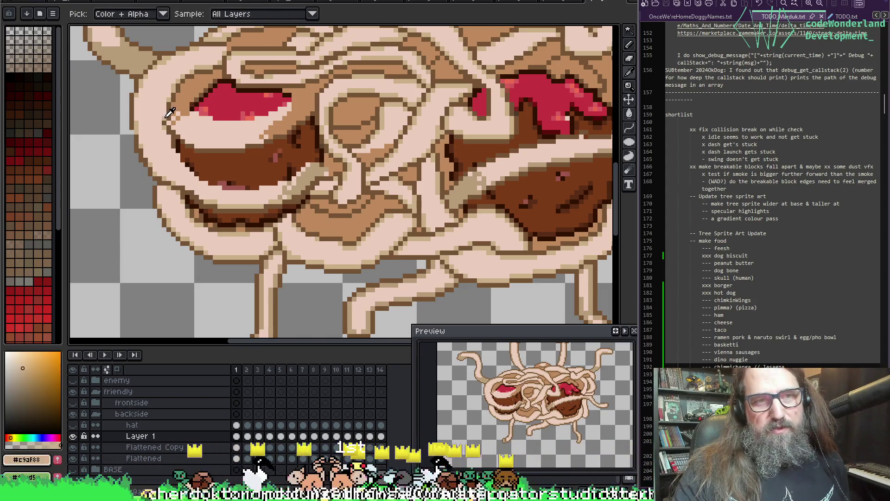
left_click(160, 116)
left_click(135, 117)
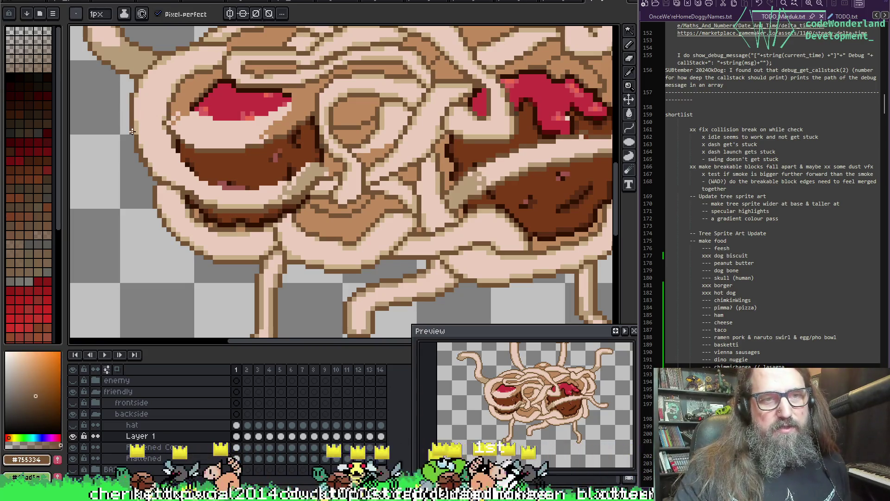
left_click(190, 104)
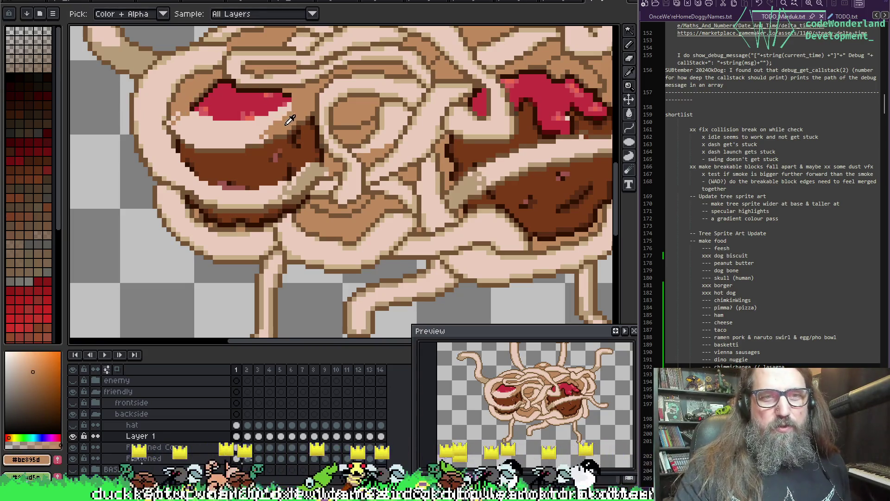
key("b")
Compare the pale tan, dark outline and cream highlight colours on the noodles.
key("i")
left_click(271, 117)
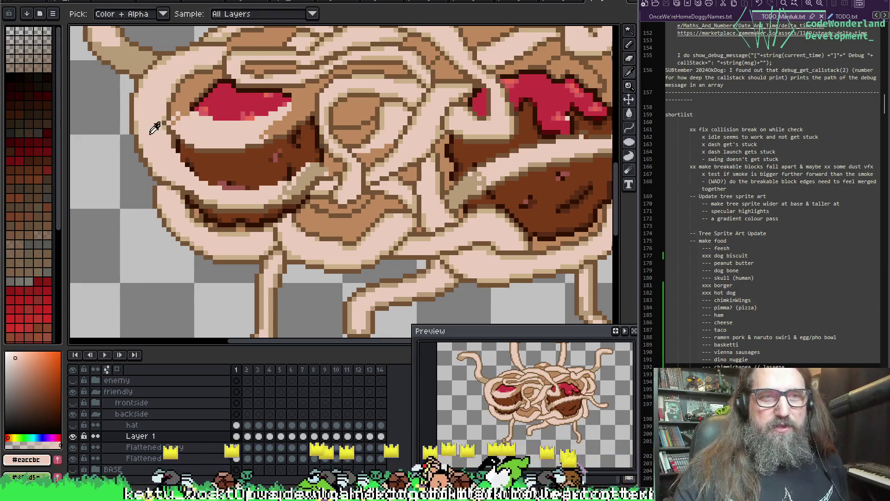
left_click(168, 113)
left_click(172, 115)
key("b")
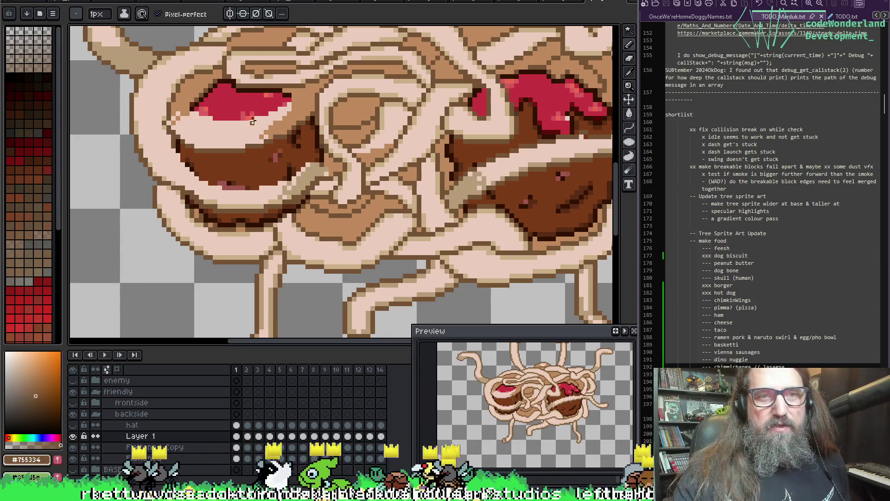
key("i")
left_click(155, 109)
left_click(141, 121)
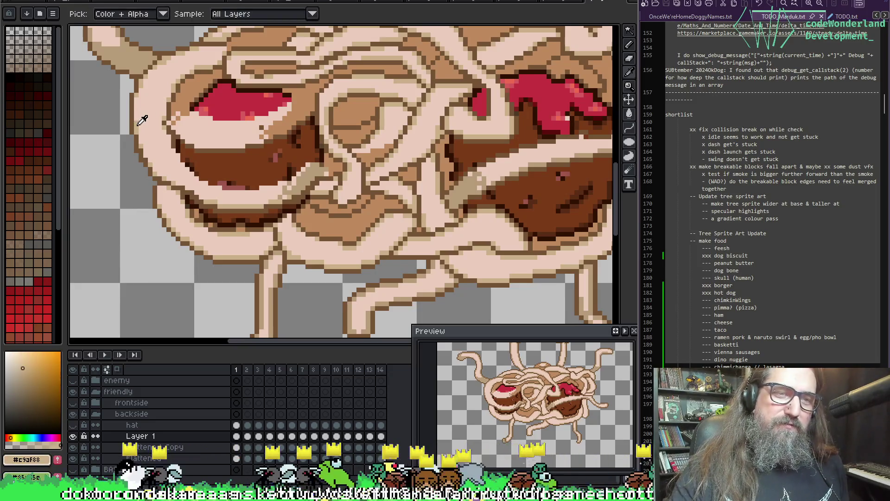
left_click(141, 122)
key("b")
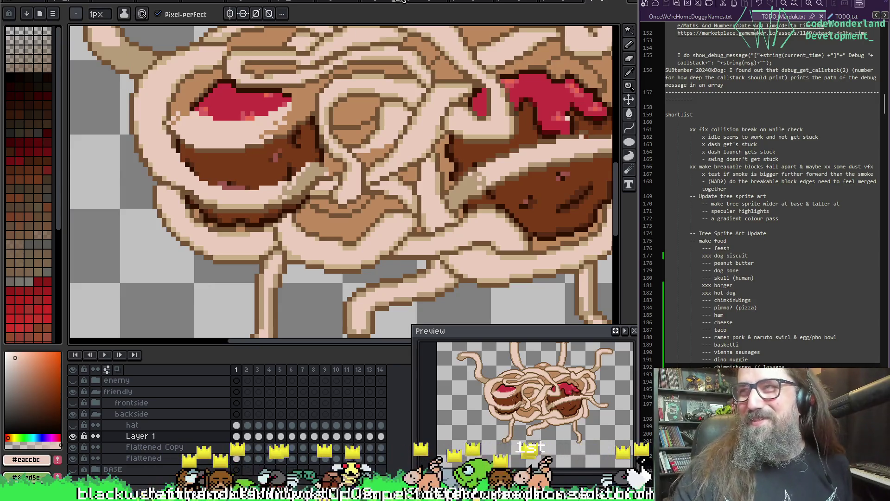
Pick the tan #b69c79 and shade the pale noodle over the left meatball.
key("i")
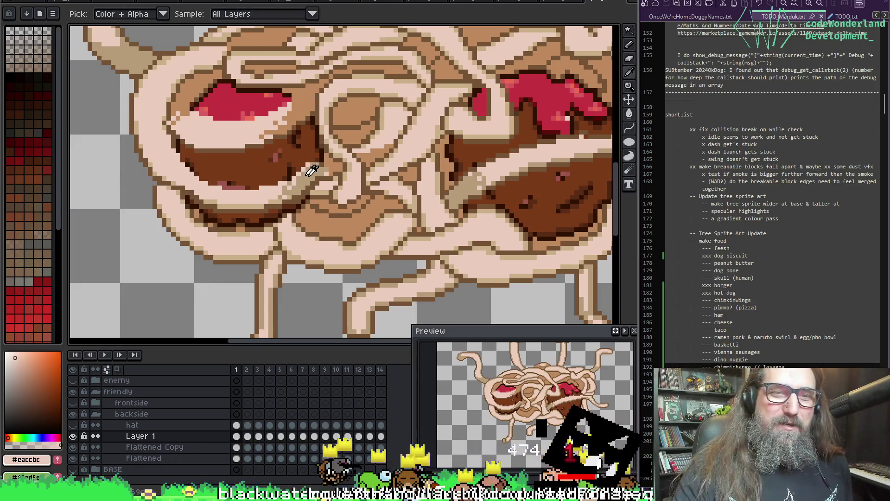
left_click(269, 120, "alt")
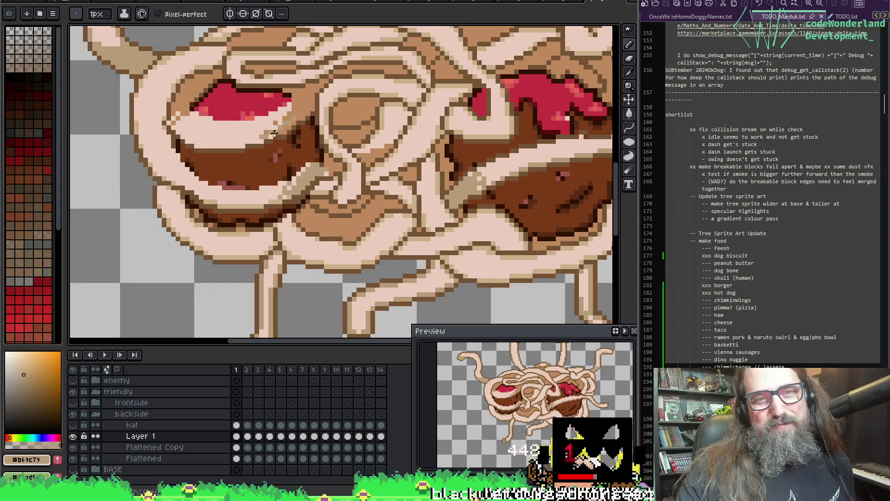
left_click_drag(271, 129, 288, 111)
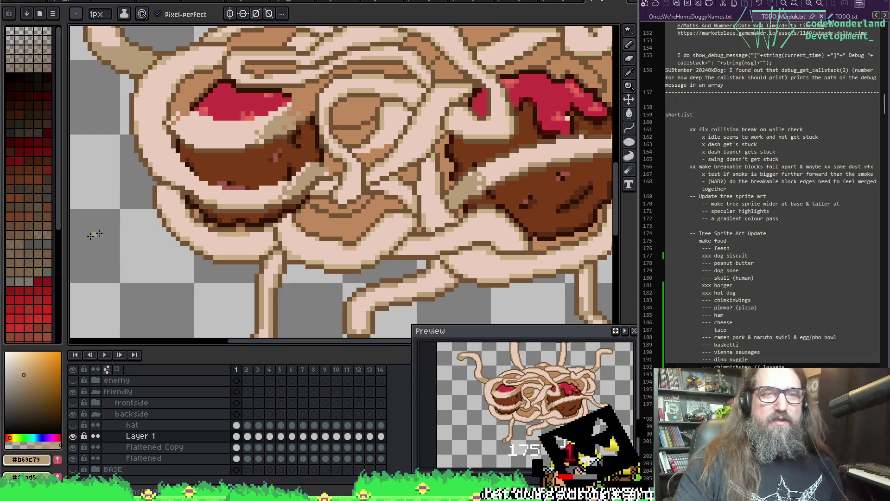
key("alt")
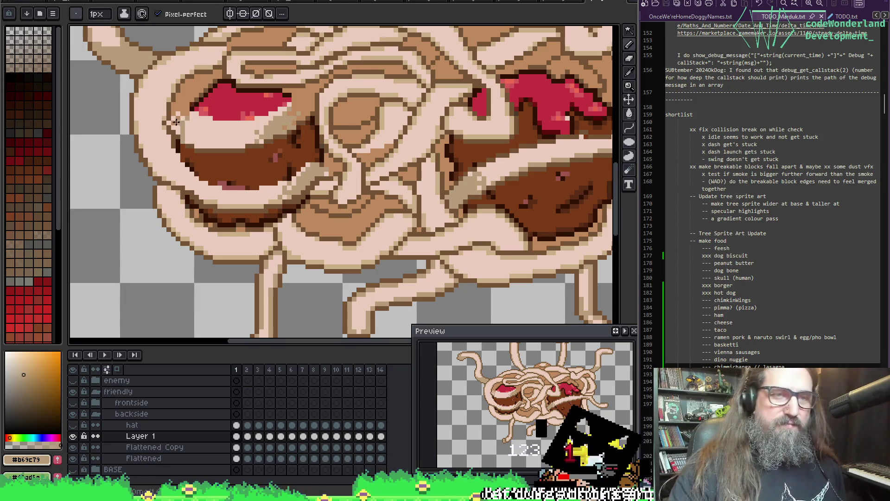
key("space")
mouse_move(282, 104)
left_mouse_down()
mouse_move(282, 196)
mouse_move(291, 141)
left_mouse_up()
Enable Contiguous for the paint bucket, then return to the pencil with dark brown.
left_click(186, 147, "alt")
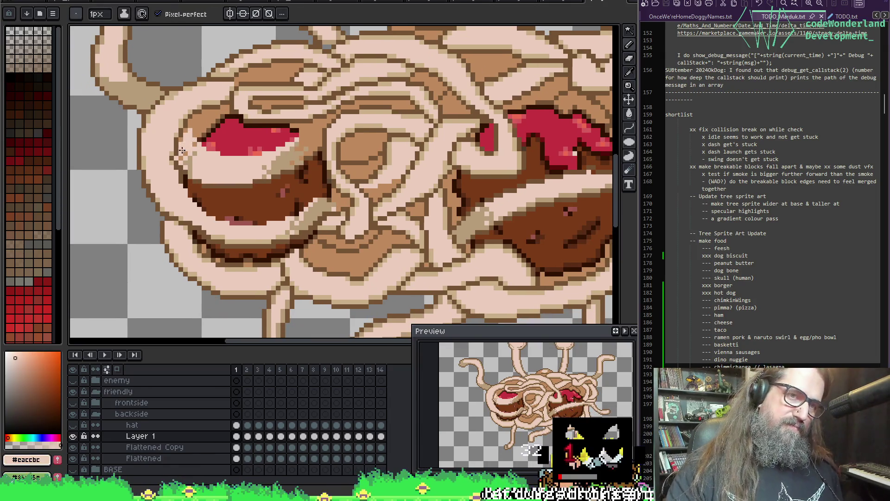
key("g")
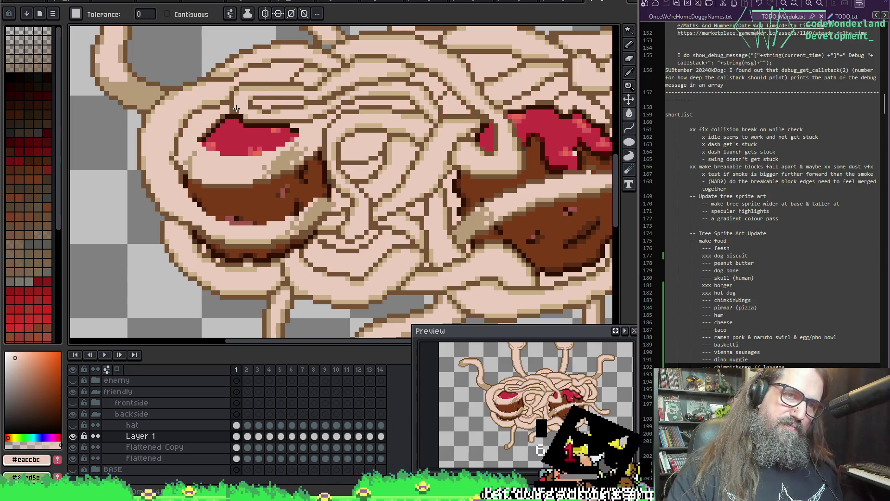
left_click_drag(266, 143, 231, 131)
left_click(167, 14)
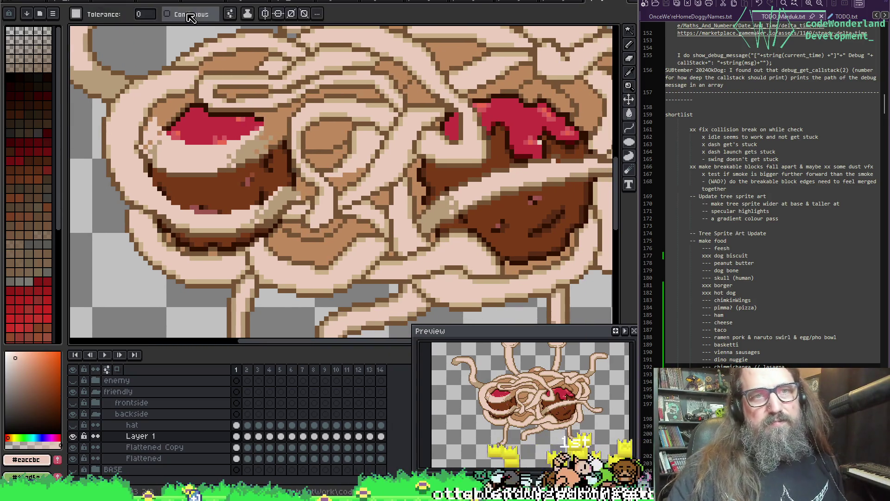
left_click_drag(310, 152, 274, 151)
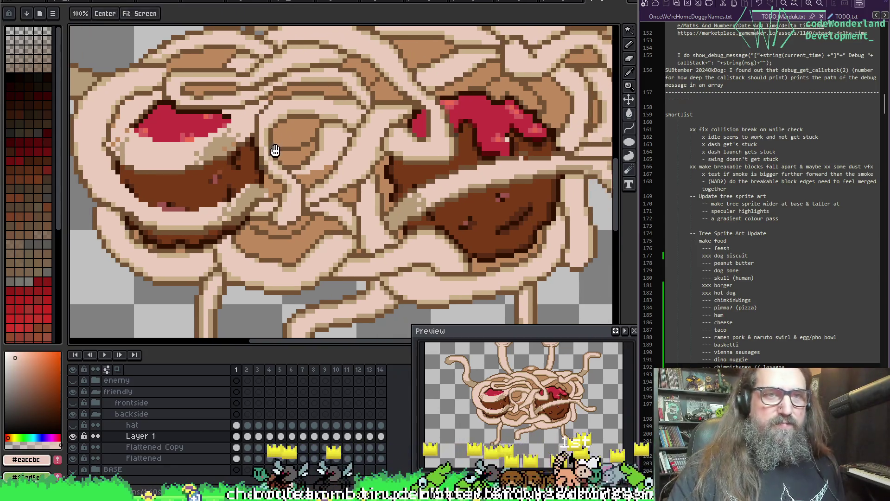
key("i")
key("b")
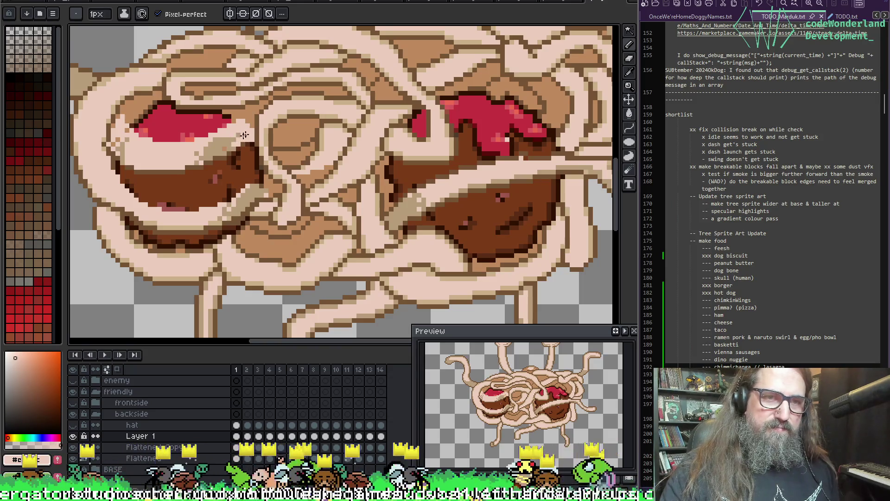
left_click(216, 142, "alt")
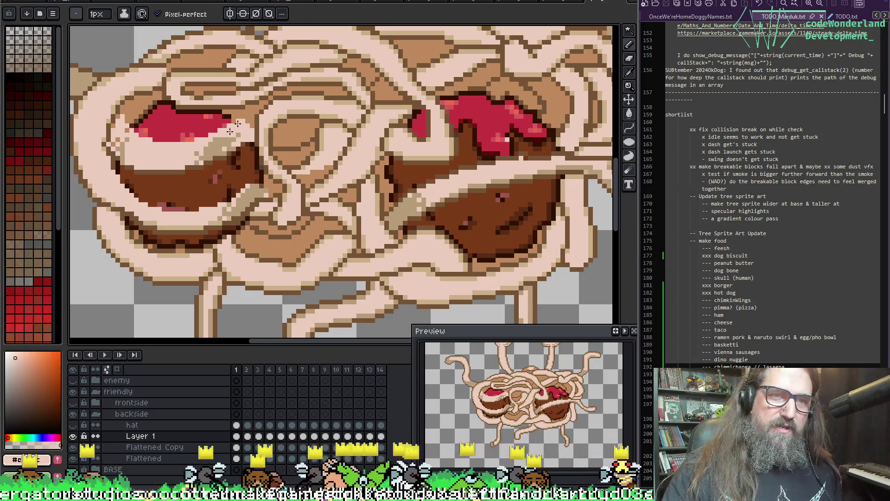
left_click(184, 167, "alt")
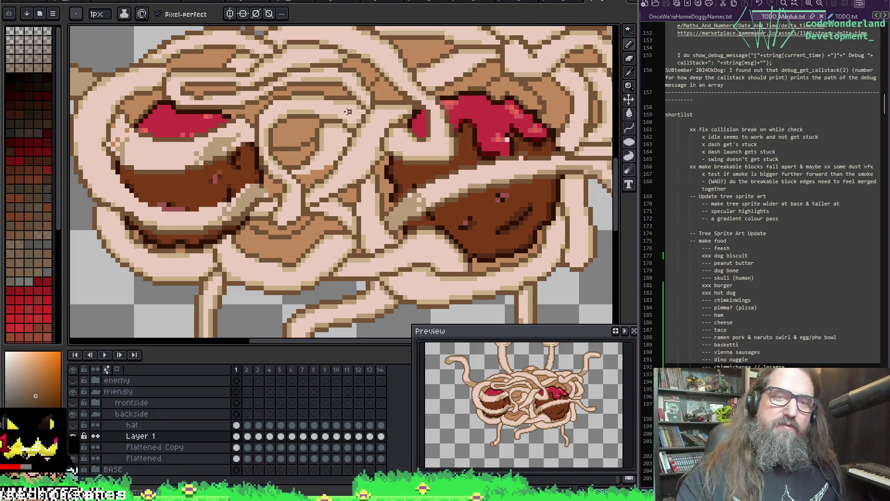
Undo the stray pencil stroke, pan back to the left meatball, and re-pick tan #b69c79.
left_click(447, 149, "alt")
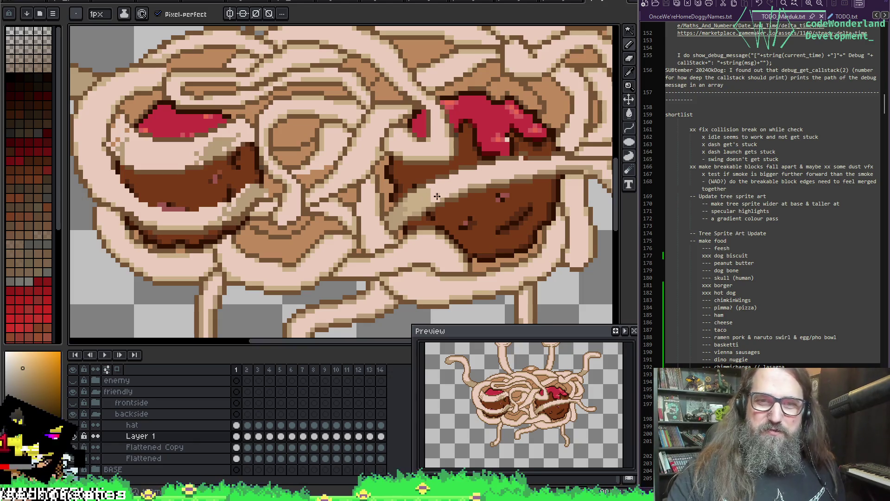
key("ctrl+z")
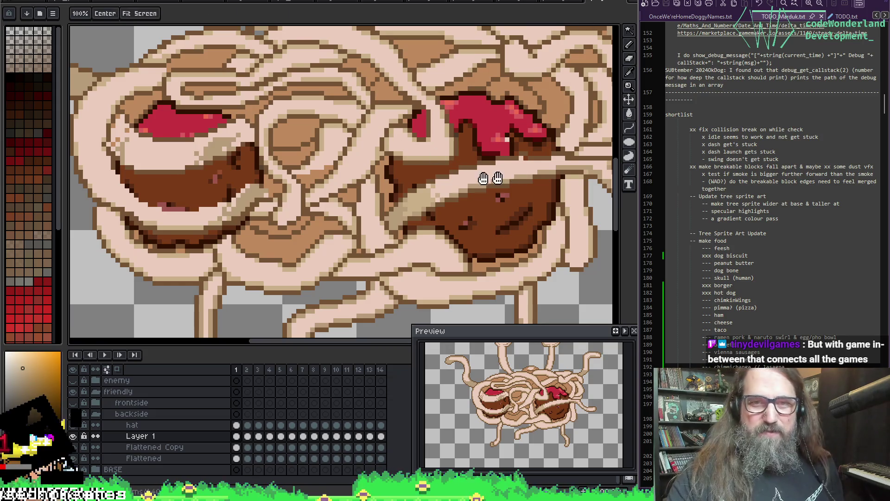
left_click_drag(465, 163, 358, 179)
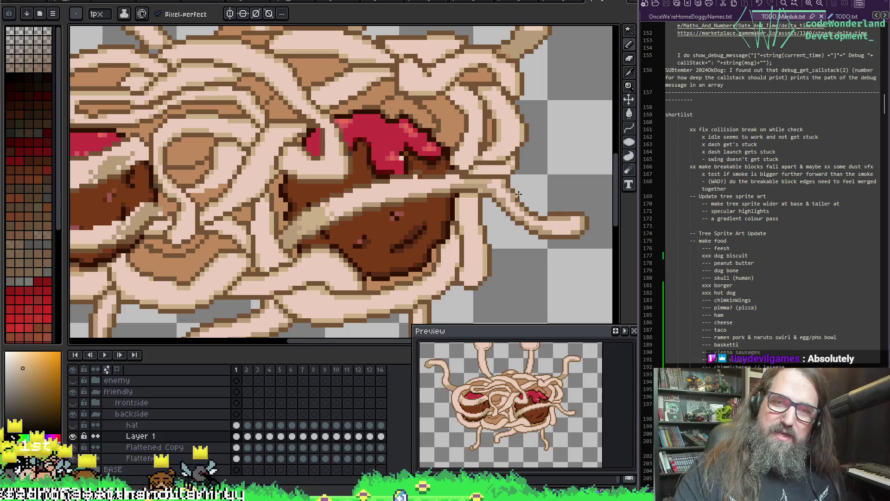
left_click_drag(463, 183, 538, 178)
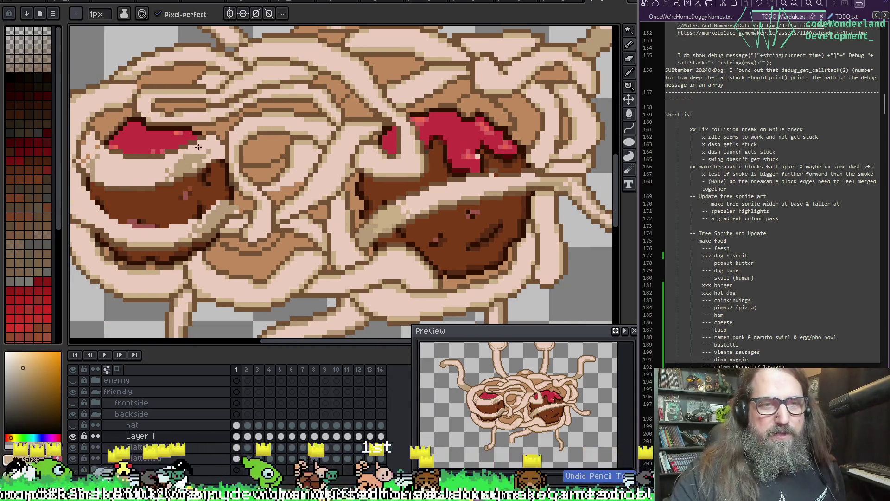
key("ctrl")
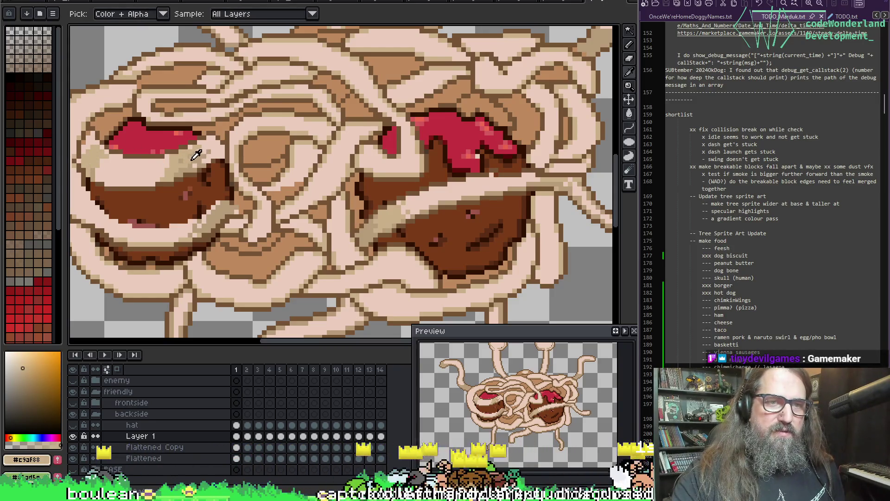
left_click(199, 153, "alt")
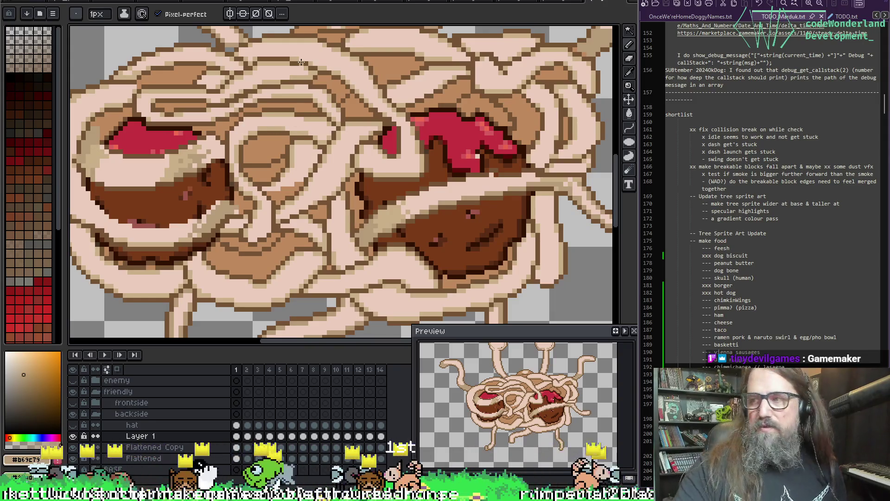
Zoom and pan over to the right meatball, picking the tan noodle colour.
scroll(301, 62, "down", 3)
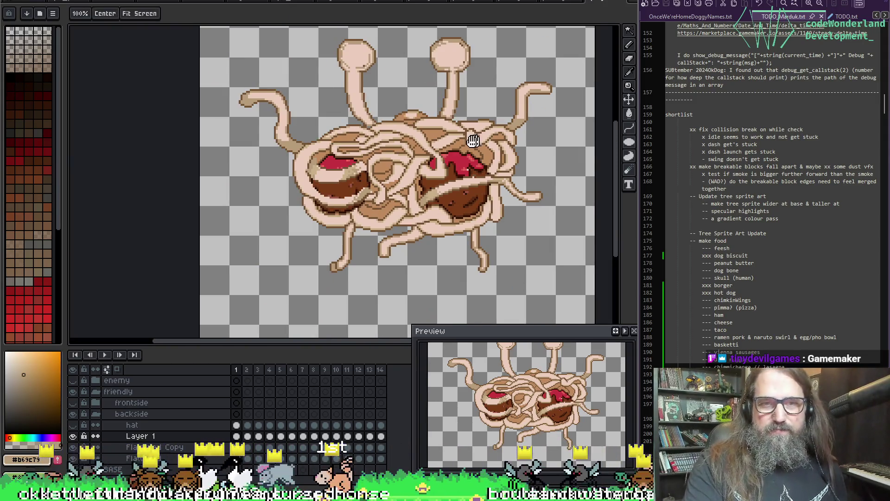
scroll(243, 224, "up", 1)
scroll(244, 224, "up", 2)
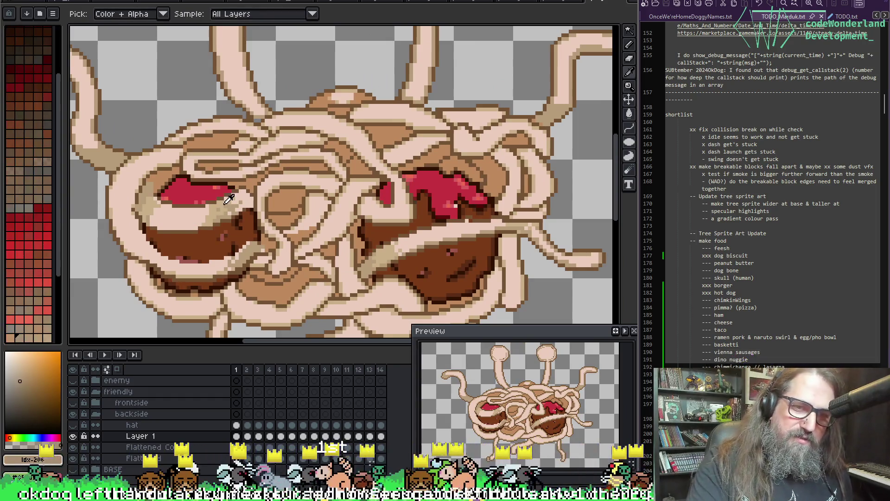
scroll(234, 202, "up", 1)
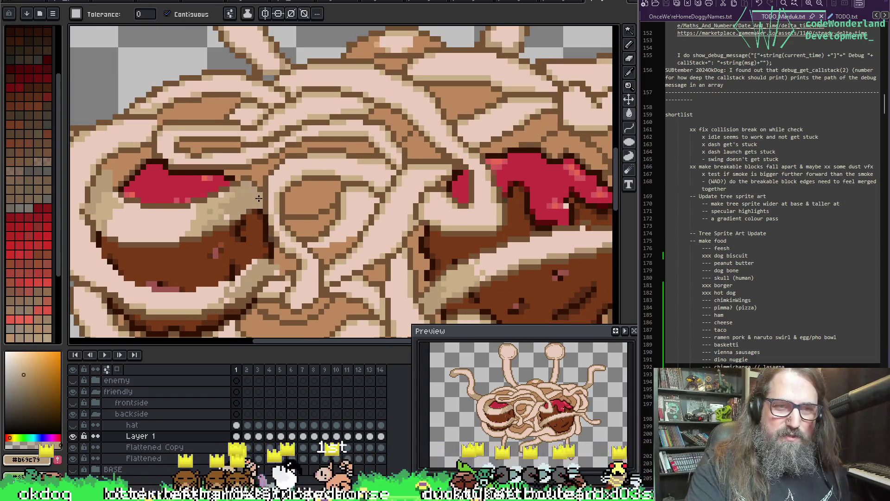
scroll(346, 237, "down", 3)
scroll(347, 237, "up", 3)
scroll(338, 255, "down", 1)
scroll(278, 232, "down", 1)
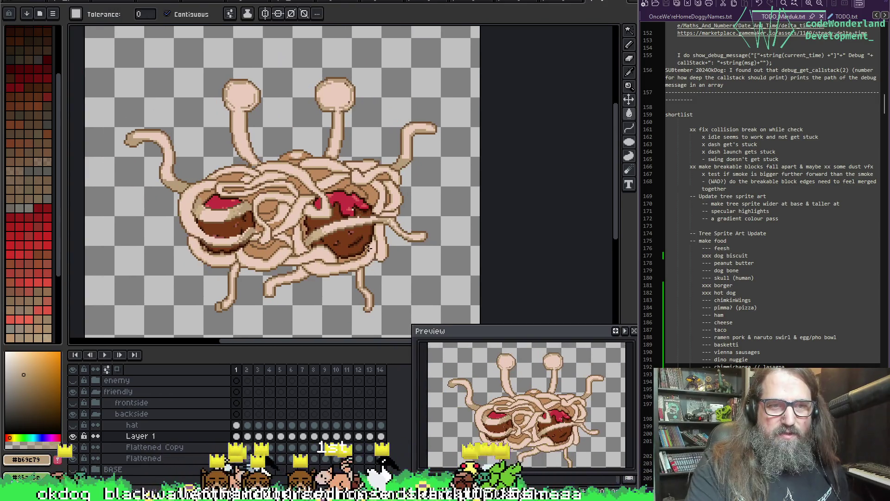
scroll(265, 221, "up", 3)
key("b")
left_click(213, 185, "alt")
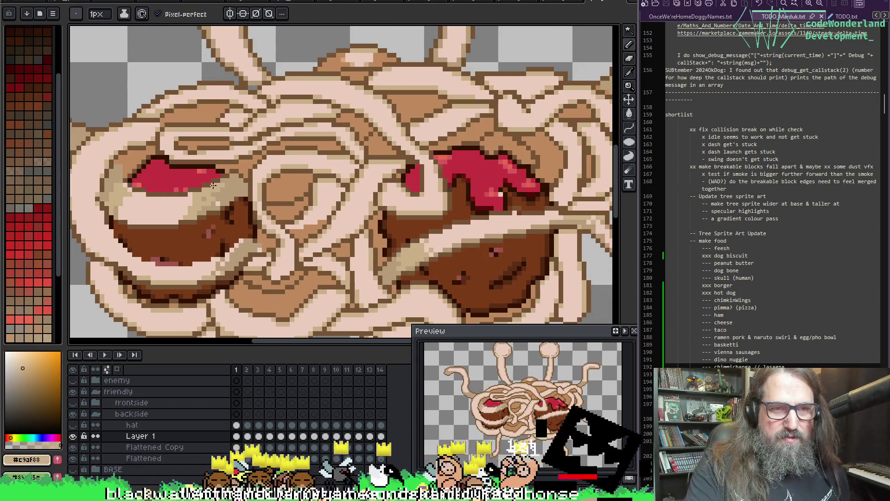
scroll(218, 203, "down", 3)
scroll(371, 230, "down", 2)
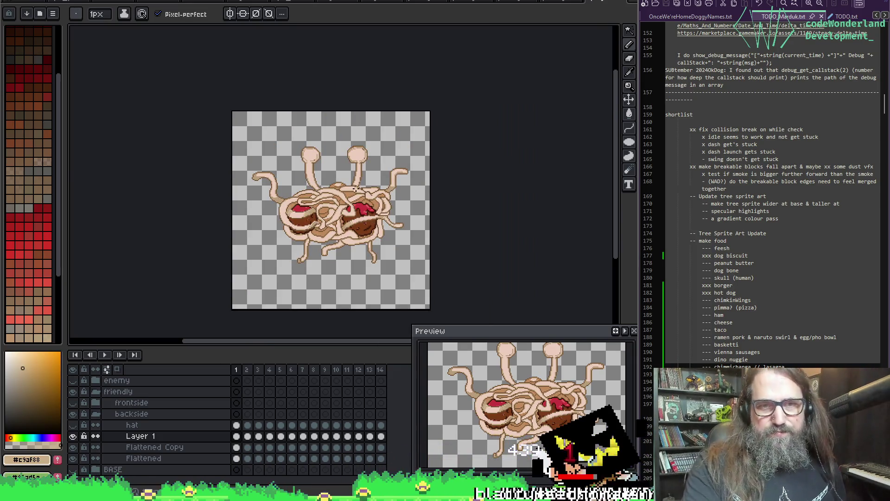
scroll(373, 225, "up", 3)
mouse_move(373, 225)
left_mouse_down()
mouse_move(374, 70)
mouse_move(311, 69)
left_mouse_up()
scroll(423, 215, "down", 4)
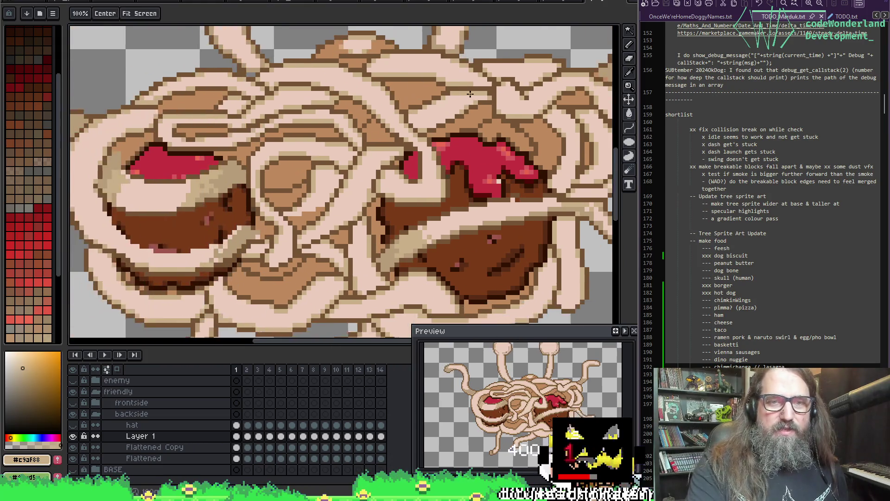
scroll(423, 215, "up", 3)
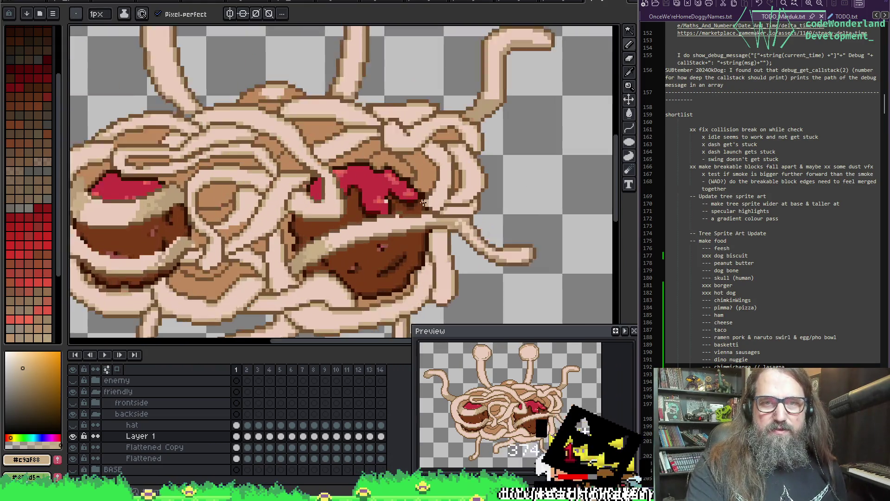
Draw a light strand across the right meatball's sauce and bucket-fill it tan.
key("alt")
left_click(366, 149, "alt")
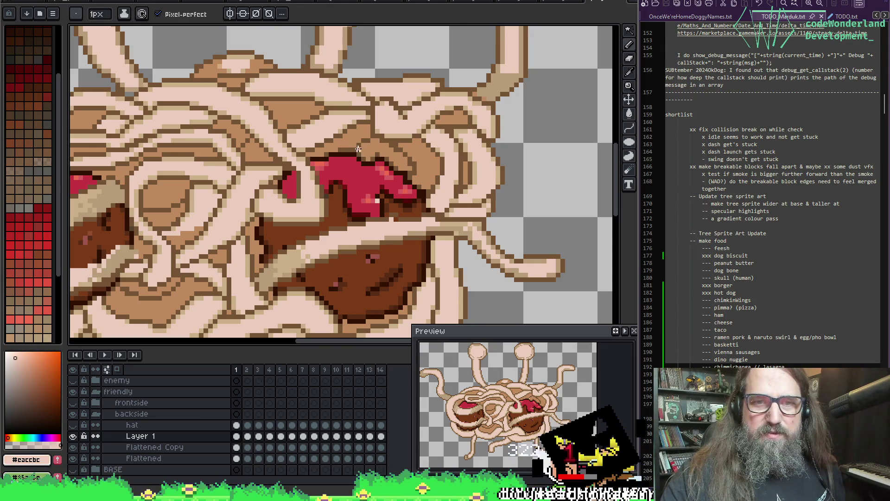
mouse_move(350, 159)
left_mouse_down()
mouse_move(363, 190)
mouse_move(402, 201)
mouse_move(405, 182)
mouse_move(376, 166)
left_mouse_up()
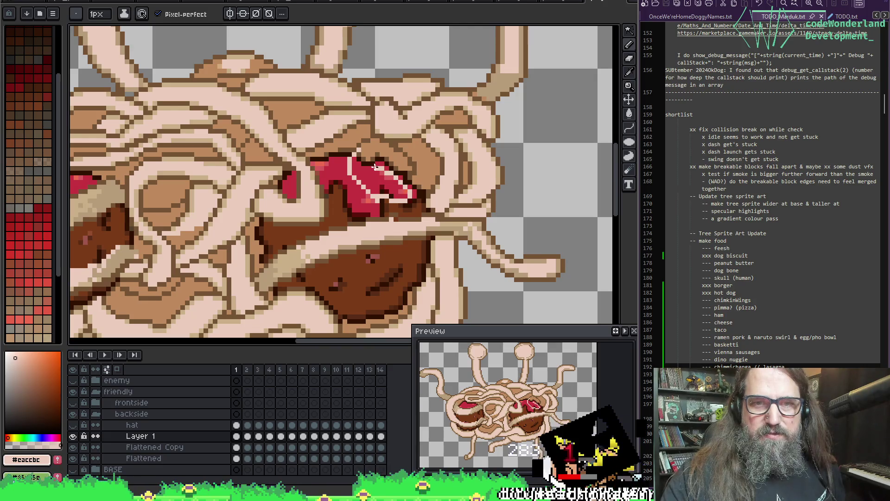
left_click(384, 236, "alt")
key("g")
left_click(369, 168)
Add light highlight pixels to the strand, then re-sample the tan and meatball brown.
left_click(364, 161, "alt")
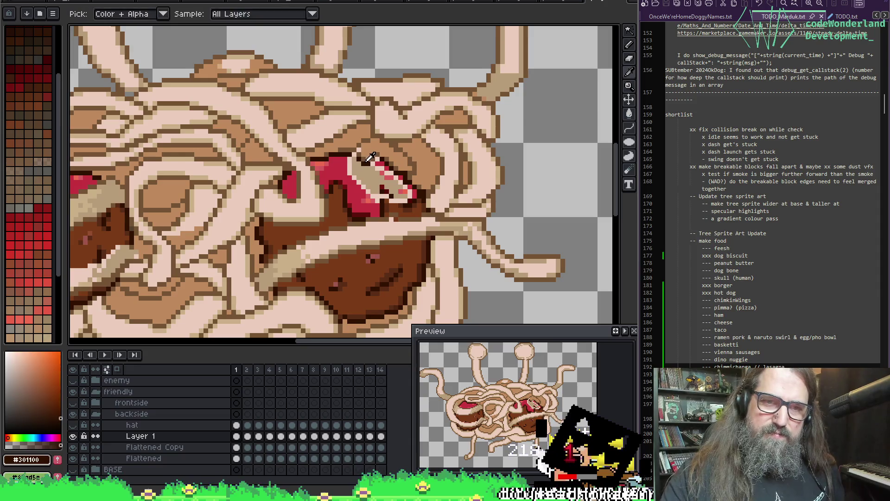
left_click(385, 224, "alt")
key("b")
mouse_move(369, 166)
left_mouse_down()
mouse_move(360, 157)
mouse_move(400, 192)
mouse_move(390, 195)
left_mouse_up()
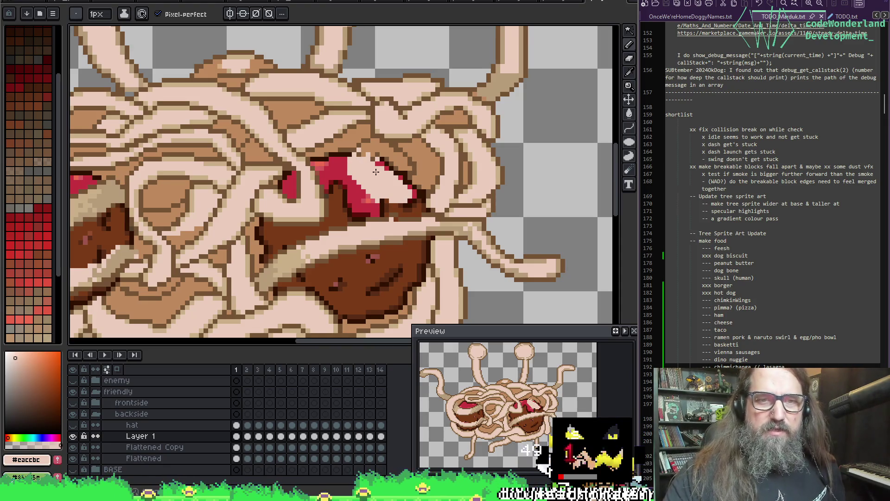
left_click(318, 204, "alt")
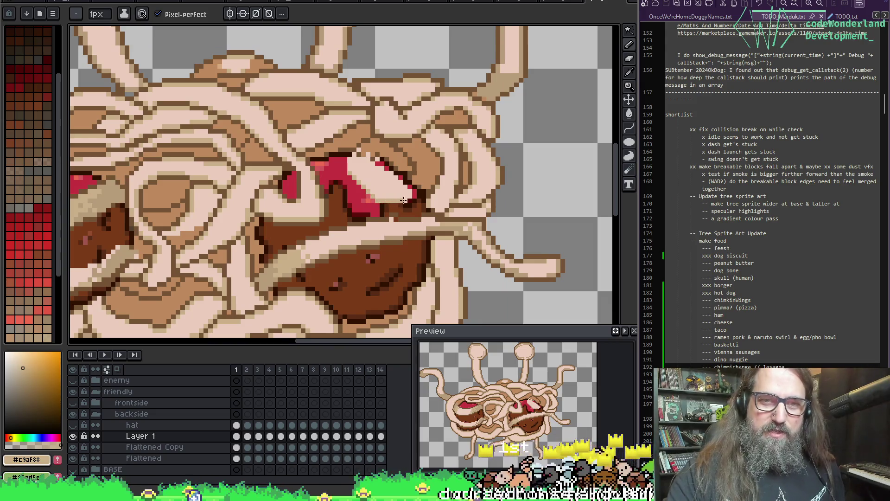
left_click(387, 216, "alt")
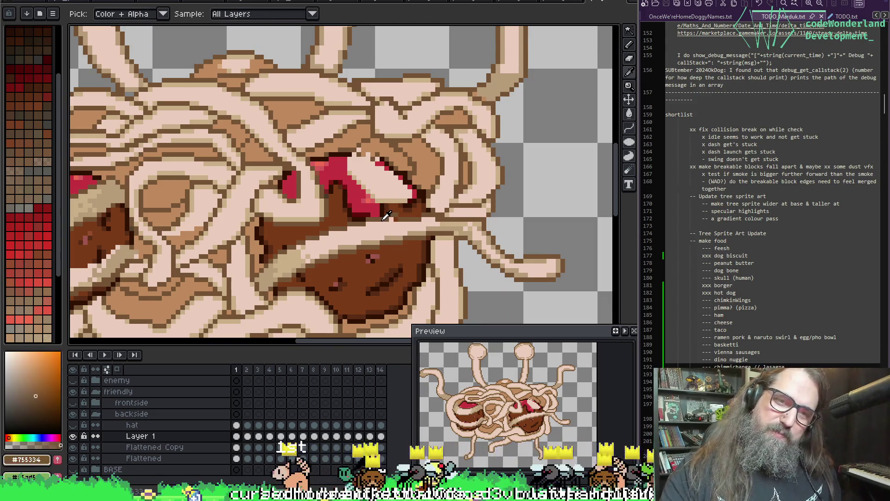
key("ctrl")
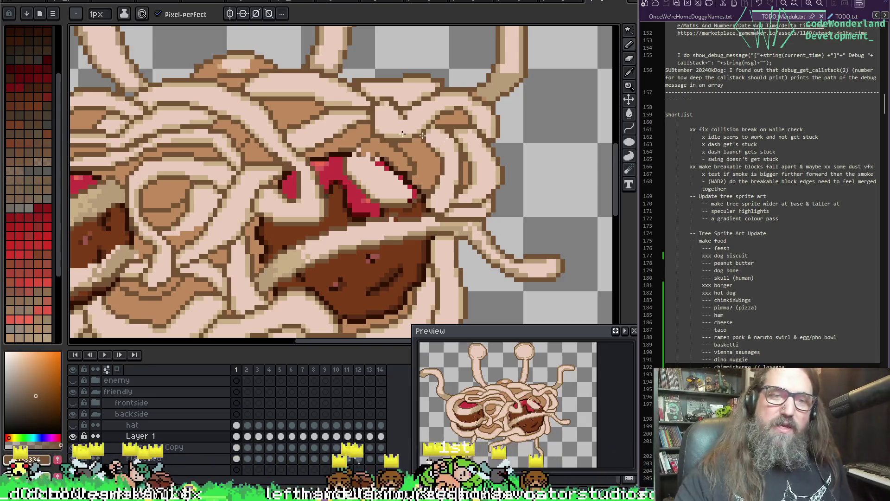
Draw tan pixels along the noodle over the right meatball, then zoom out to the whole sprite.
key("i")
scroll(462, 217, "down", 3)
left_click(293, 195)
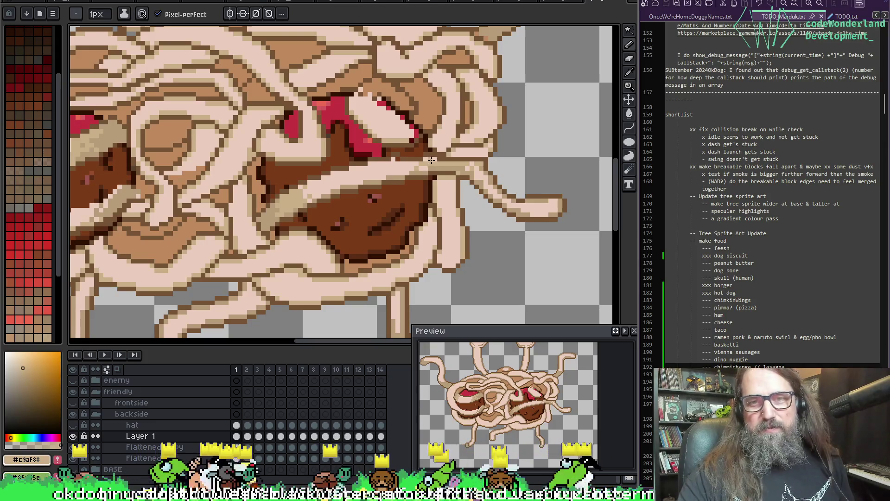
mouse_move(463, 167)
left_mouse_down()
mouse_move(488, 180)
mouse_move(495, 200)
left_mouse_up()
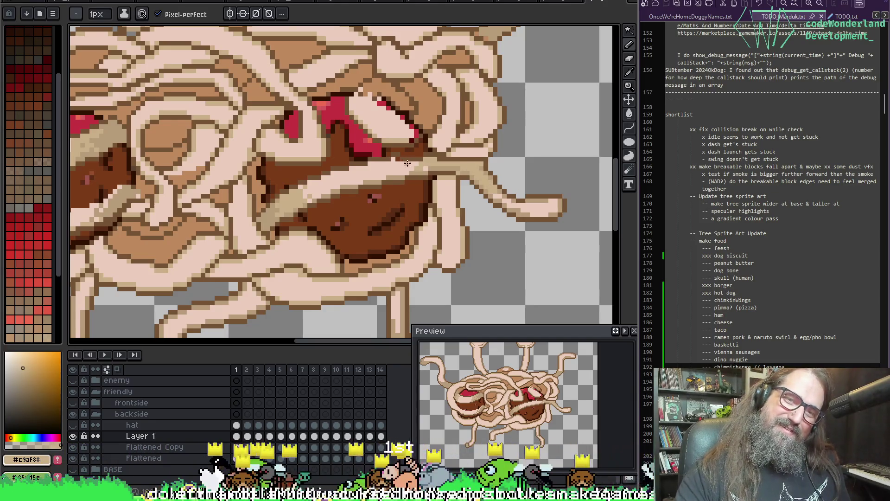
scroll(242, 209, "down", 1)
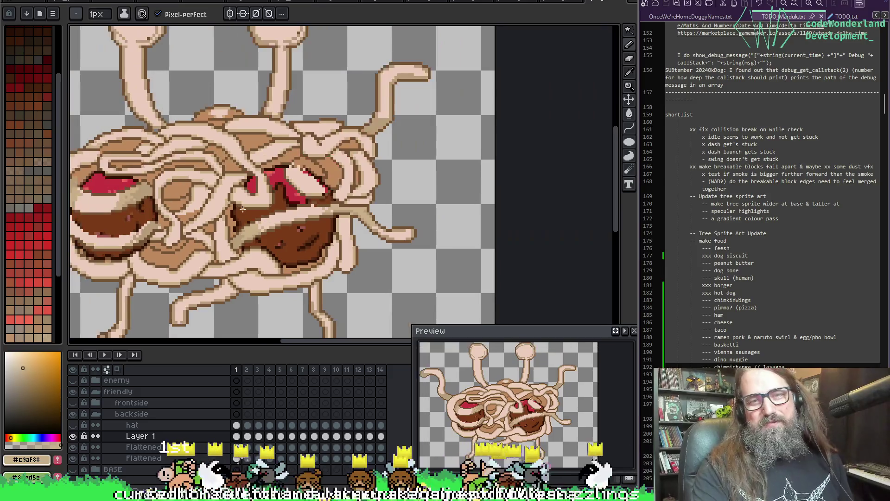
key("alt")
scroll(243, 209, "up", 2)
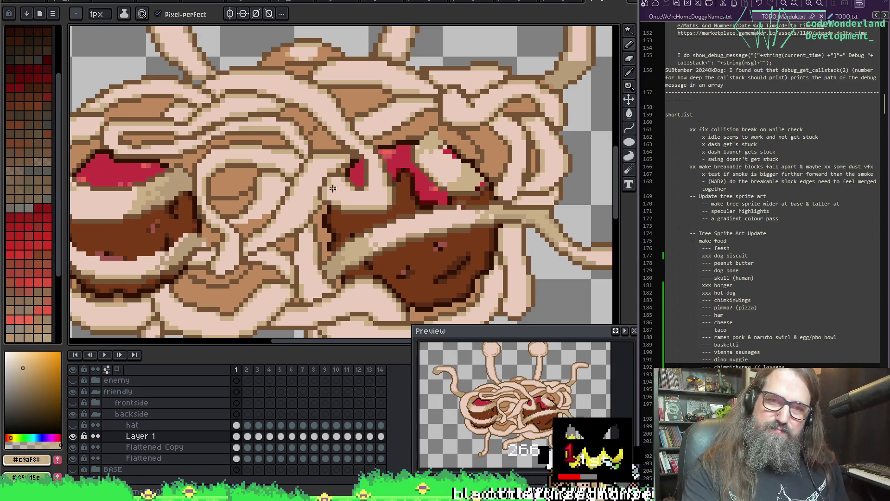
scroll(331, 195, "down", 5)
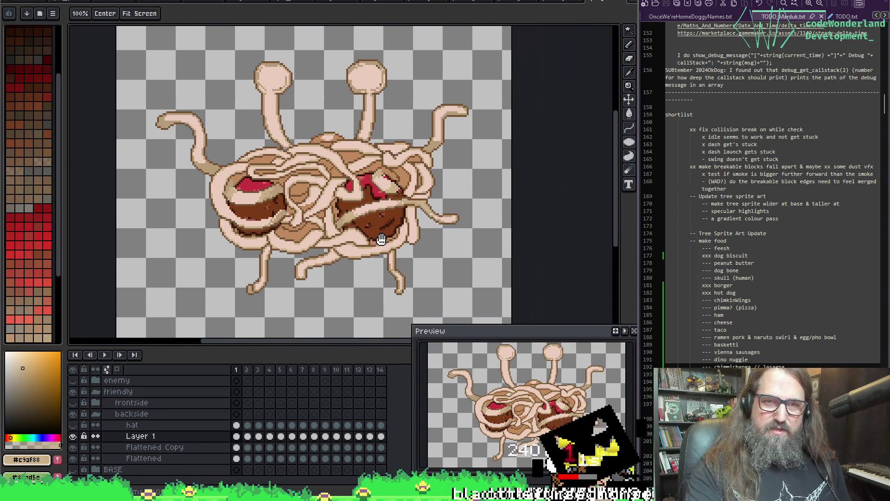
Step through Layer 1's animation frames from frame 1 to frame 14.
left_click_drag(381, 239, 381, 245)
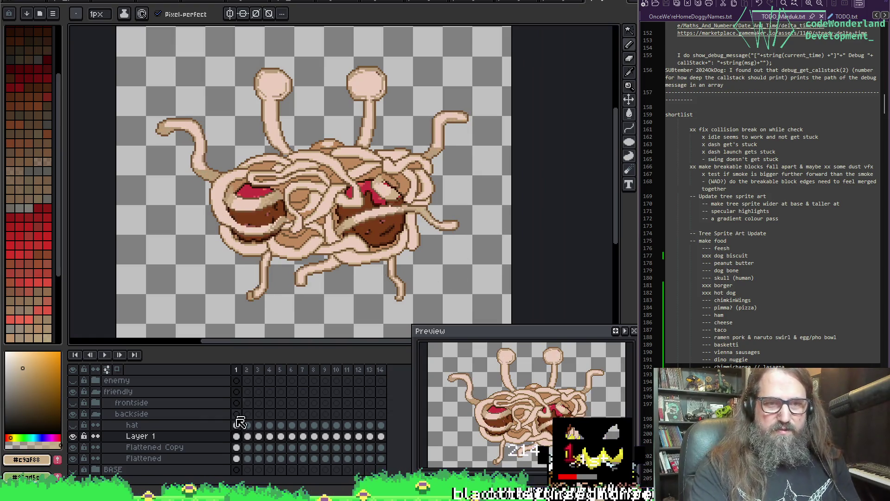
left_click(237, 435)
left_click(247, 436)
left_click(237, 436)
left_click(258, 436)
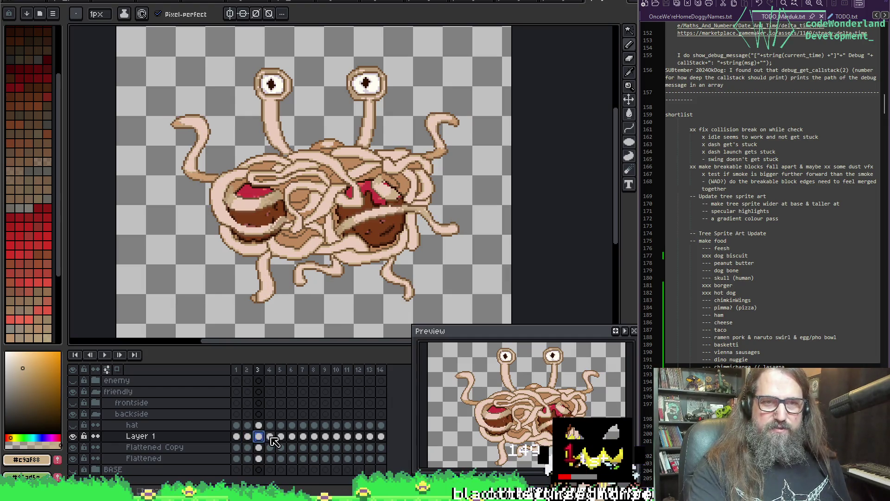
left_click(270, 436)
left_click(281, 436)
left_click(292, 436)
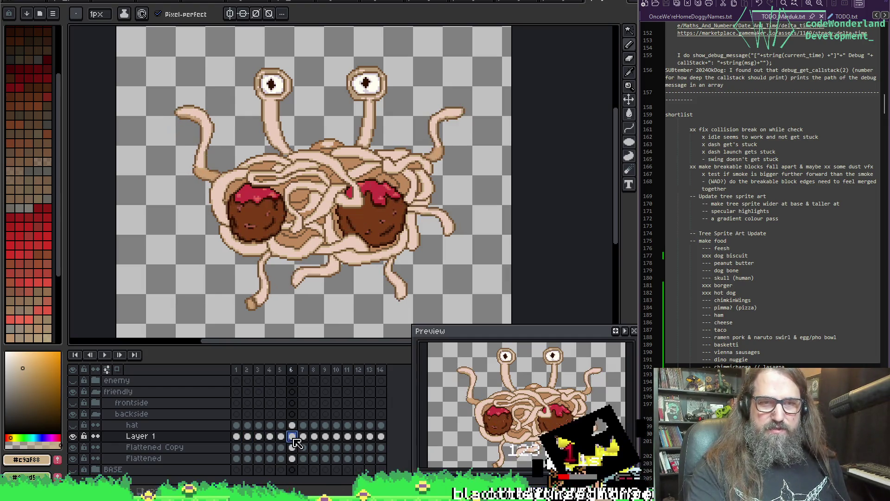
left_click(303, 436)
left_click(314, 436)
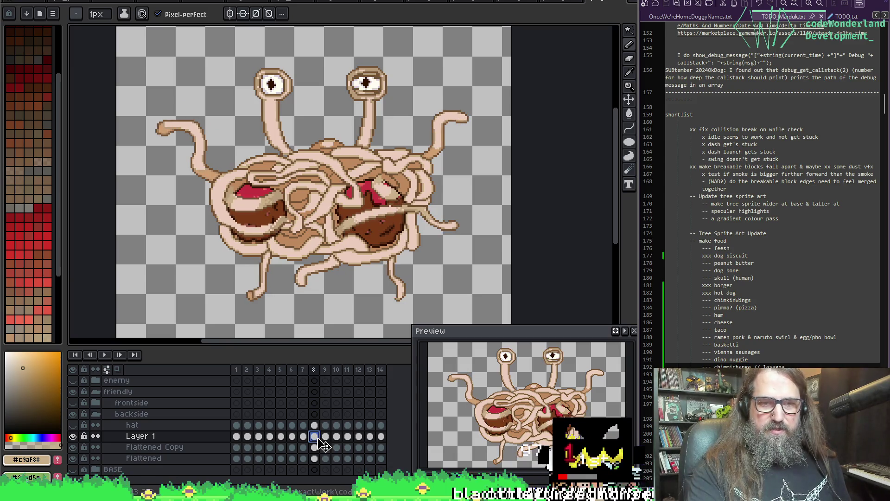
left_click(325, 436)
left_click(336, 436)
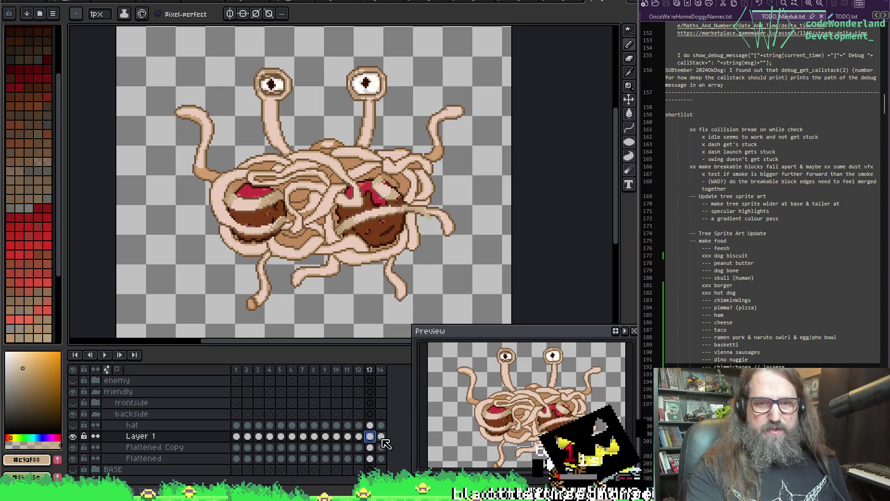
left_click(381, 436)
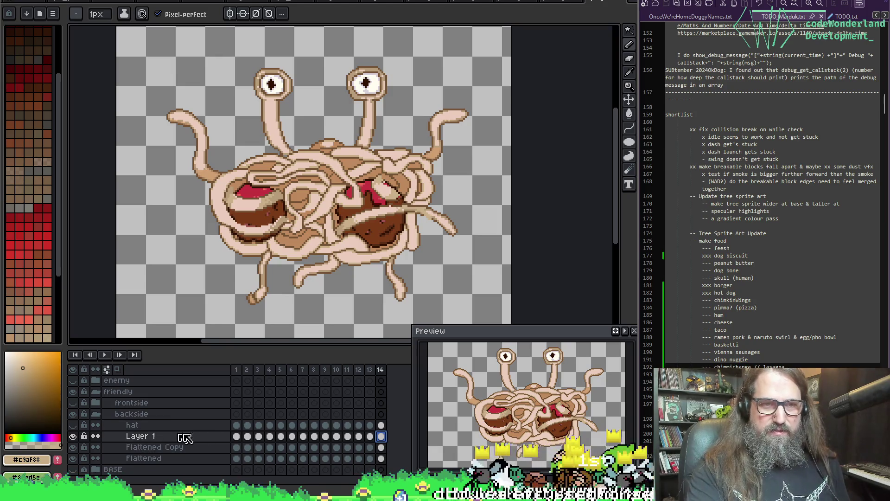
Play and stop the animation, recentre the sprite, then switch to the Game Con Canada site.
key("Return")
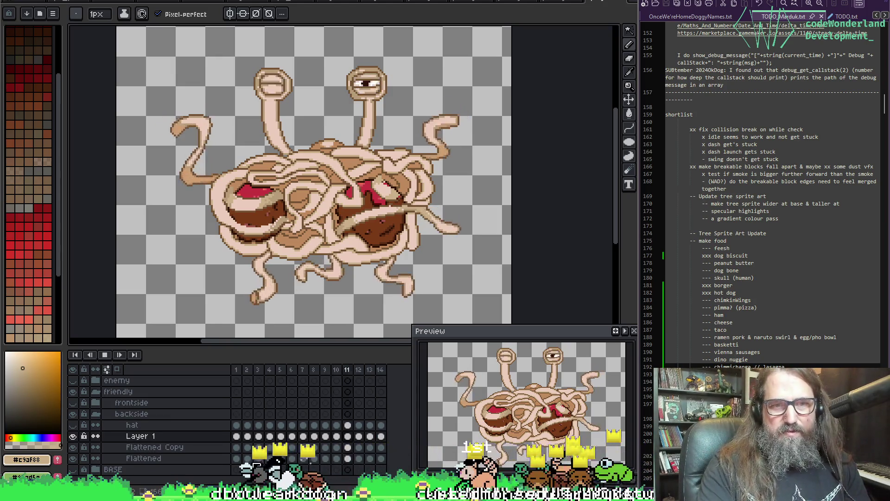
key("Return")
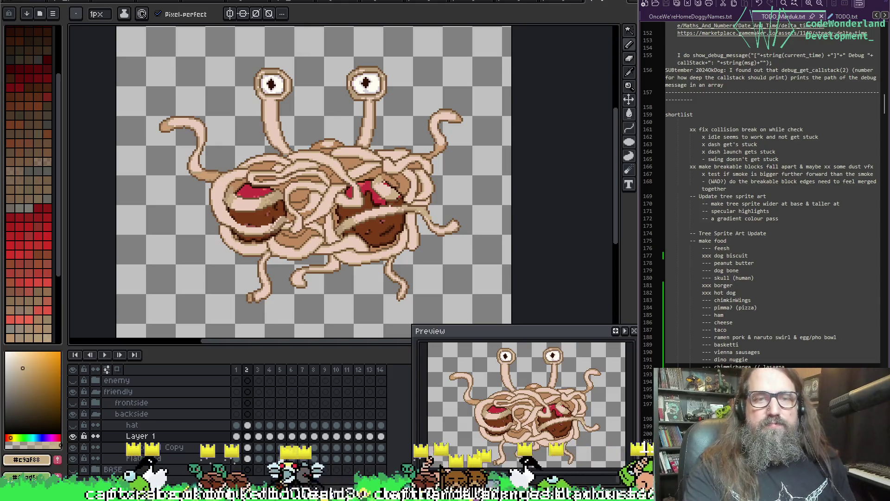
key("space")
left_click_drag(322, 211, 292, 222)
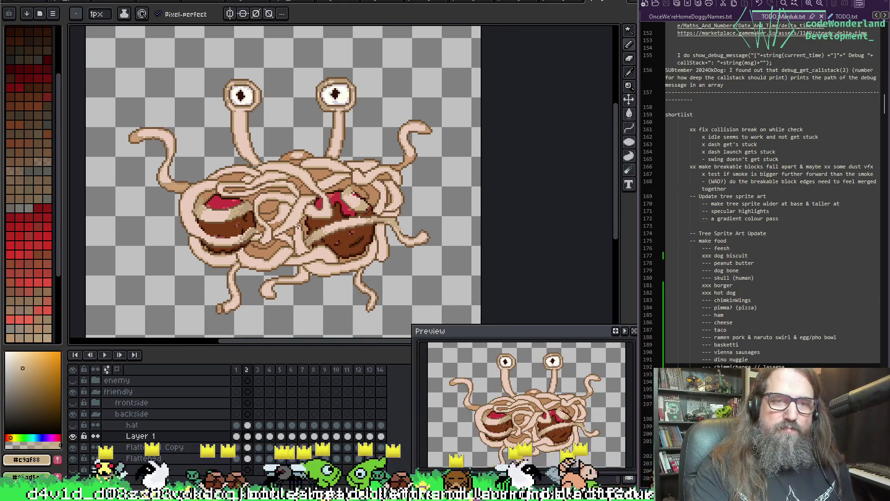
key("space")
scroll(266, 224, "up", 1)
scroll(266, 227, "down", 1)
mouse_move(269, 235)
left_mouse_down()
mouse_move(276, 198)
mouse_move(272, 224)
mouse_move(252, 241)
left_mouse_up()
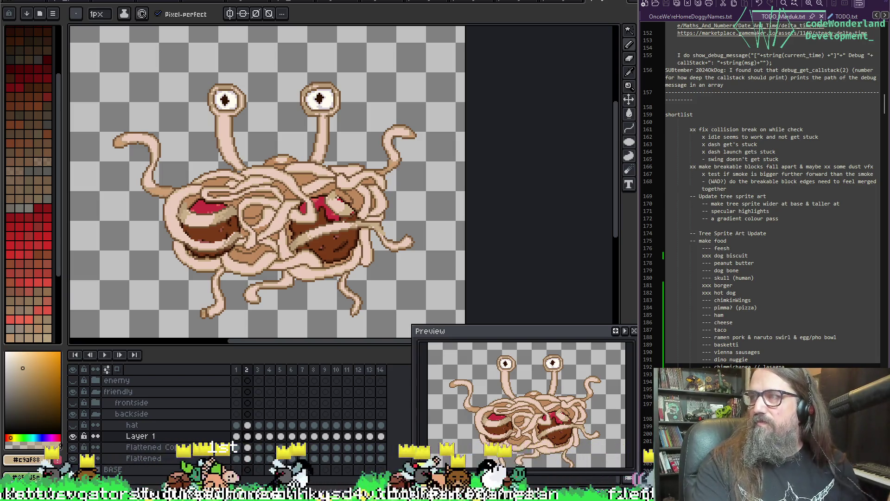
key("alt+Tab")
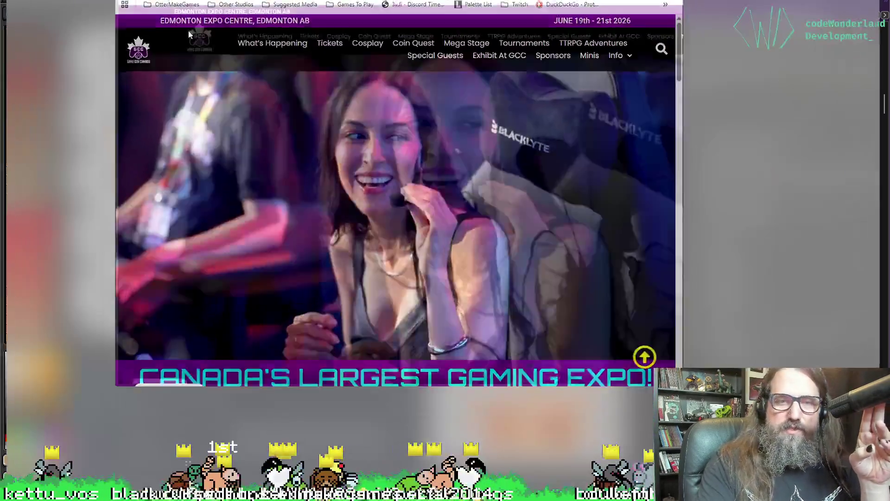
Scroll through the Game Con Canada event dates, then return to Aseprite.
scroll(312, 327, "down", 5)
scroll(583, 225, "up", 4)
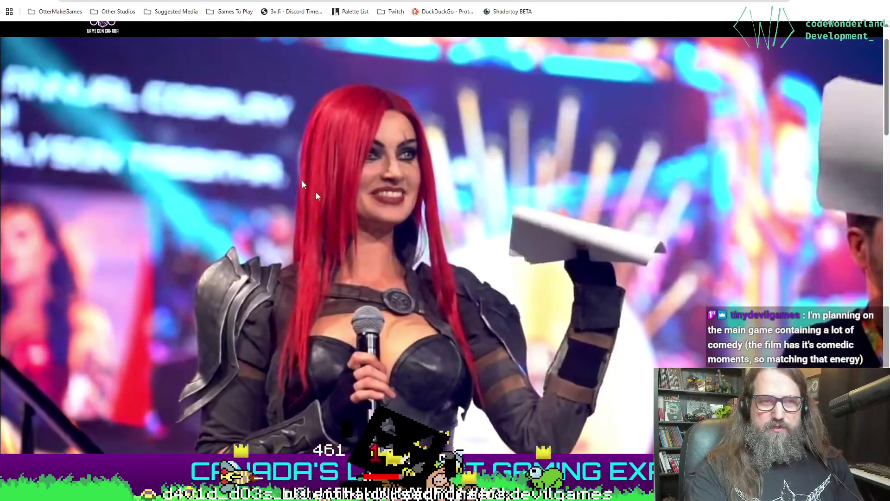
scroll(395, 233, "down", 10)
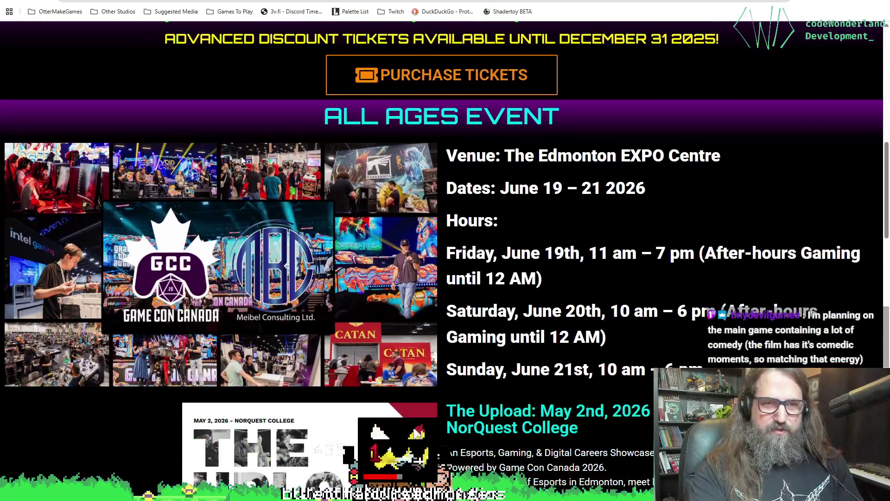
scroll(302, 178, "down", 3)
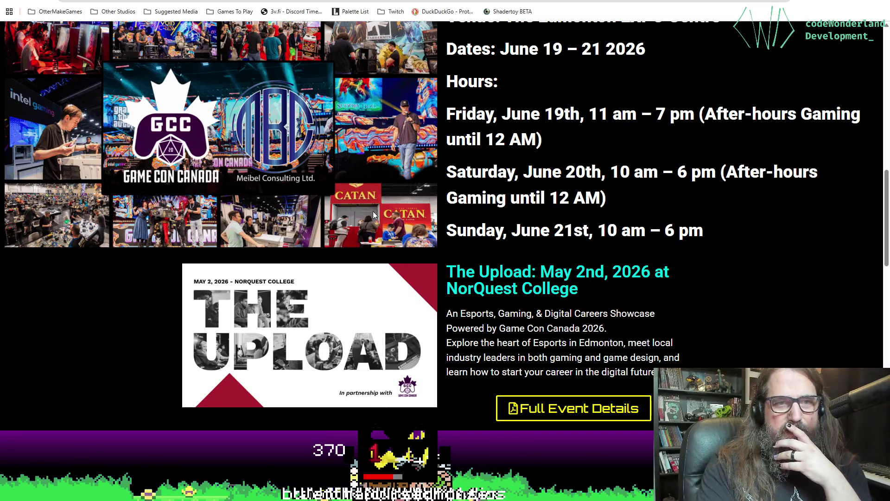
scroll(312, 224, "up", 2)
key("alt+Tab")
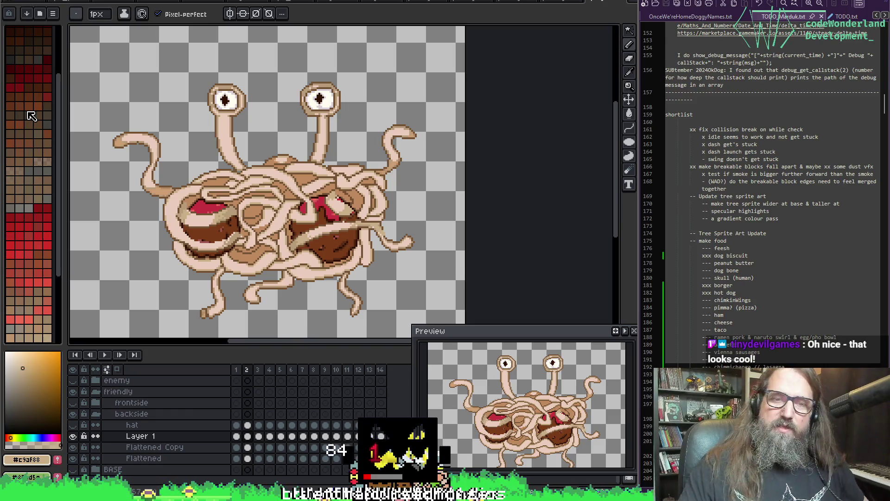
left_click_drag(242, 196, 278, 184)
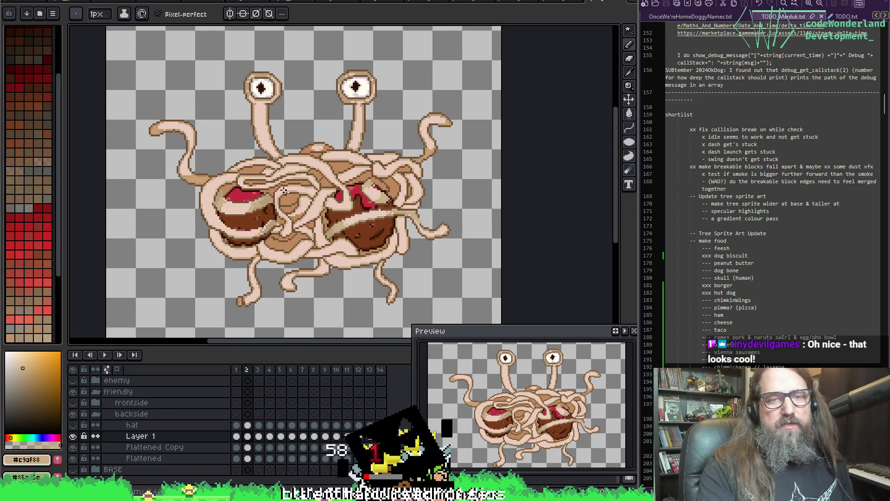
scroll(278, 184, "up", 3)
key("alt")
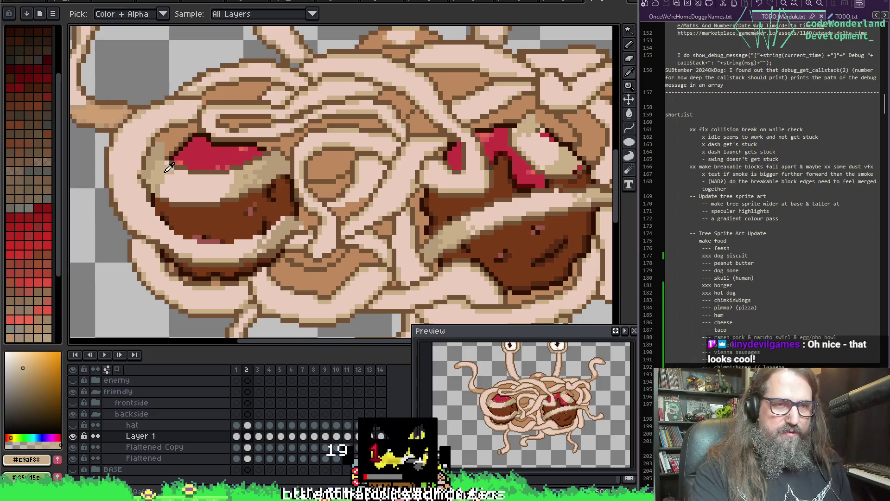
left_click(169, 166, "alt")
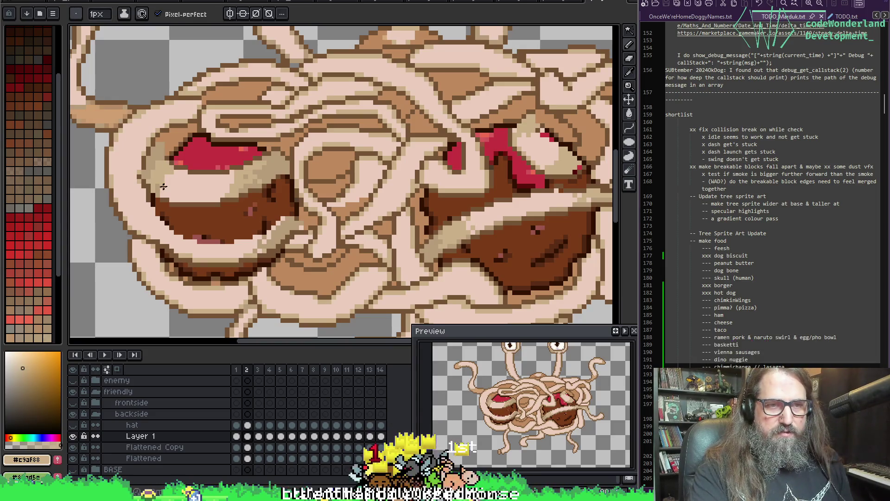
key("alt")
key("alt")
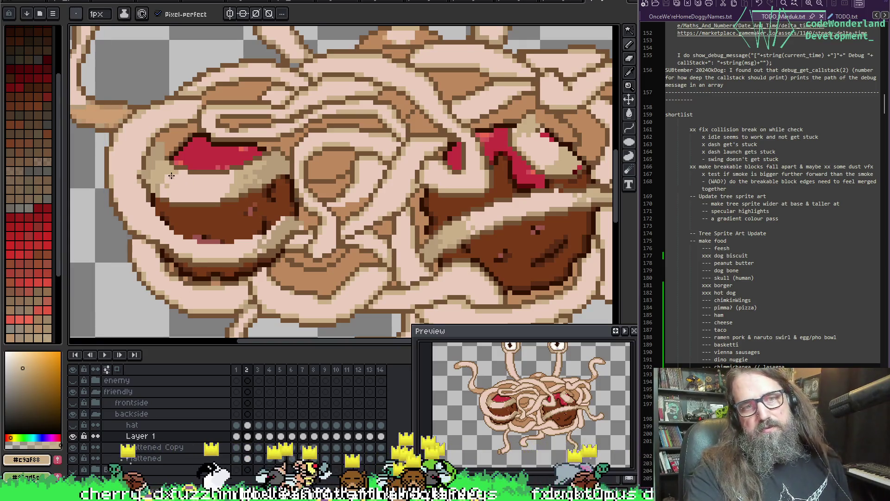
scroll(187, 181, "down", 2)
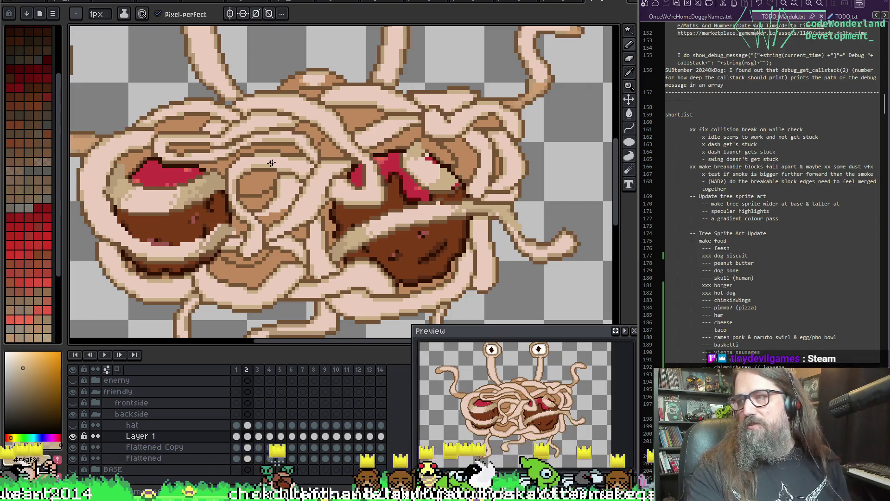
scroll(342, 205, "up", 1)
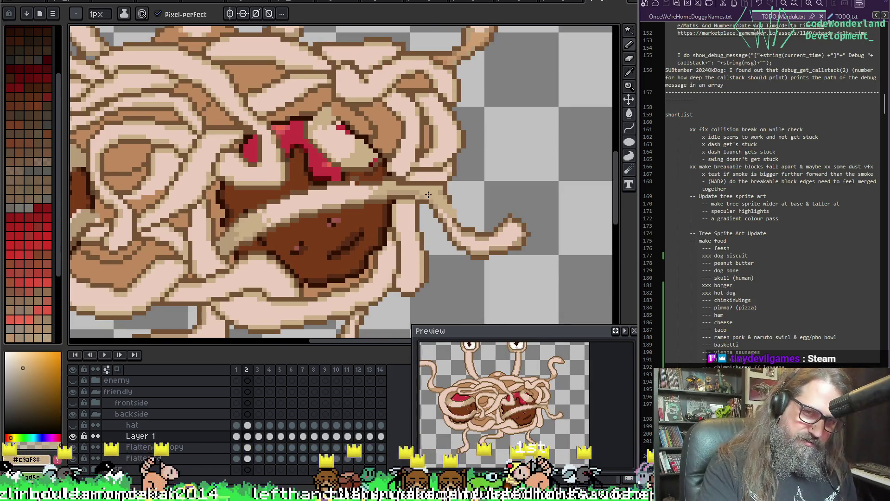
scroll(432, 195, "down", 4)
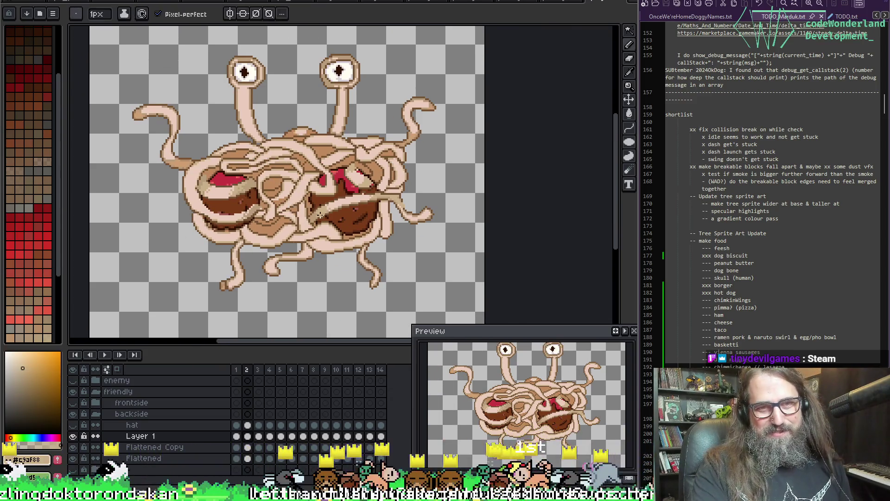
key("Left")
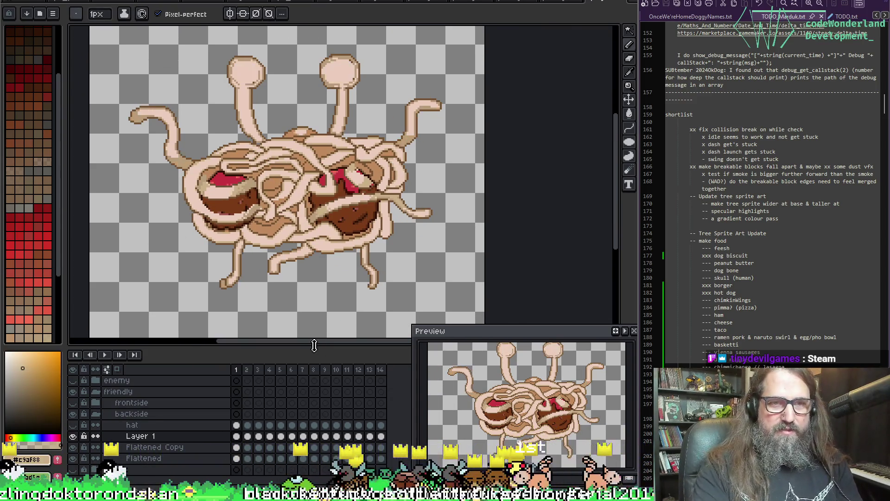
left_click(71, 437)
left_click(71, 438)
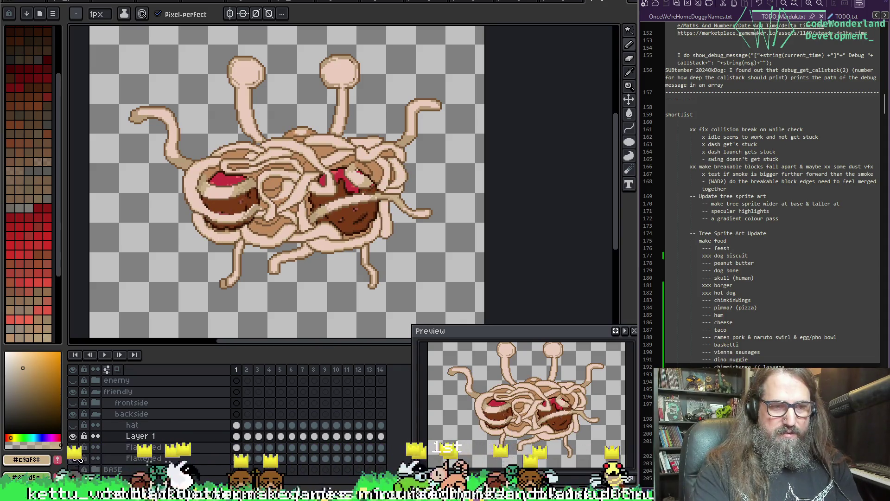
left_click(73, 447)
left_click(74, 448)
left_click(73, 459)
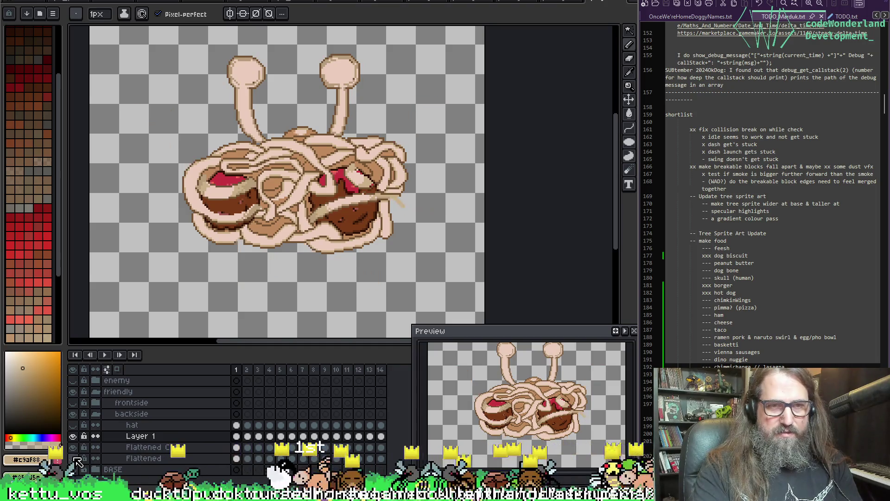
left_click(73, 458)
left_click(74, 447)
left_click(75, 449)
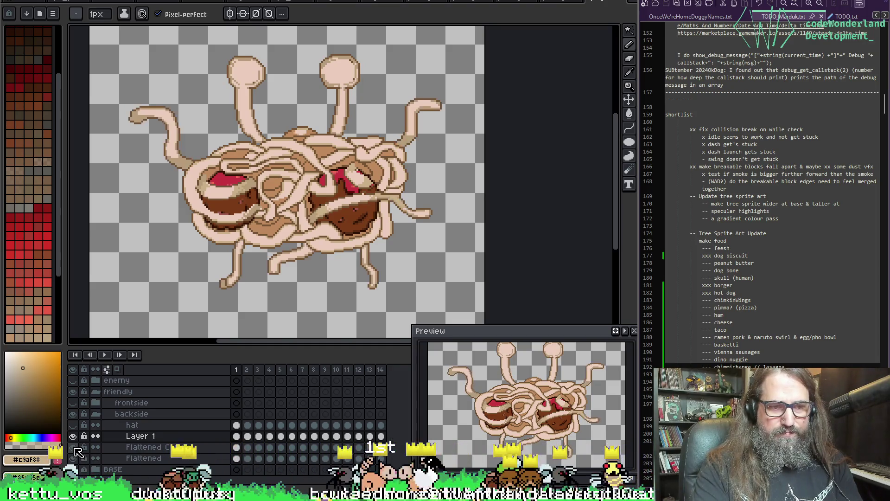
left_click(239, 448)
left_click(248, 448)
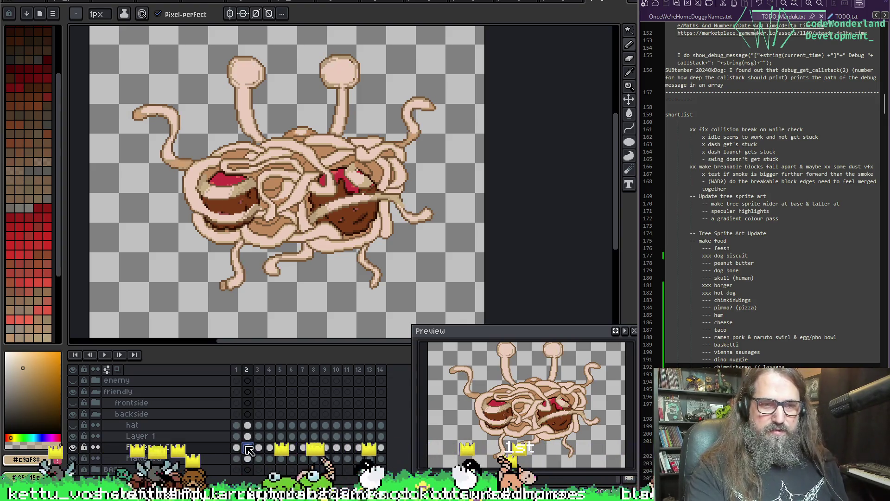
left_click(259, 448)
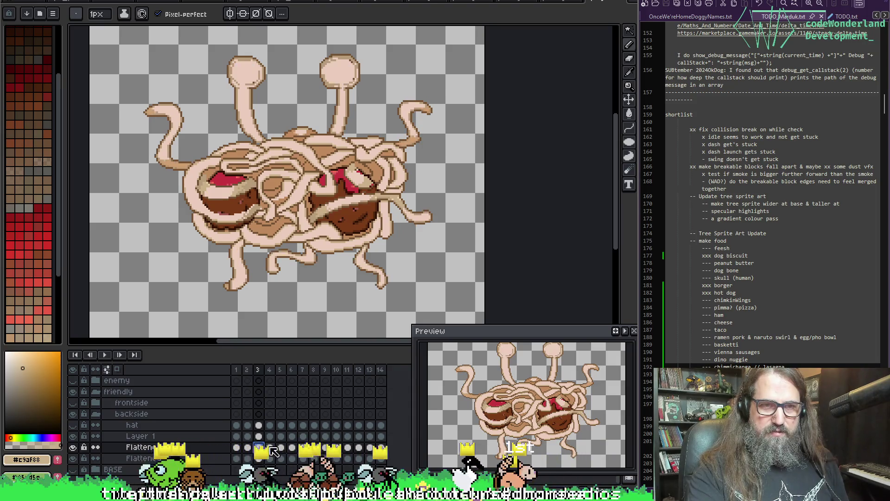
left_click(270, 448)
left_click(281, 447)
left_click(293, 447)
left_click(303, 448)
left_click(314, 448)
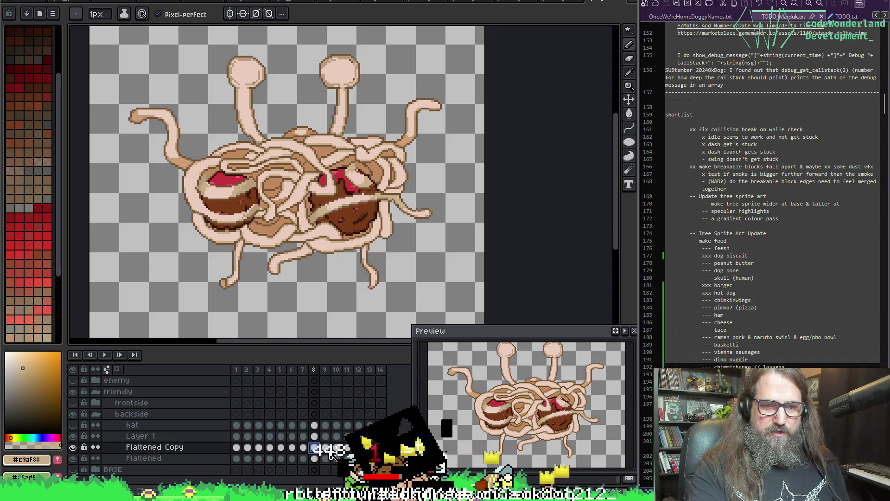
left_click(326, 448)
left_click(337, 448)
left_click(348, 448)
left_click(358, 448)
left_click(370, 447)
left_click(381, 448)
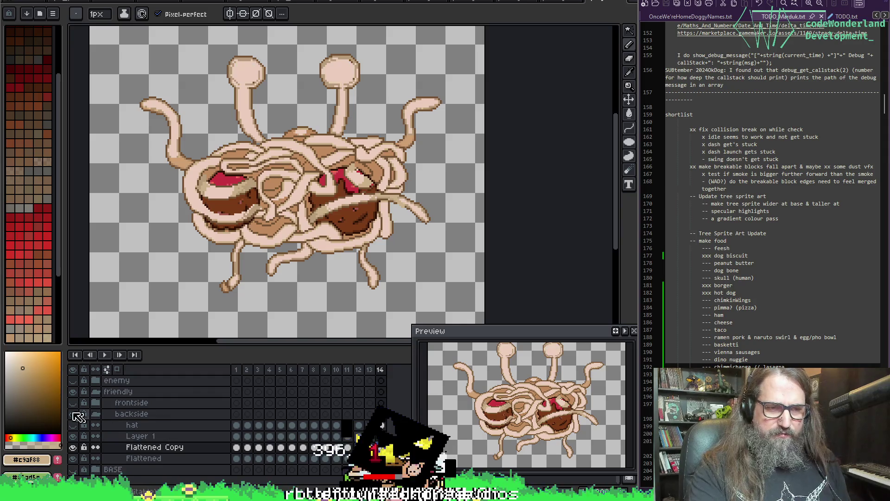
left_click(72, 403)
left_click(73, 403)
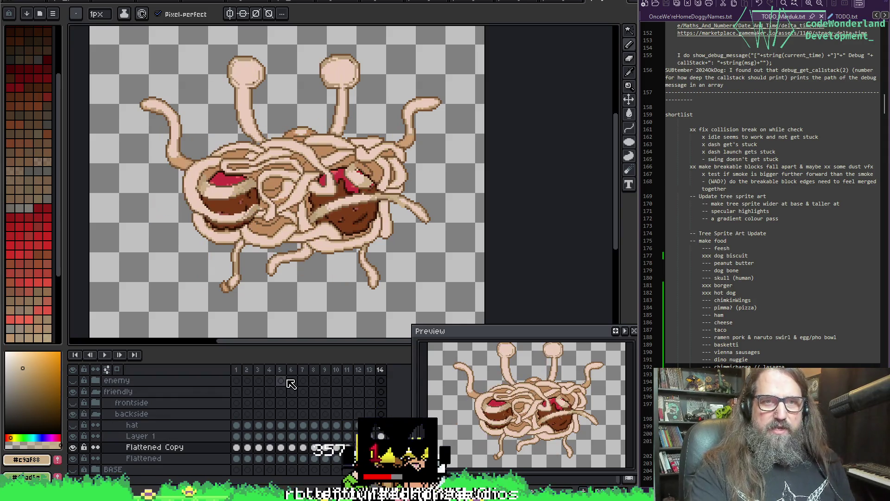
key("Return")
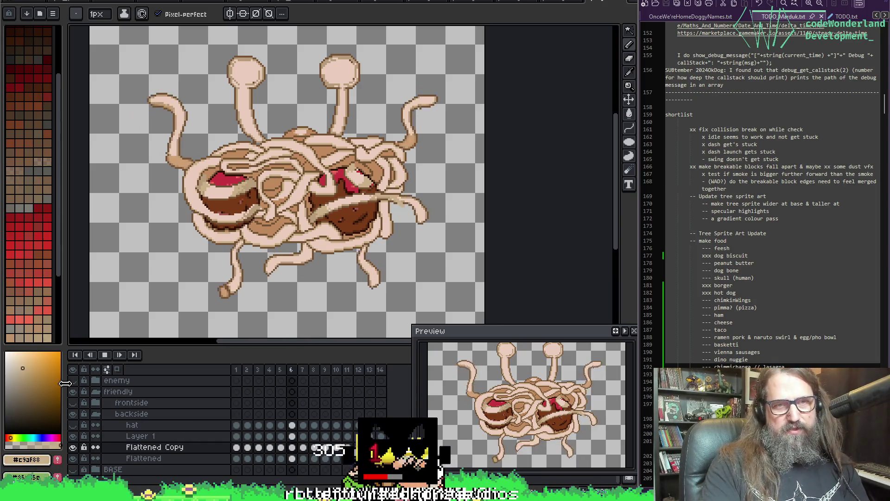
scroll(199, 74, "up", 3)
key("Return")
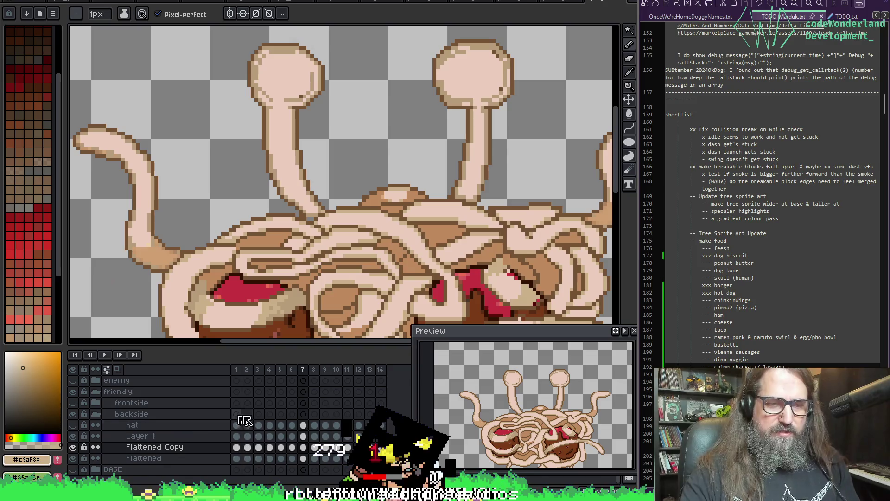
On frame 1, sample the pink and brown colours and redraw the right eyestalk head's outline.
left_click(236, 447)
key("i")
left_click(267, 91, "alt")
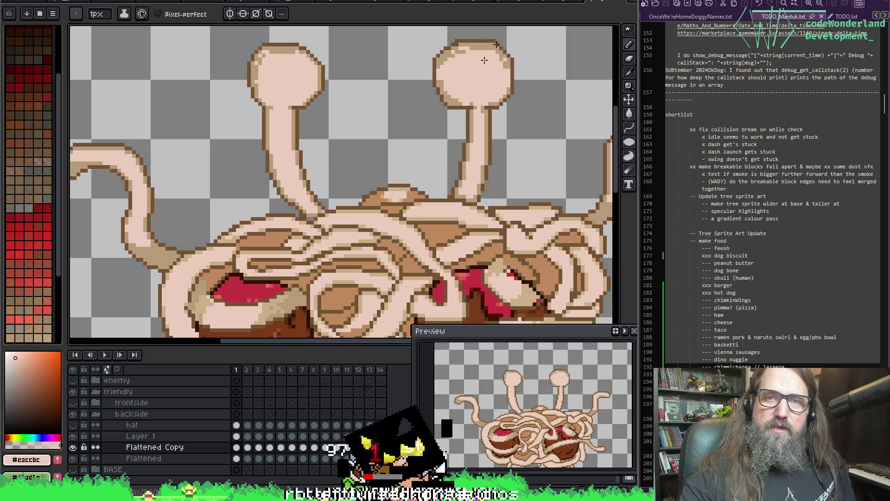
left_click(463, 49, "alt")
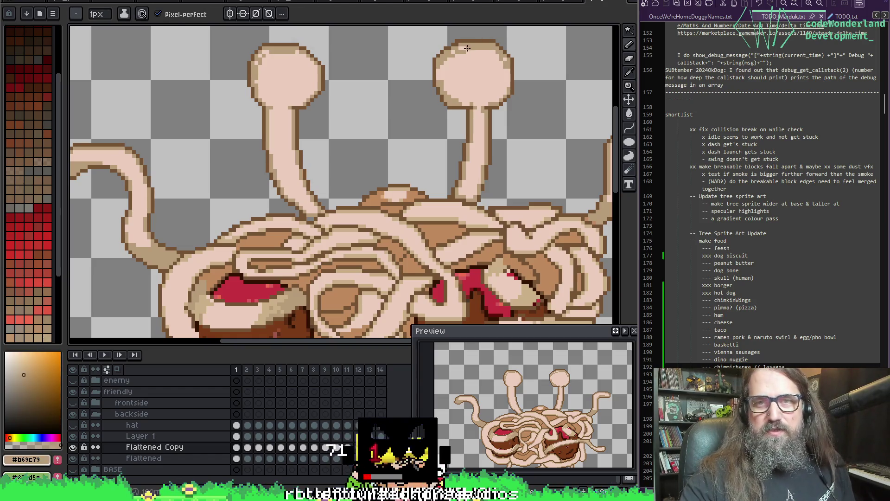
key("ctrl+z")
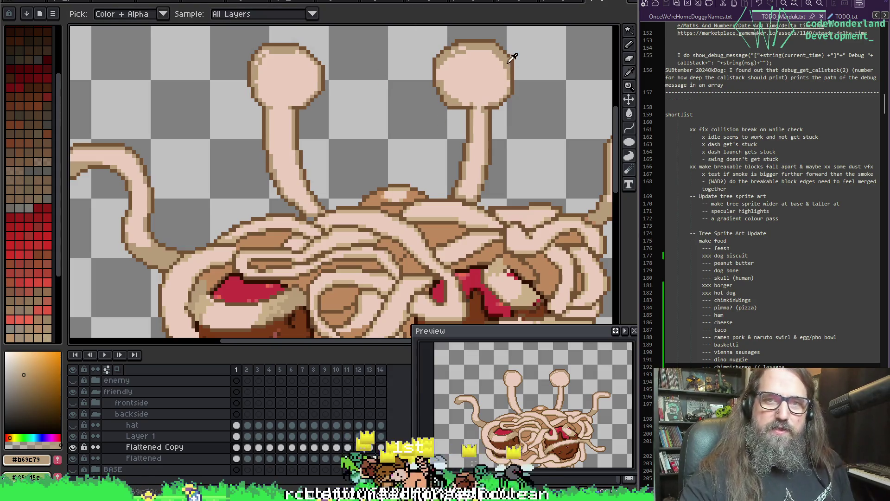
left_click(478, 50, "alt")
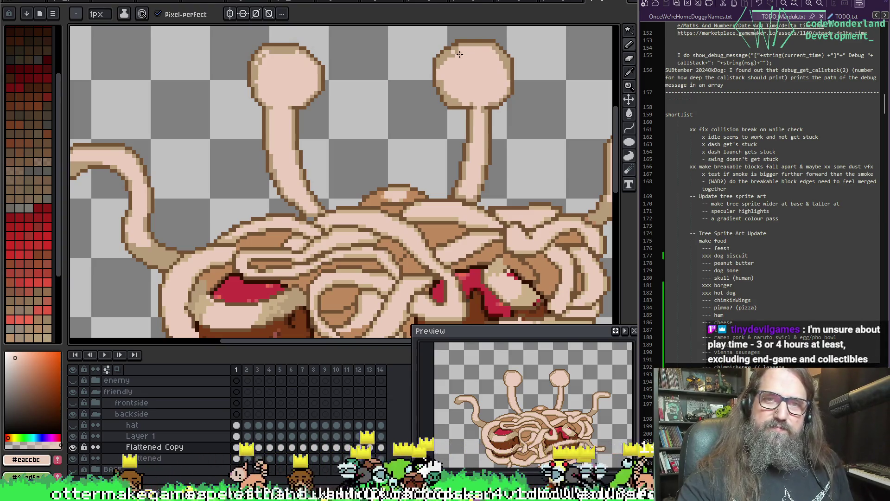
left_click(441, 73, "alt")
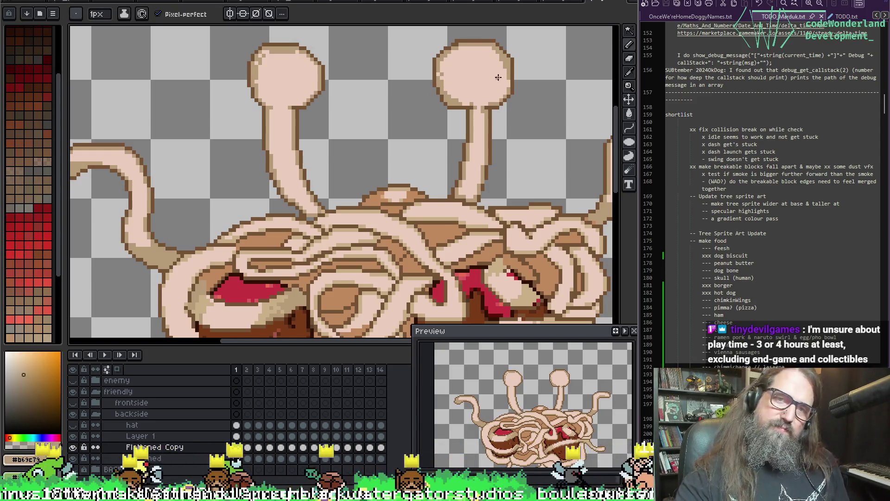
left_click(439, 95, "alt")
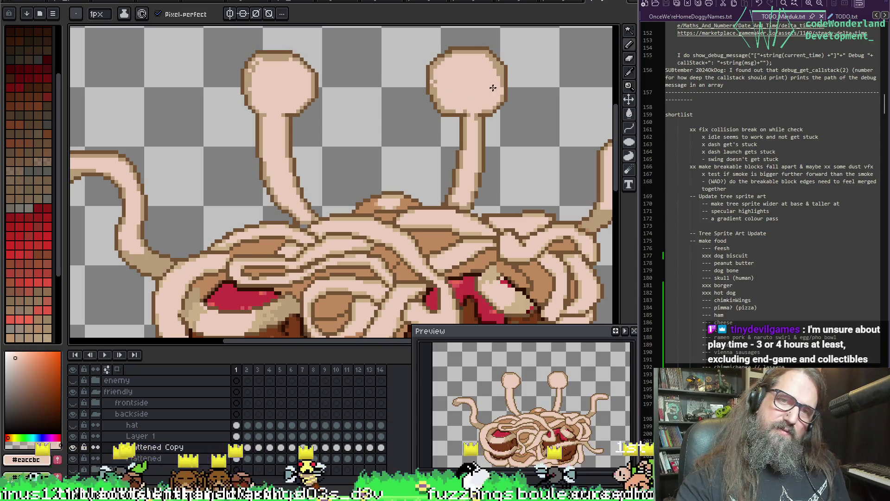
Compare the head edit, touch up its edge with the dark outline colour, and save.
key("ctrl+z")
key("ctrl+y")
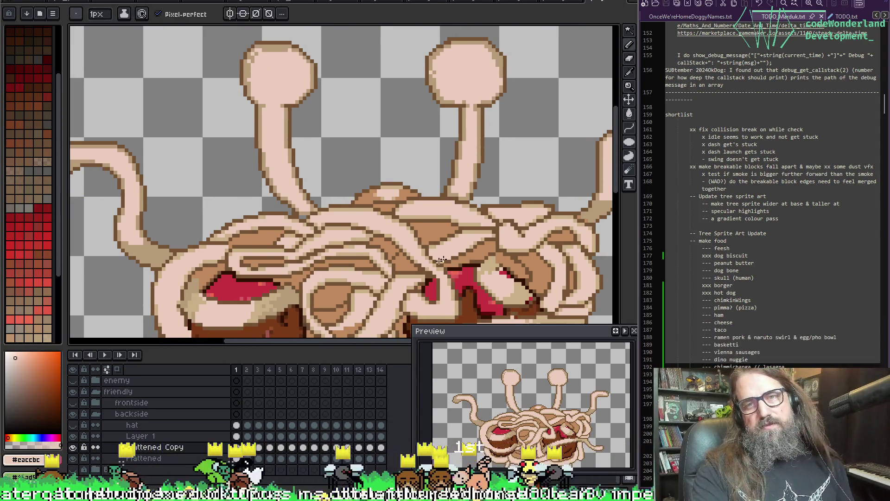
scroll(480, 181, "up", 2)
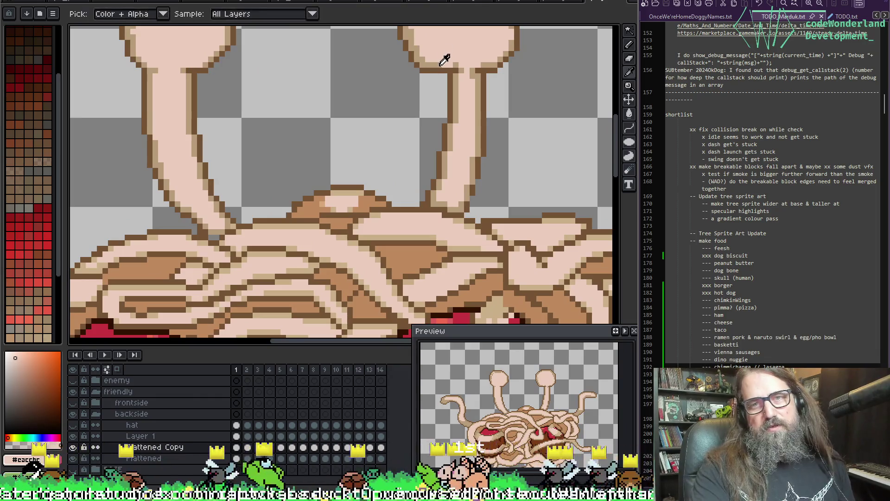
left_click(443, 65, "alt")
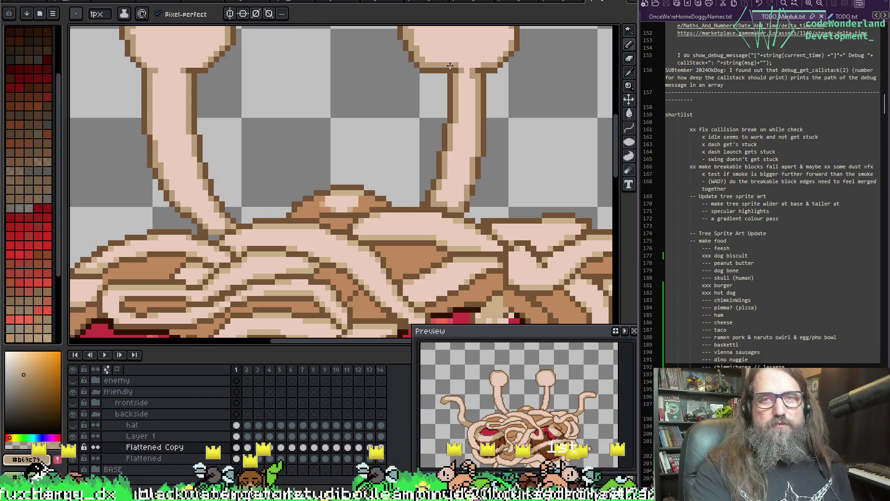
key("ctrl+s")
scroll(404, 157, "down", 3)
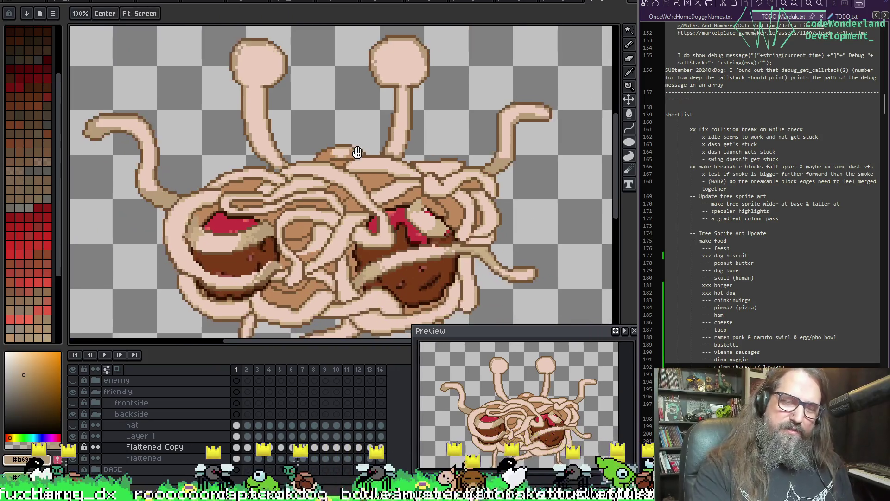
Recentre the monster, save, zoom out and play the animation back to frame 1.
left_click_drag(357, 153, 348, 93)
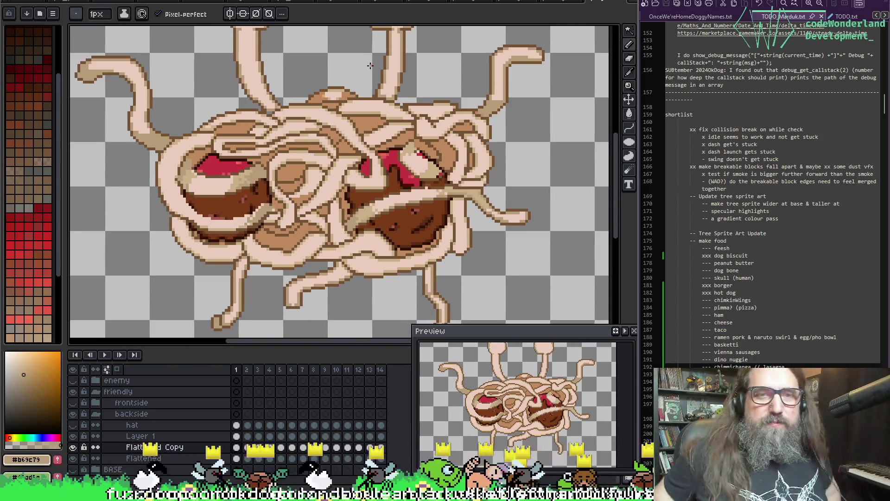
left_click_drag(359, 122, 361, 172)
key("ctrl+s")
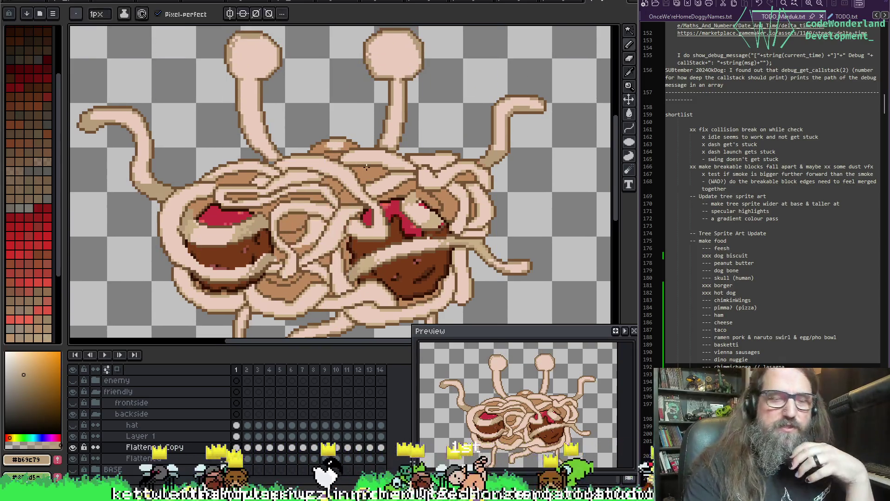
scroll(347, 230, "down", 1)
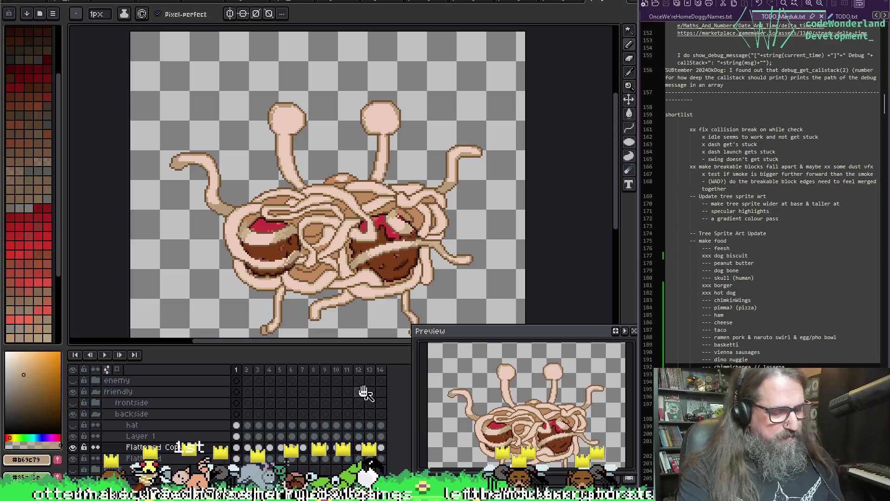
scroll(364, 394, "down", 1)
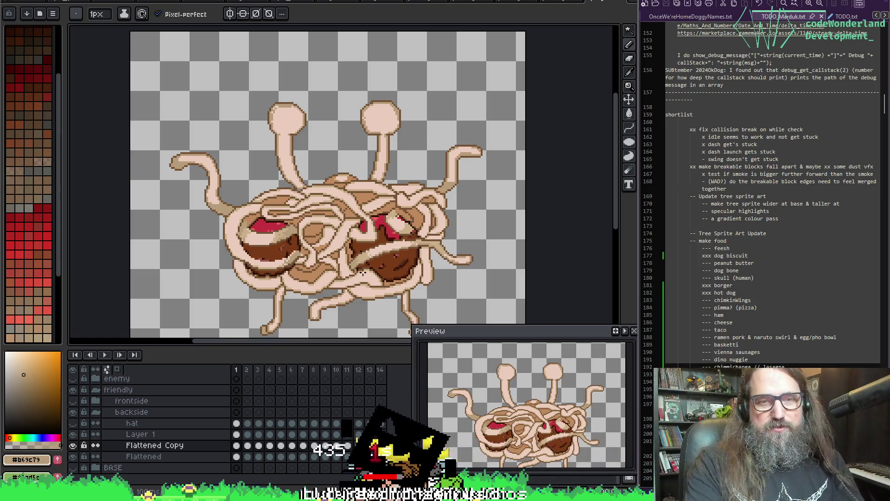
key("Return")
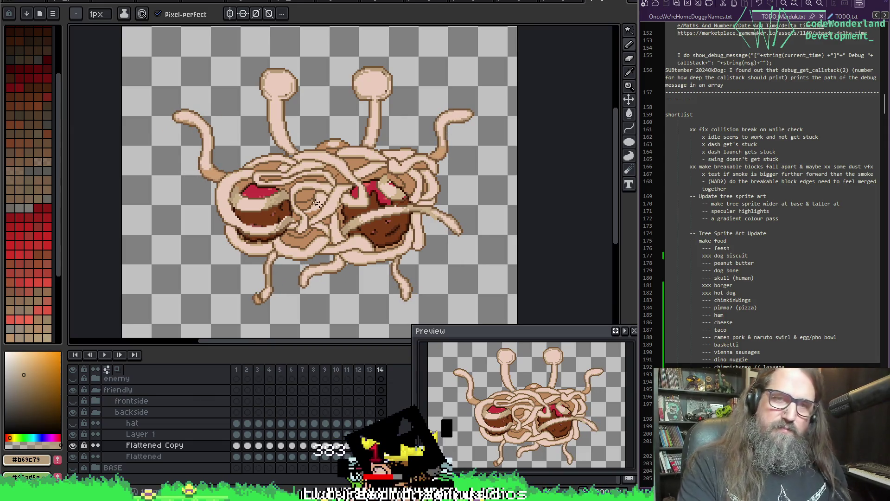
key("Left")
key("Left")
key("Left")
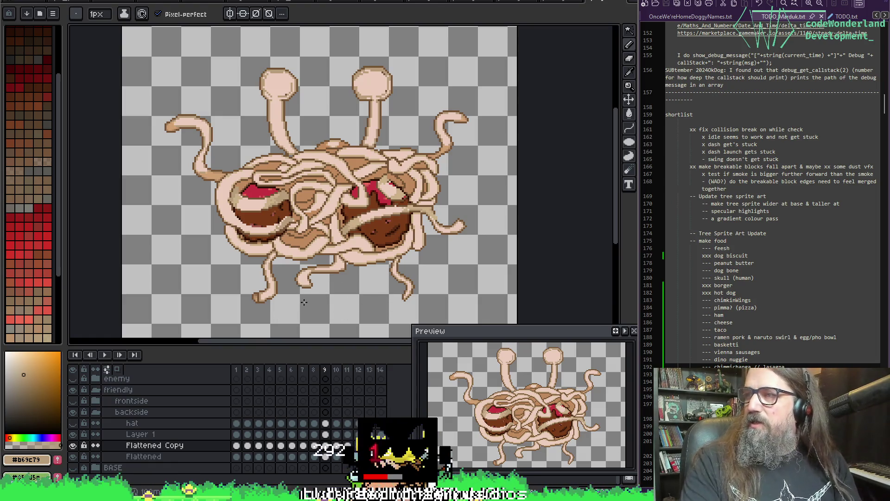
key("Return")
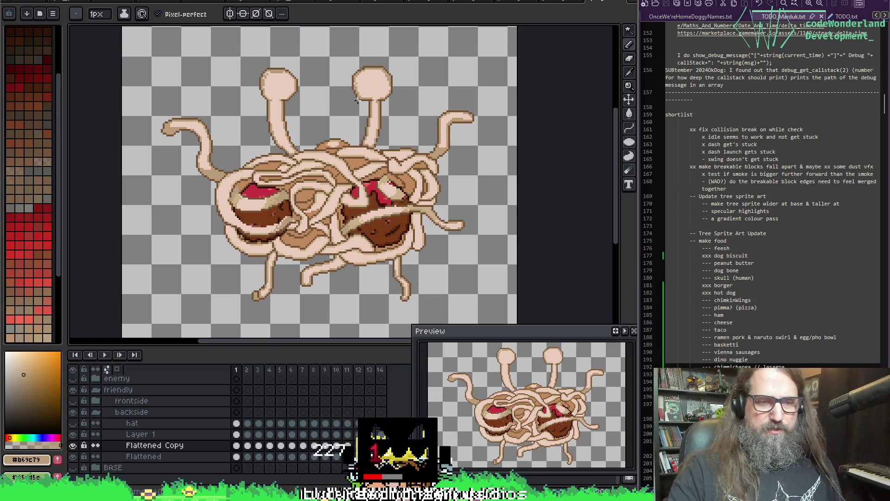
Check the Flattened Copy cel on each frame from 1 through 14.
left_click(75, 448)
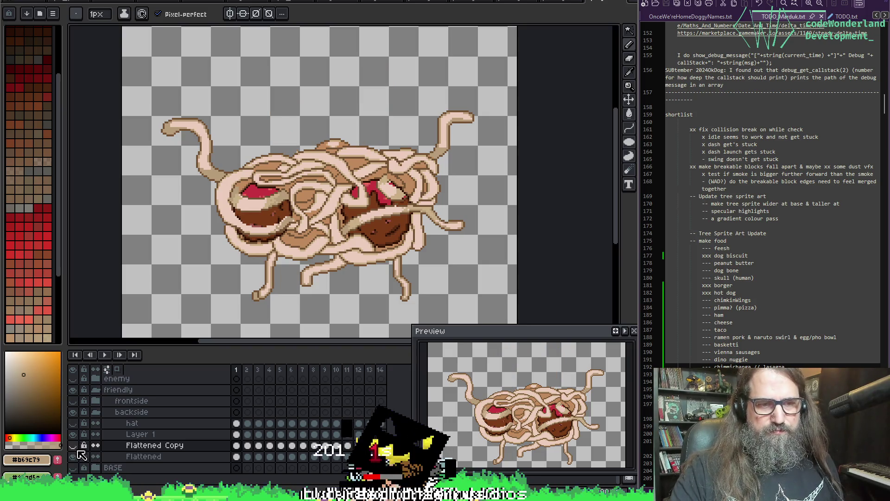
left_click(74, 447)
left_click(236, 445)
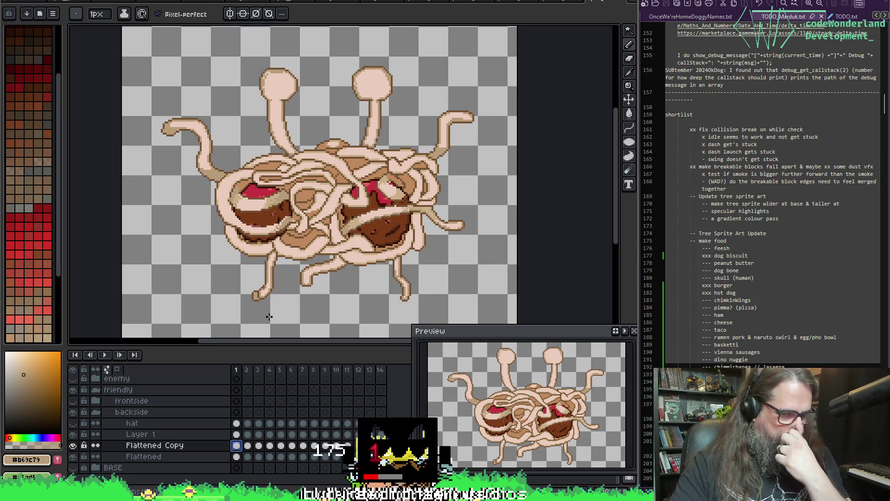
left_click(248, 445)
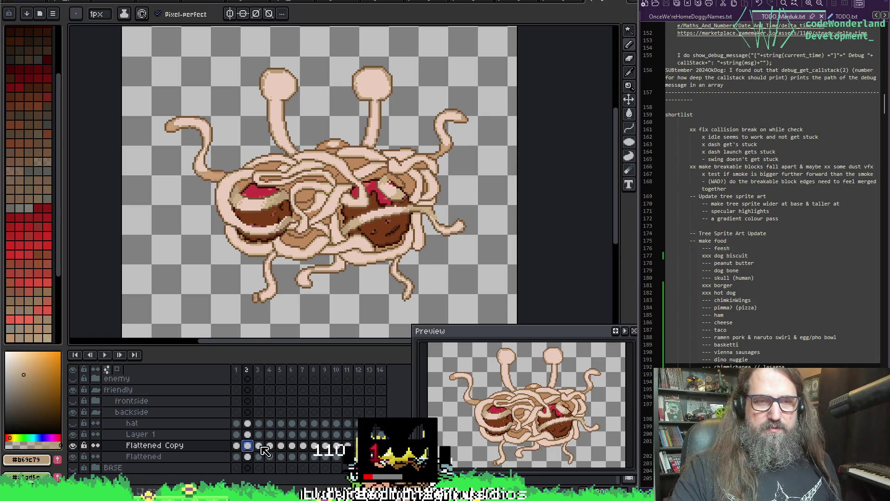
left_click(259, 445)
left_click(270, 446)
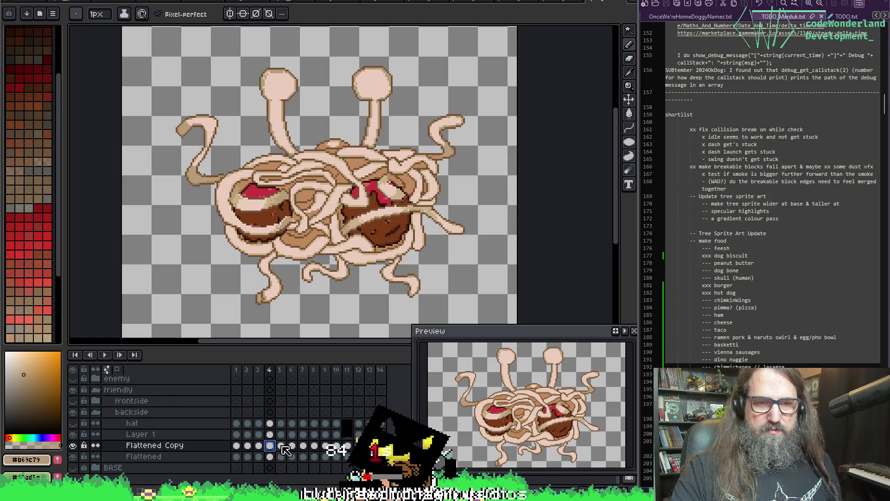
left_click(281, 446)
left_click(293, 446)
left_click(313, 445)
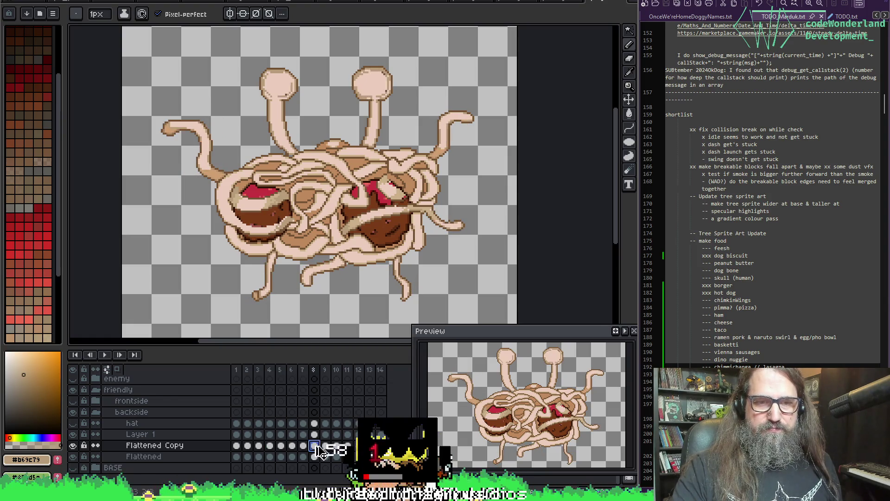
left_click(324, 445)
left_click(336, 445)
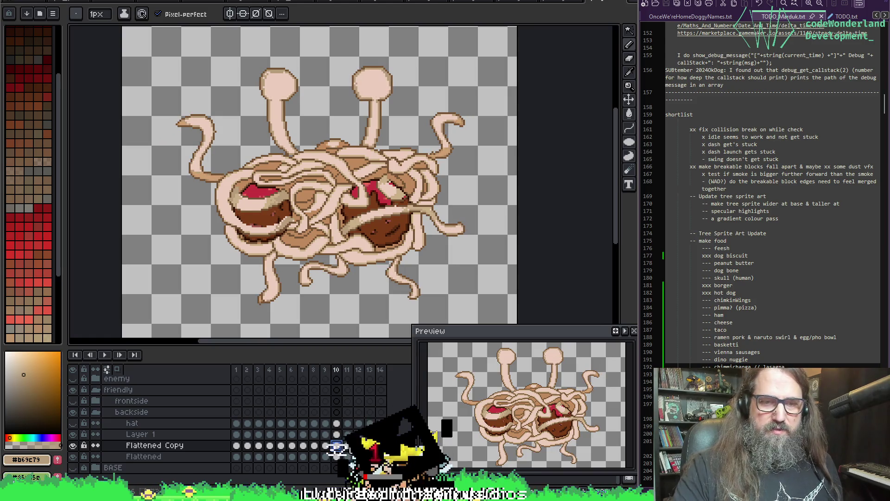
left_click(347, 445)
left_click(358, 445)
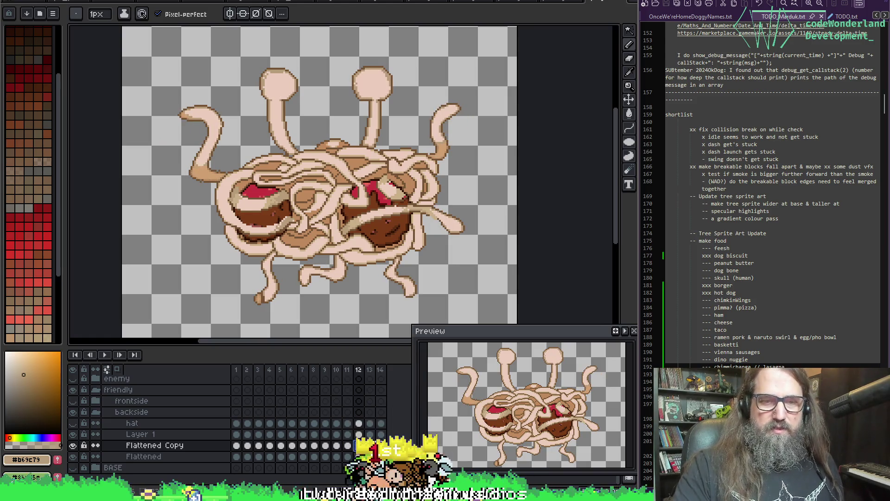
left_click(370, 445)
left_click(381, 445)
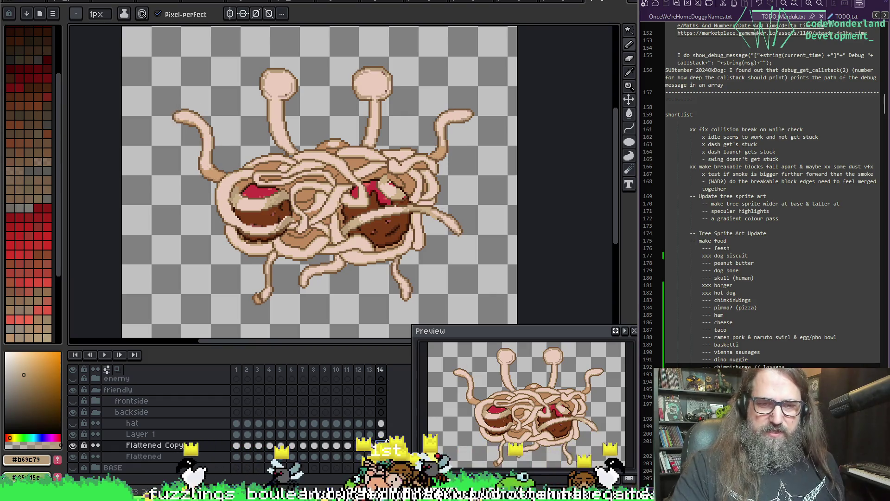
Save the sprite, replay the animation and collapse the friendly backside group.
key("ctrl+s")
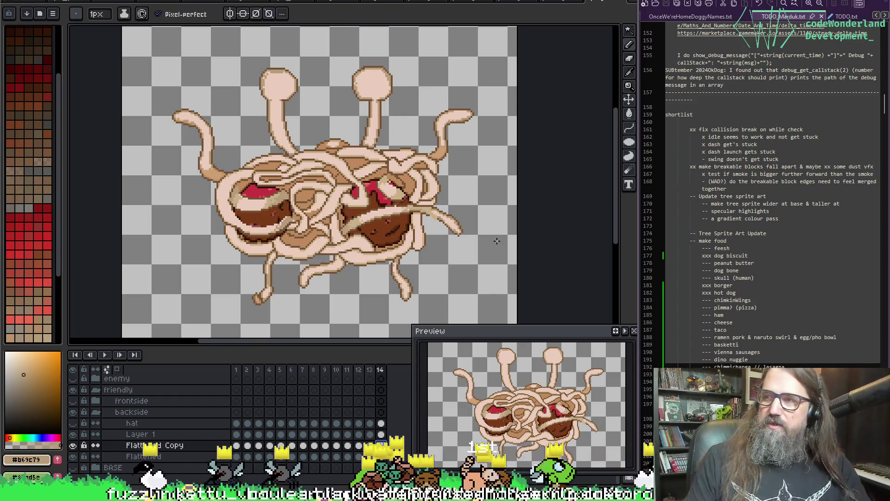
key("Return")
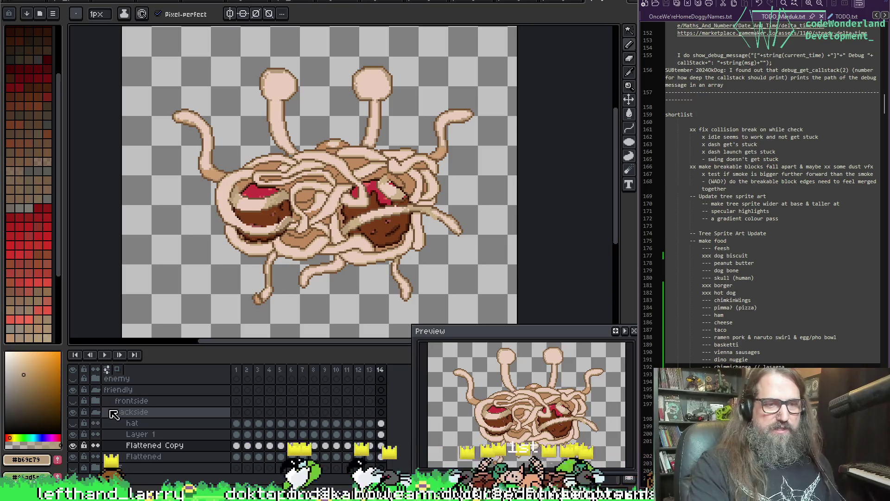
left_click(100, 415)
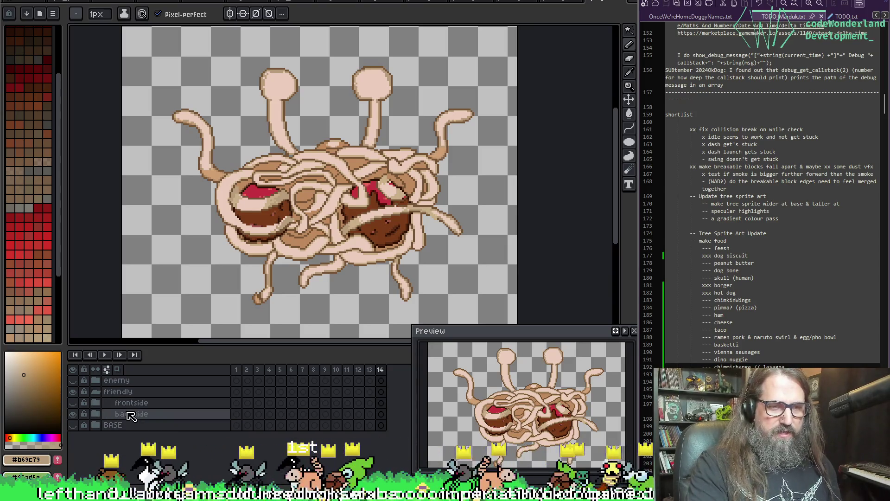
Group the enemy hat, Layer 2 and Flattened layers into a new group named frontside.
left_click(131, 414)
left_click(95, 380)
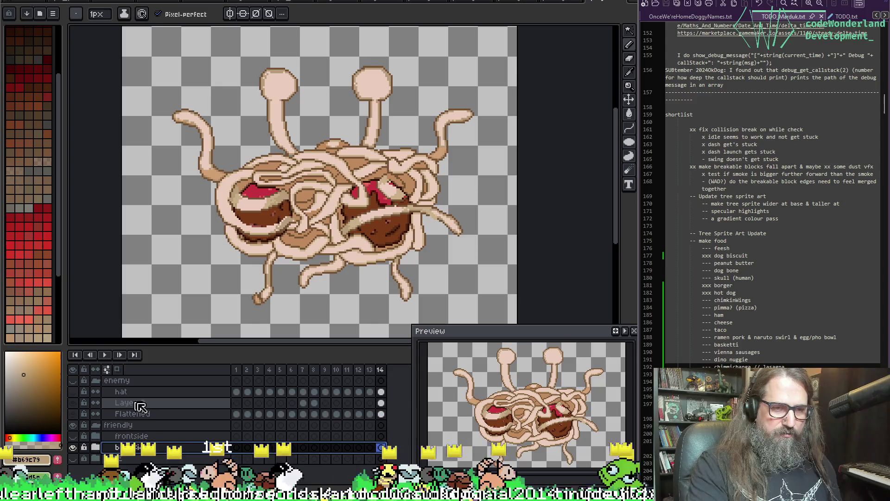
left_click(138, 415)
right_click(138, 416)
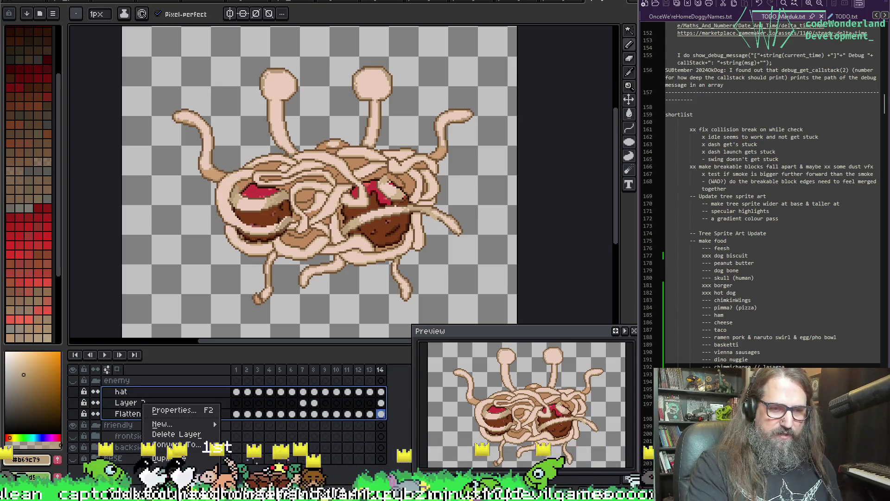
mouse_move(184, 426)
left_click(249, 436)
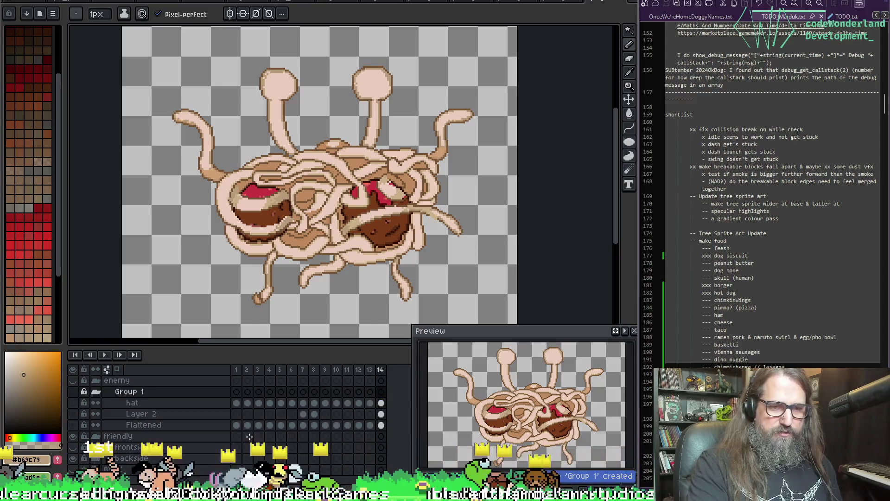
key("shift+p")
type("frontside")
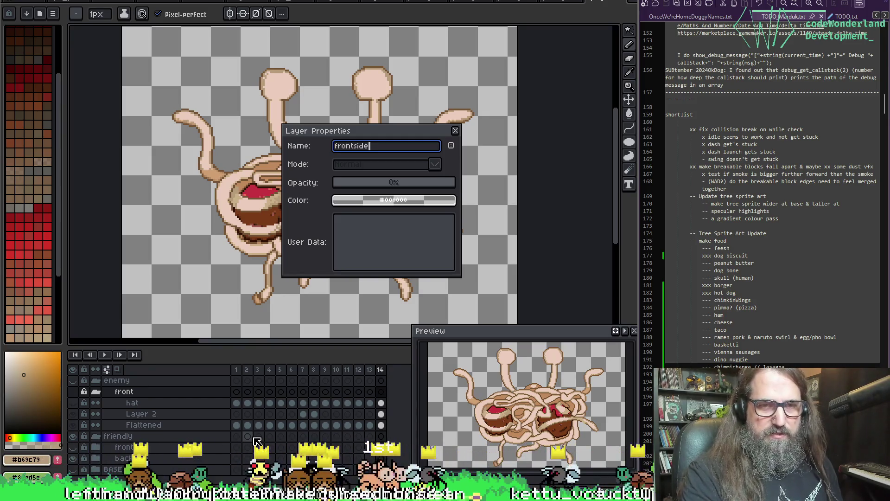
key("Return")
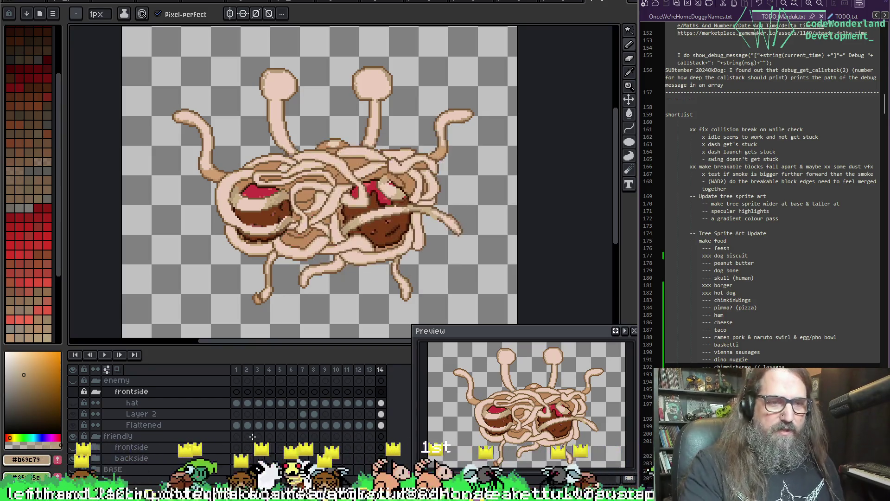
Duplicate the friendly backside group into enemy, placing frontside above backside Copy and visible.
left_click(139, 458)
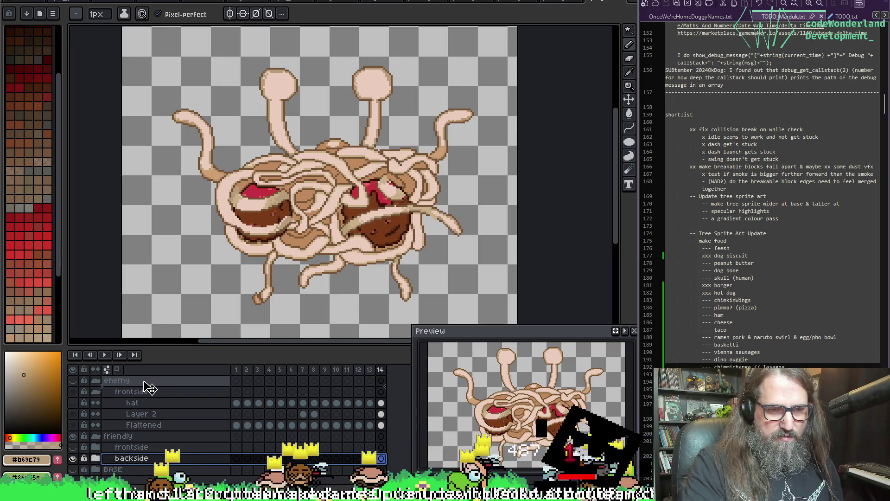
left_click_drag(148, 387, 148, 389)
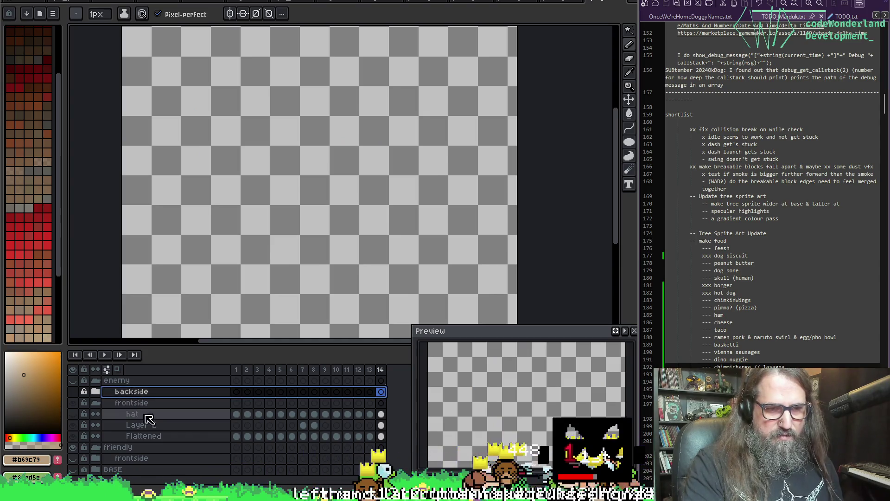
key("ctrl+z")
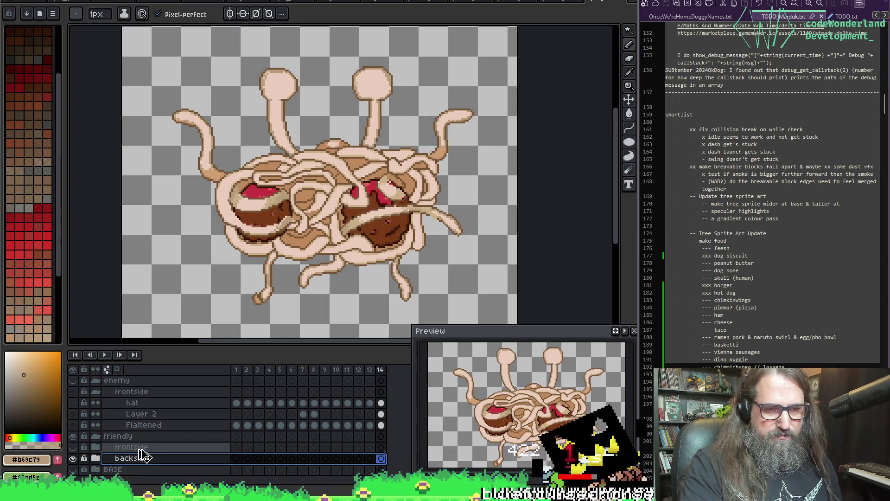
left_click_drag(144, 458, 138, 451)
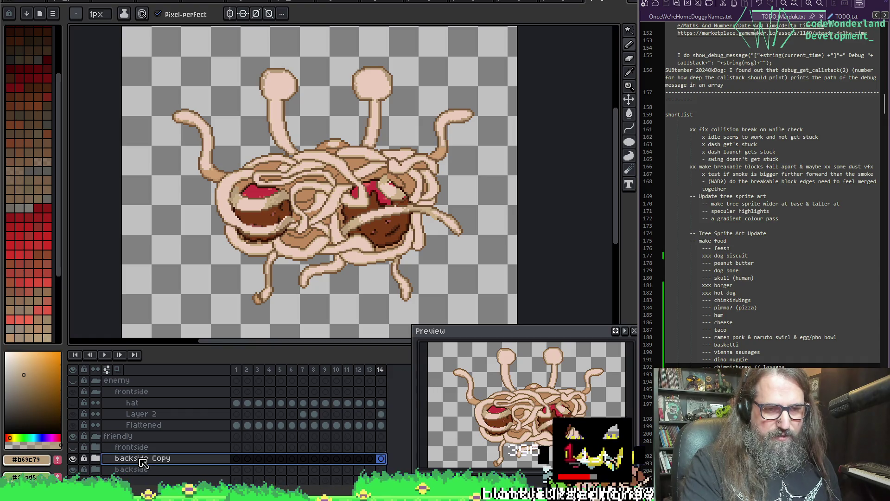
left_click_drag(148, 434, 142, 389)
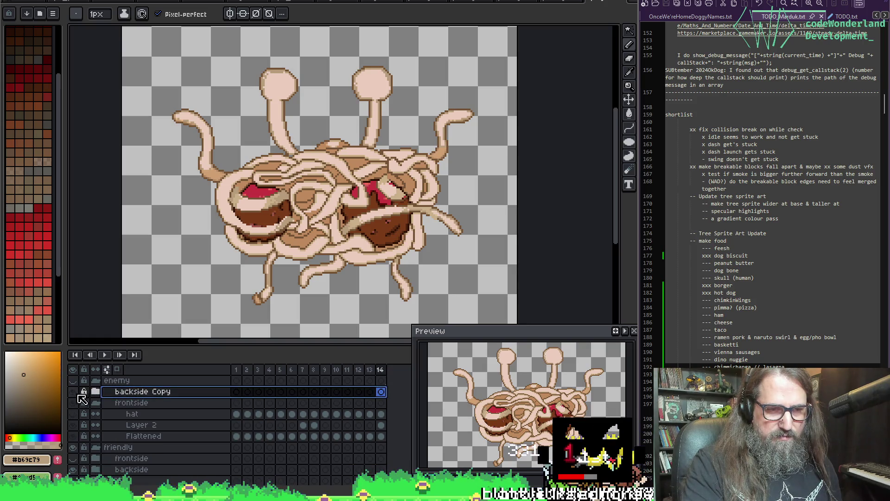
left_click(96, 403)
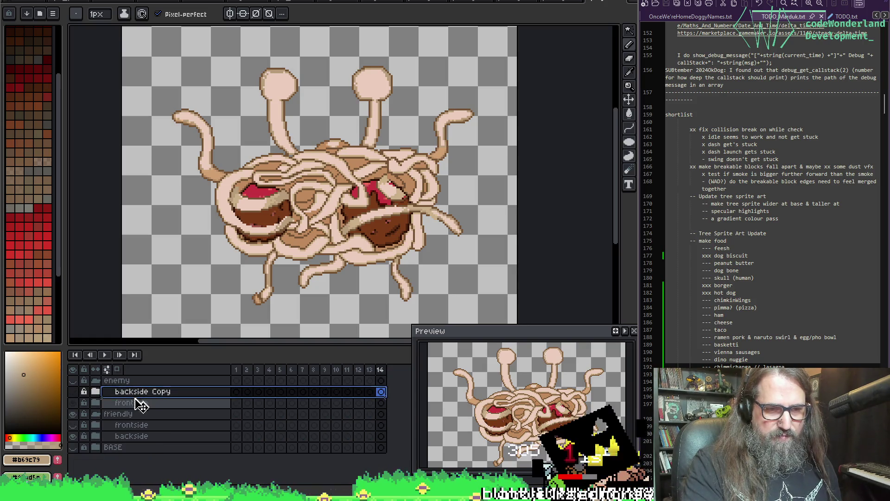
mouse_move(134, 406)
left_mouse_down()
mouse_move(99, 403)
mouse_move(91, 392)
left_mouse_up()
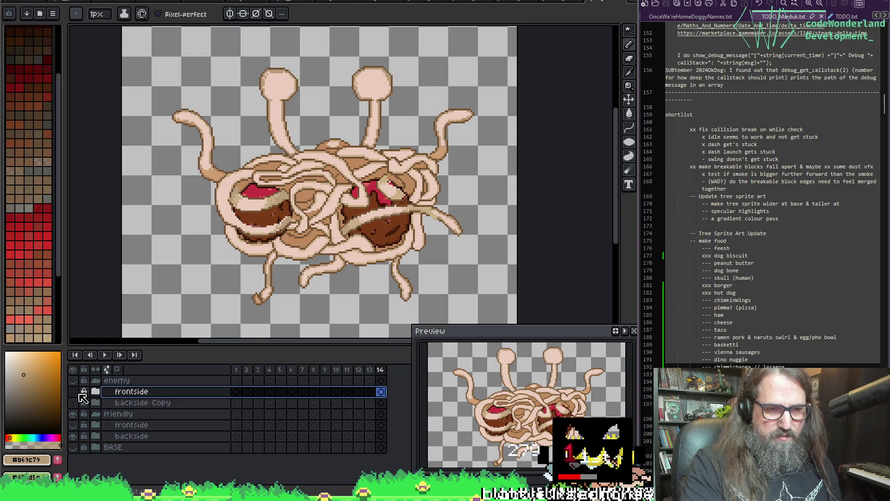
left_click(74, 390)
Collapse and hide the friendly group, hide the enemy frontside, and go to frame 1.
key("i")
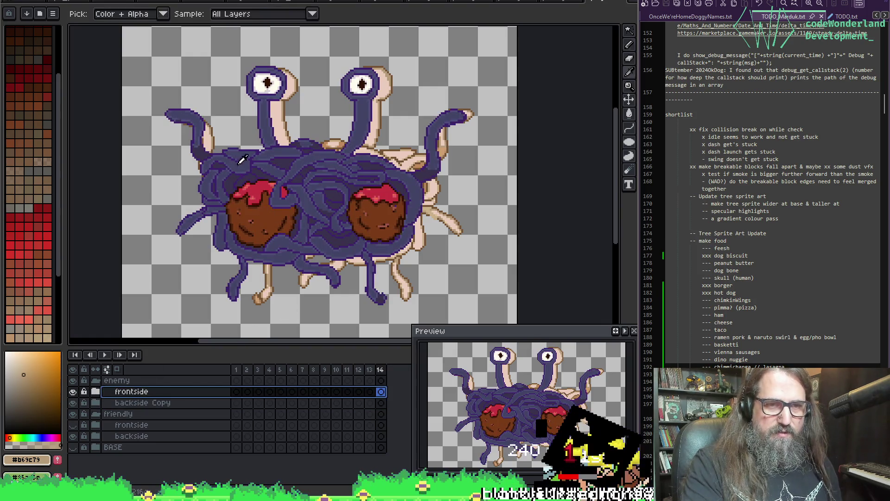
left_click(235, 159)
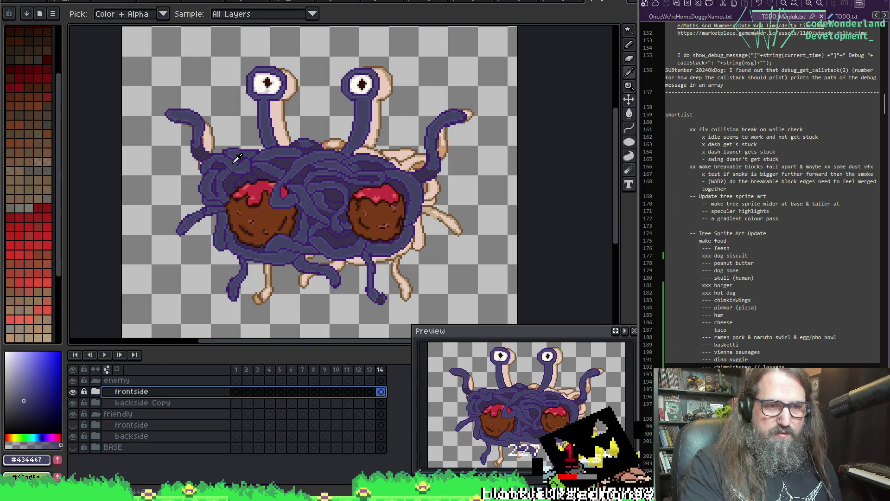
left_click(96, 414)
left_click(73, 414)
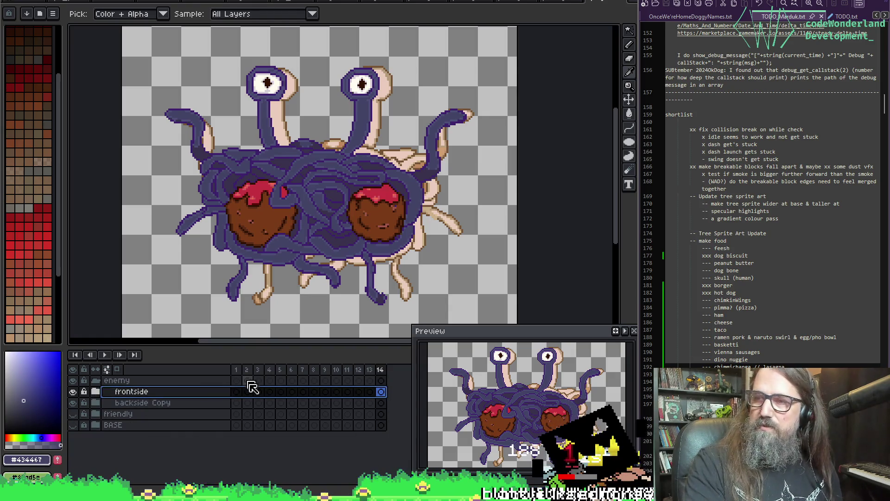
key("b")
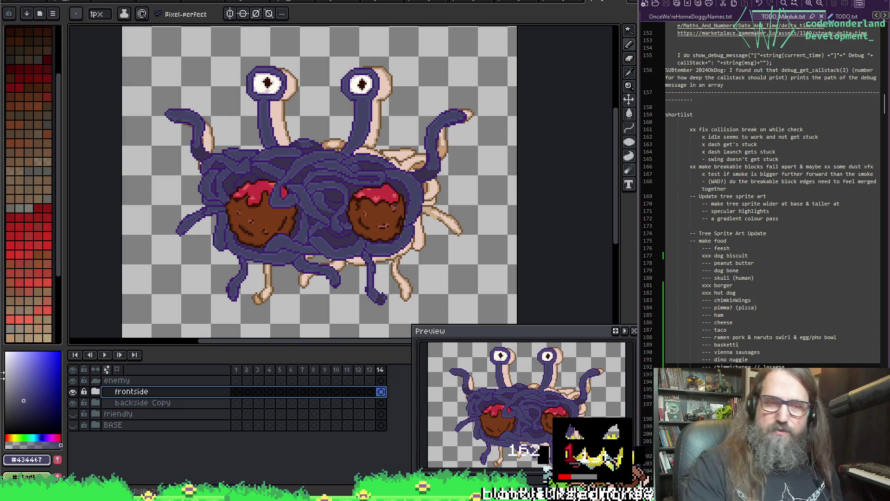
left_click(73, 391)
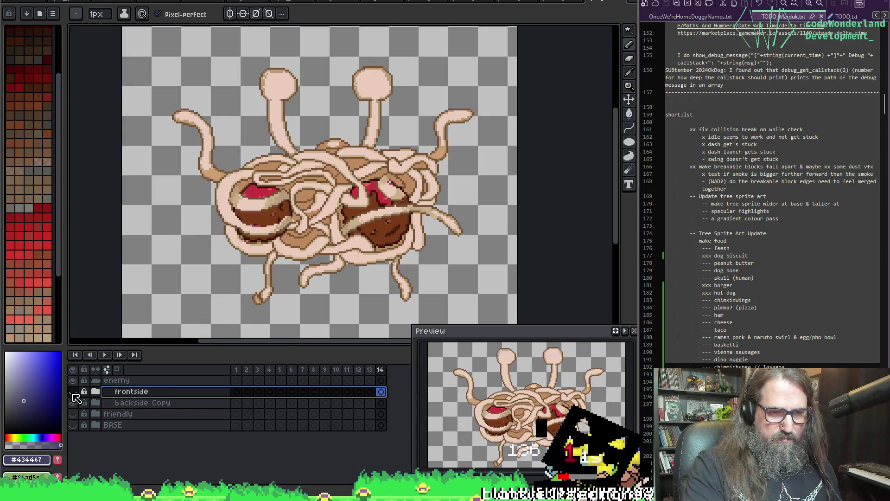
key("g")
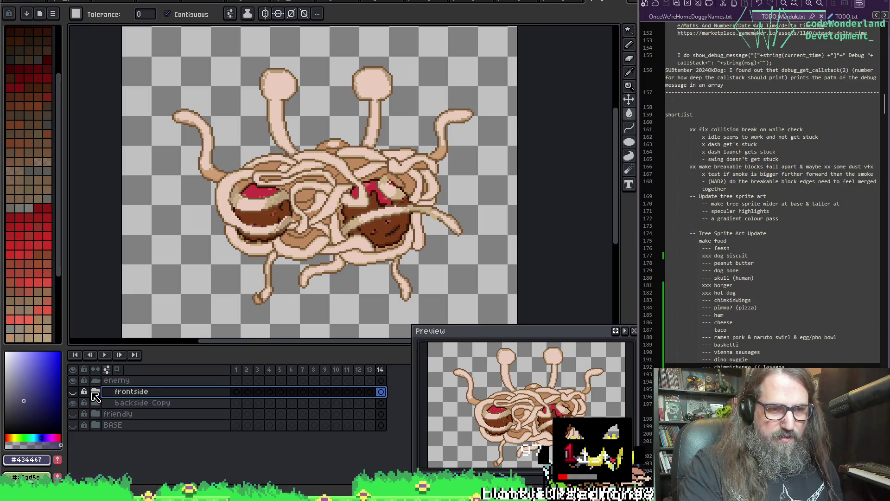
left_click(95, 392)
left_click(147, 424)
left_click(236, 425)
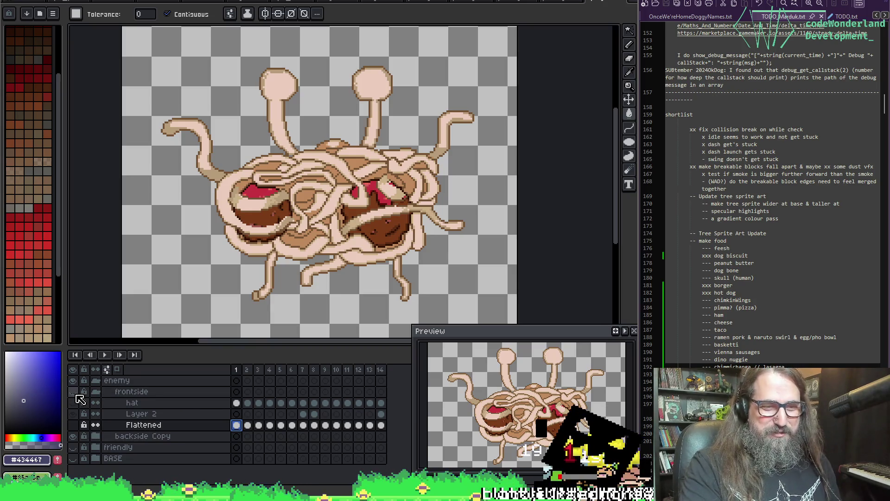
Rename backside Copy to 'backside' and select its Layer 1 with frontside hidden.
left_click(95, 436)
double_click(184, 439)
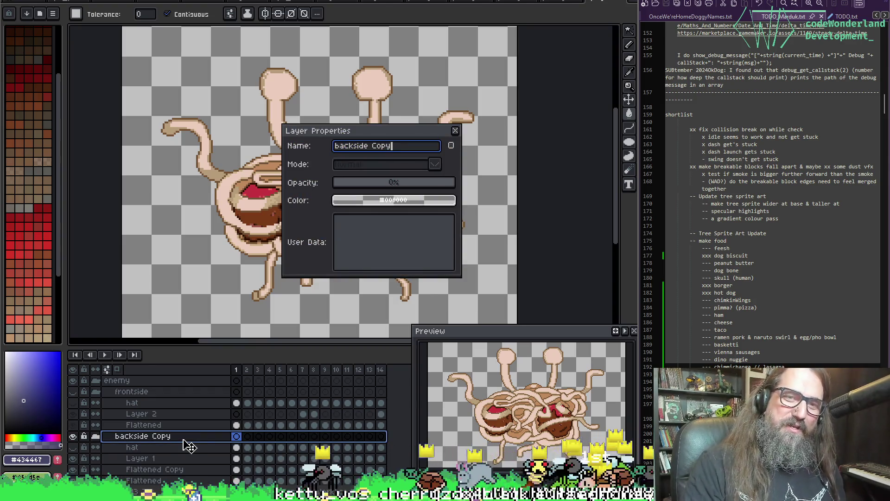
key("Return")
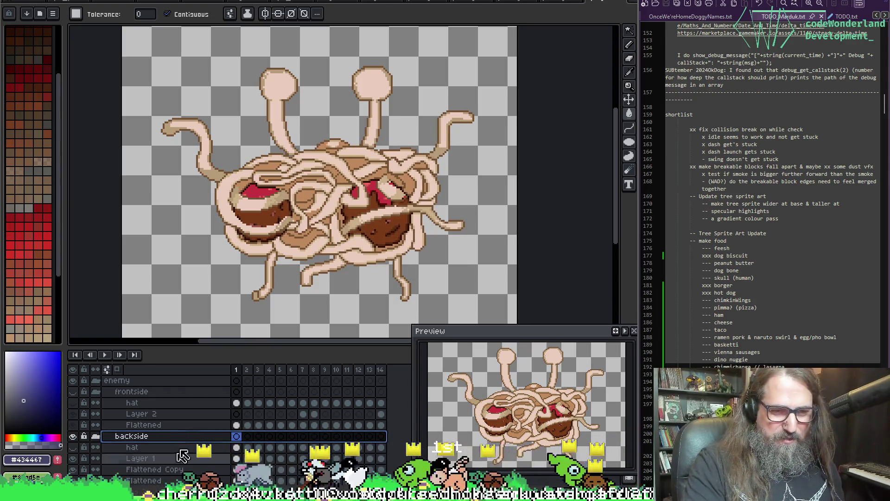
scroll(185, 441, "down", 1)
scroll(186, 399, "up", 1)
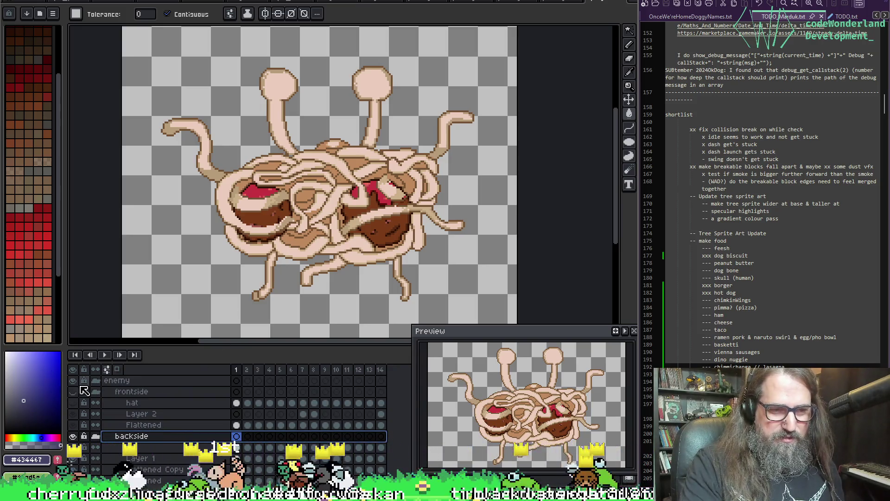
left_click(72, 392)
key("i")
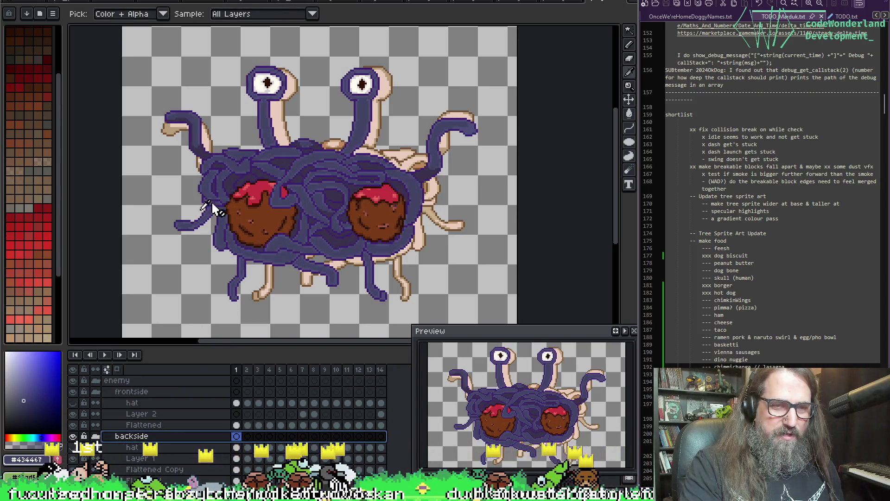
key("w")
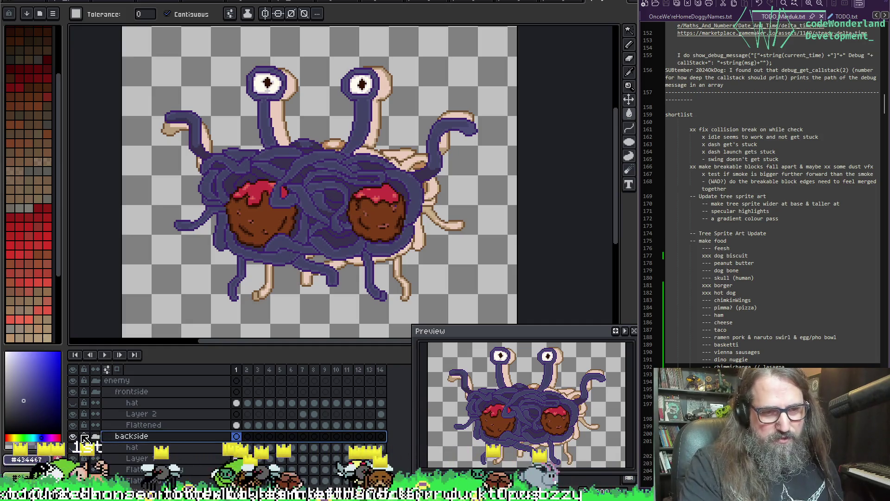
left_click(74, 392)
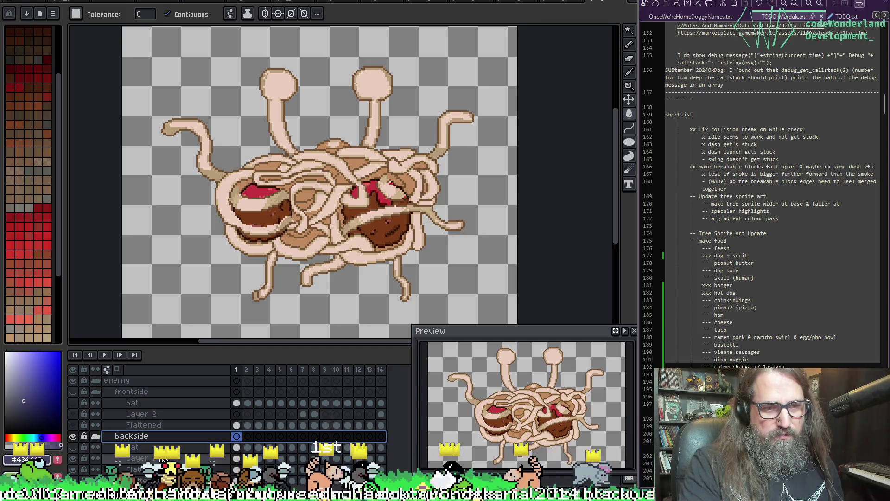
key("Down")
key("Down")
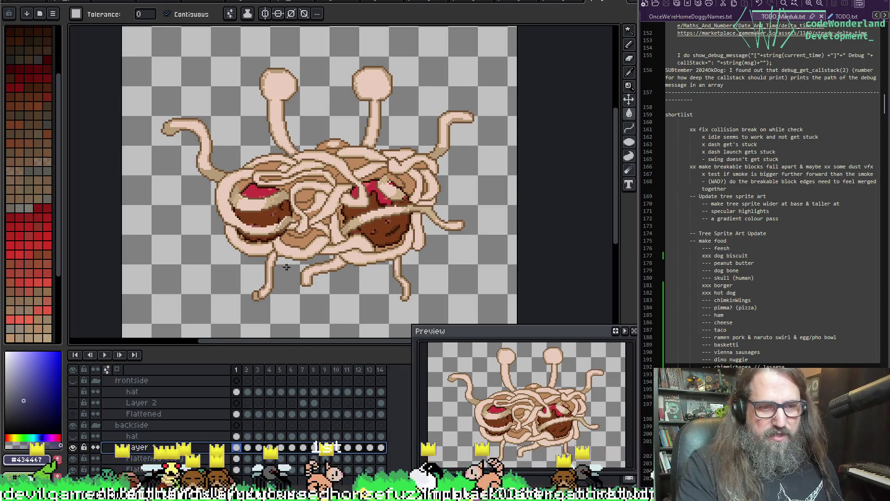
Select all tan pasta pixels of the backside art with a non-contiguous Magic Wand.
left_click(224, 190)
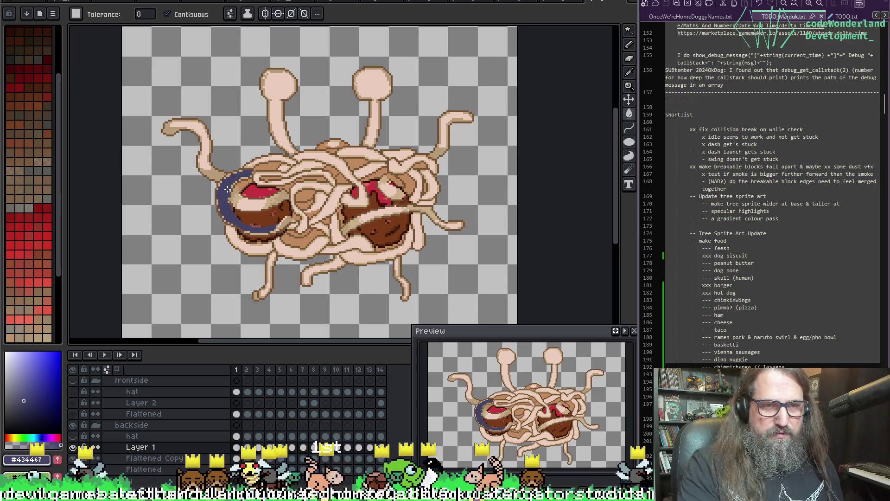
left_click(192, 14)
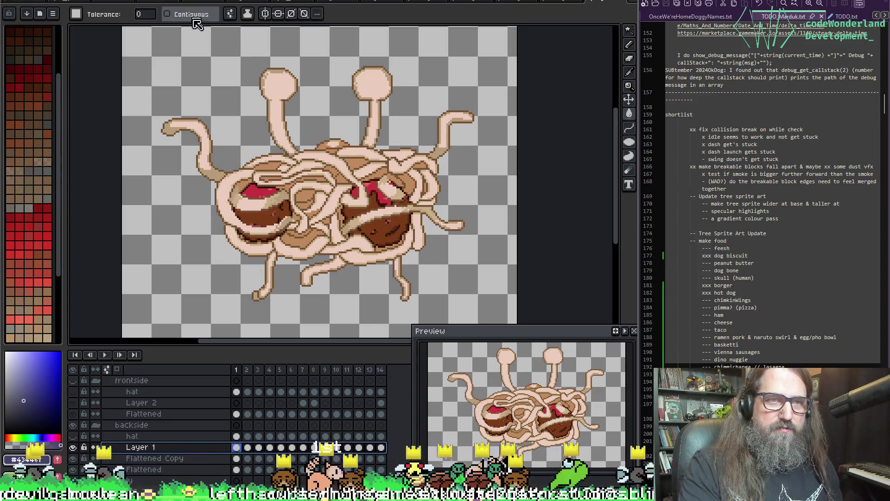
left_click(223, 186)
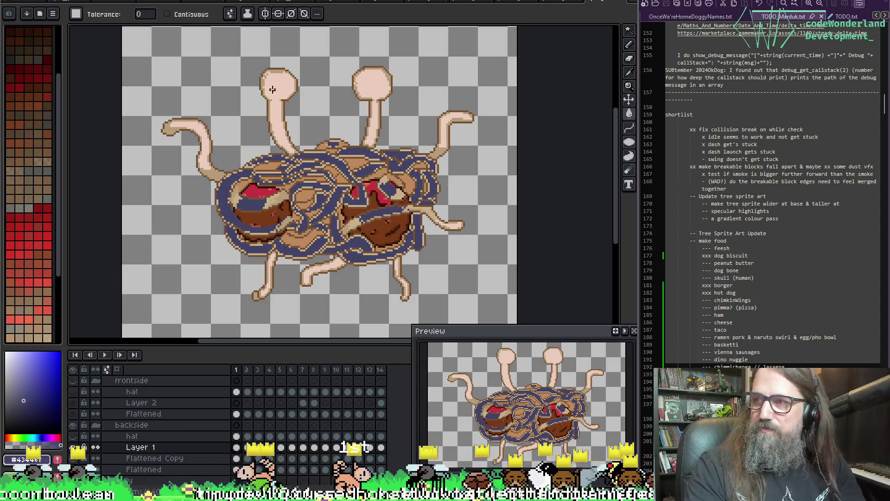
key("Right")
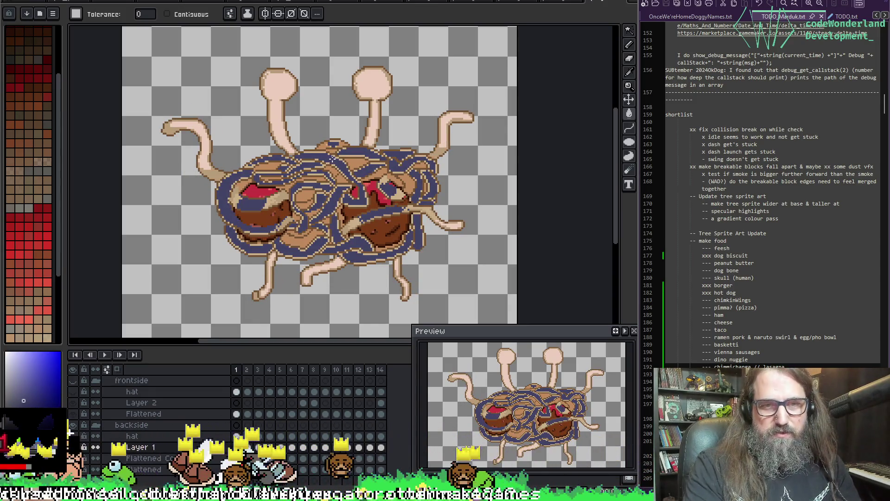
Sample the dark purple from the front spaghetti, then hide the frontside group again.
left_click(73, 381)
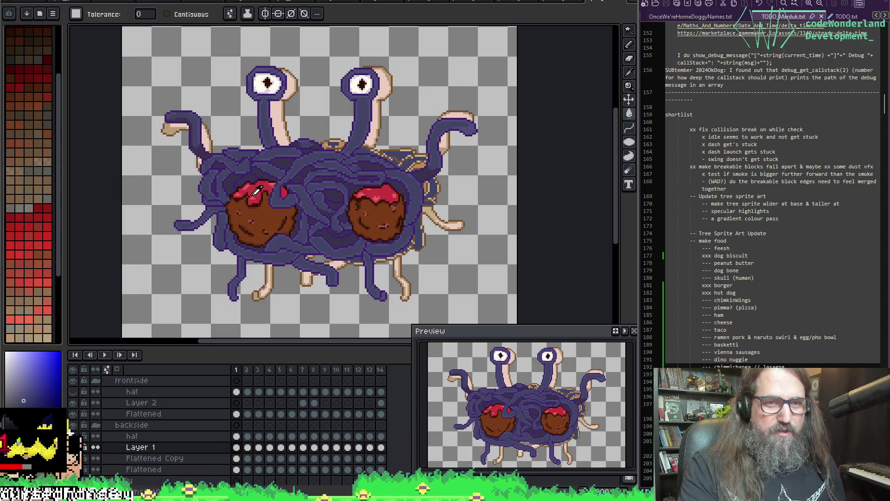
scroll(250, 195, "up", 2)
key("i")
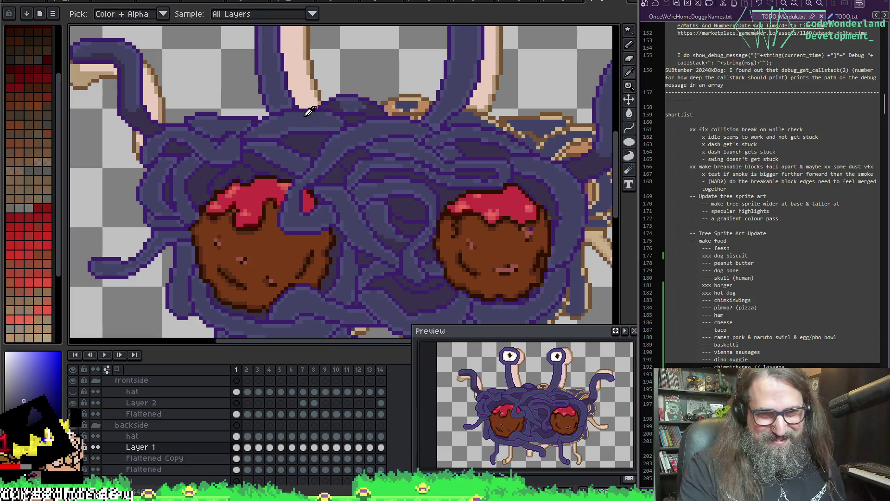
left_click(278, 131, "alt")
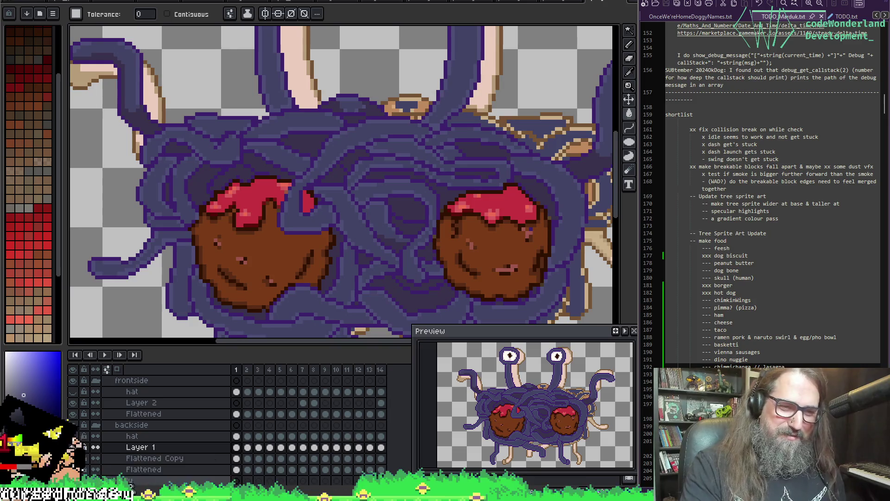
left_click(96, 382)
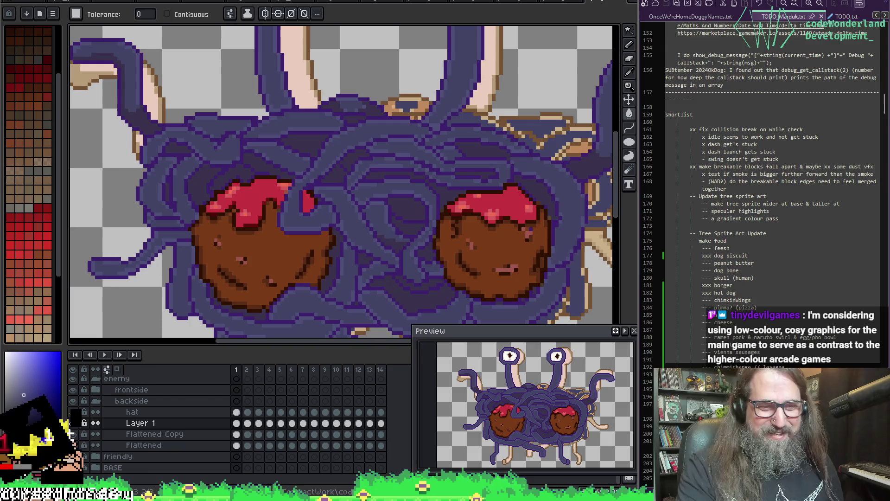
key("alt")
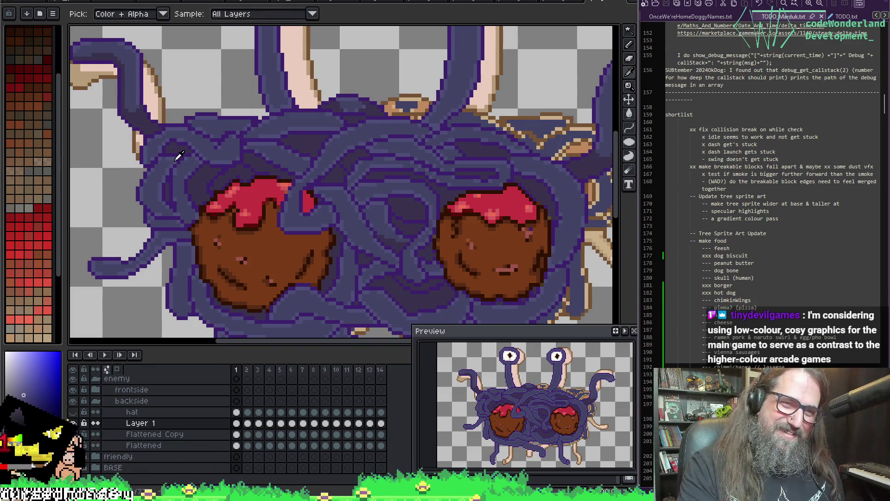
scroll(106, 406, "up", 1)
left_click(95, 392)
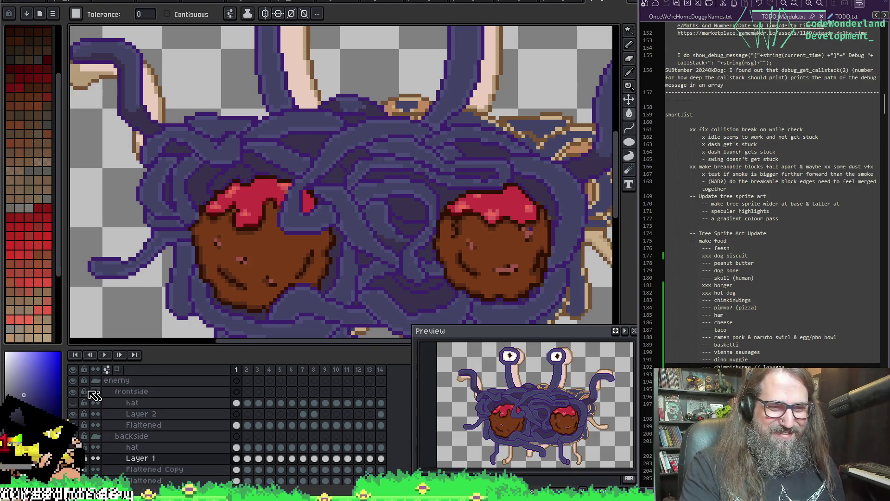
key("i")
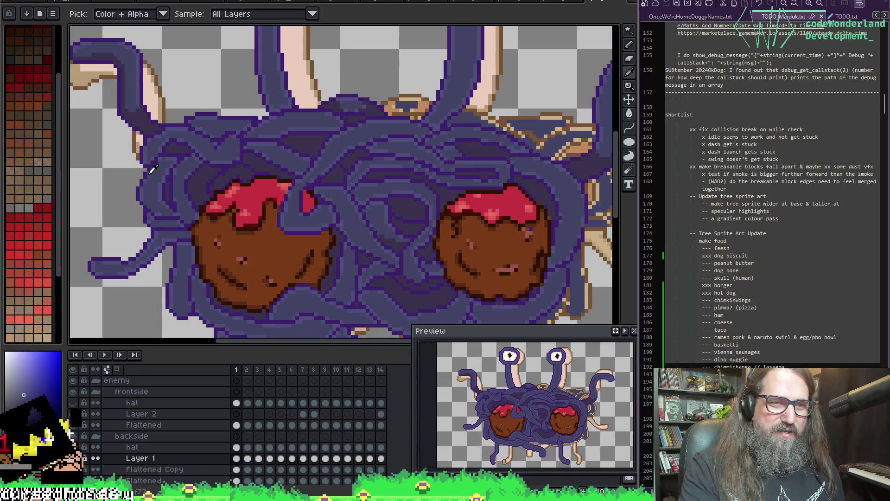
left_click(73, 391)
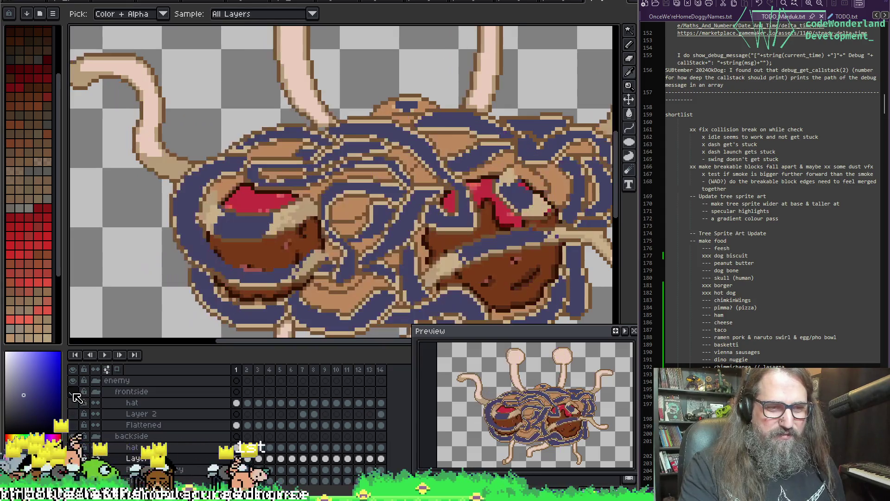
Bucket-fill the selected backside pasta purple, then refill a large region with a darker purple.
key("g")
left_click(198, 167)
left_click(227, 163)
left_click(73, 392)
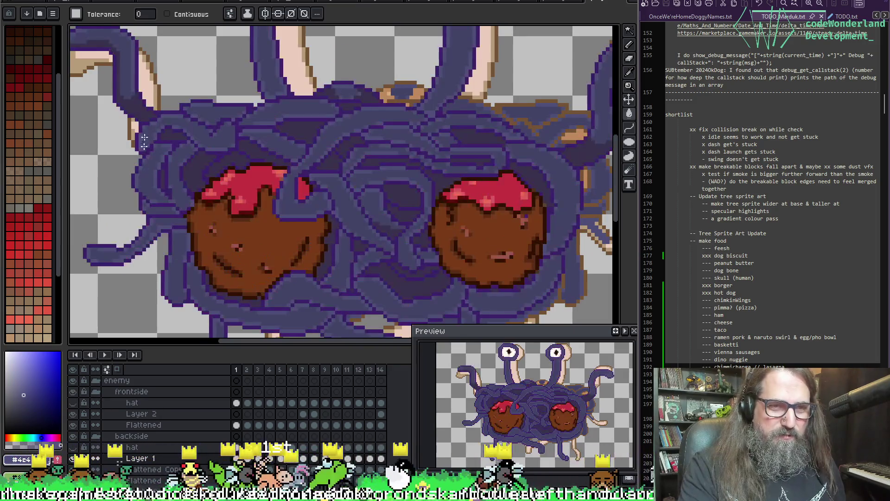
left_click(160, 134, "alt")
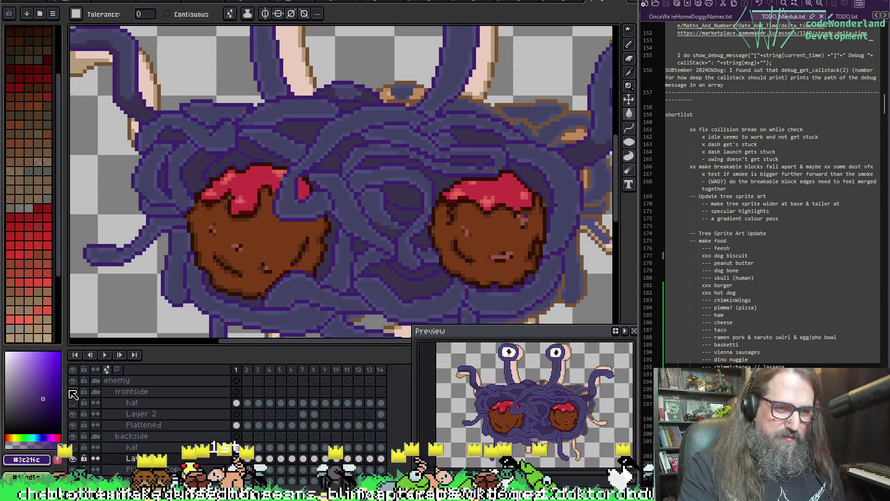
left_click(72, 392)
left_click(193, 149)
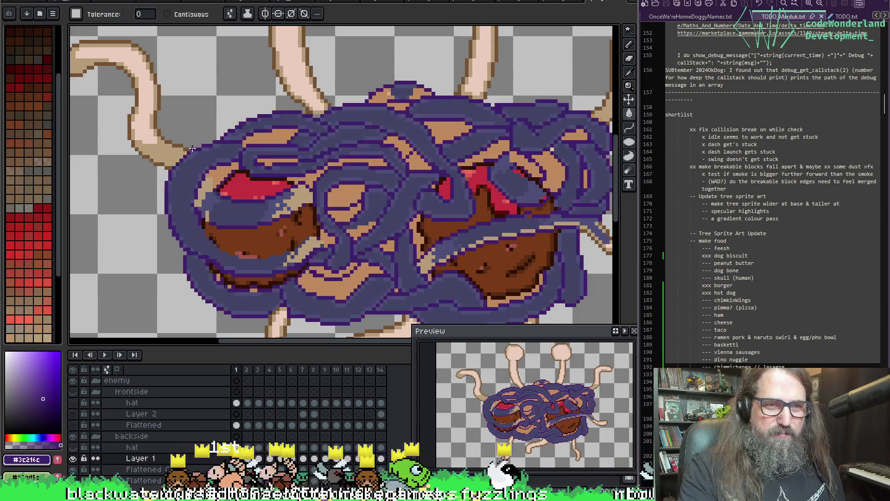
Compare the backside noodles against the frontside art while resampling the fill colour.
scroll(377, 194, "down", 2)
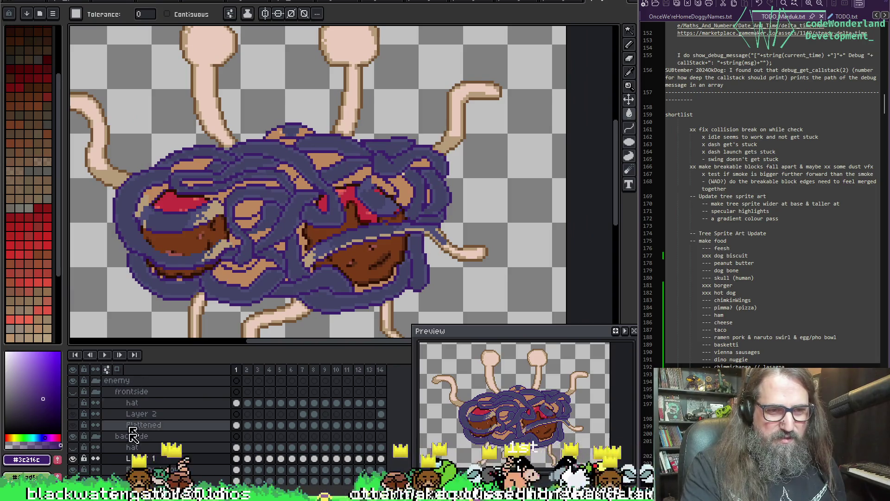
left_click(74, 393)
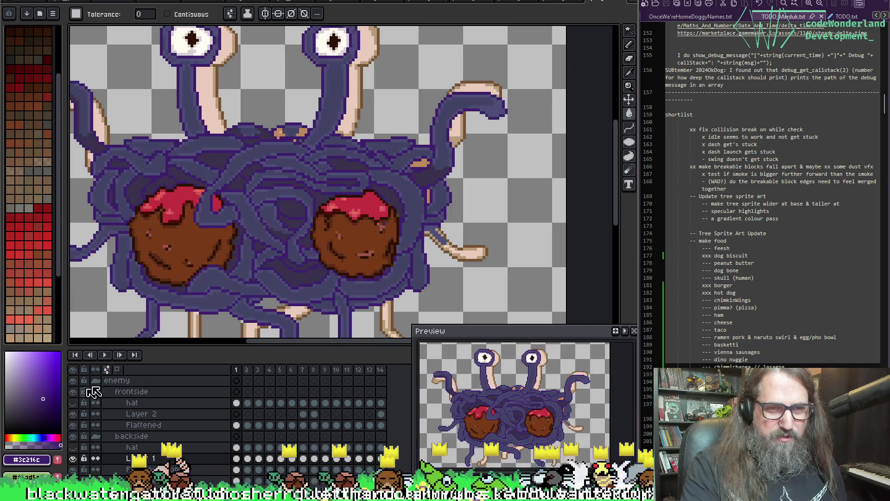
scroll(233, 196, "down", 1)
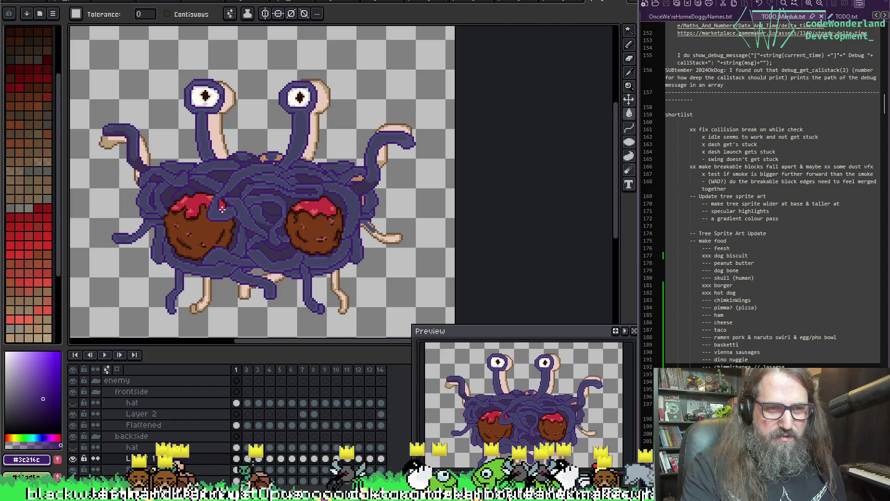
scroll(331, 220, "up", 1)
key("i")
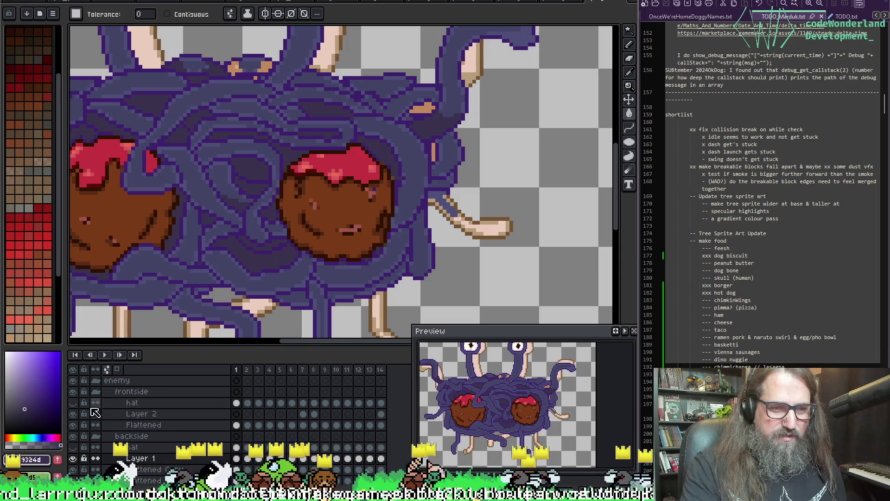
left_click(74, 392)
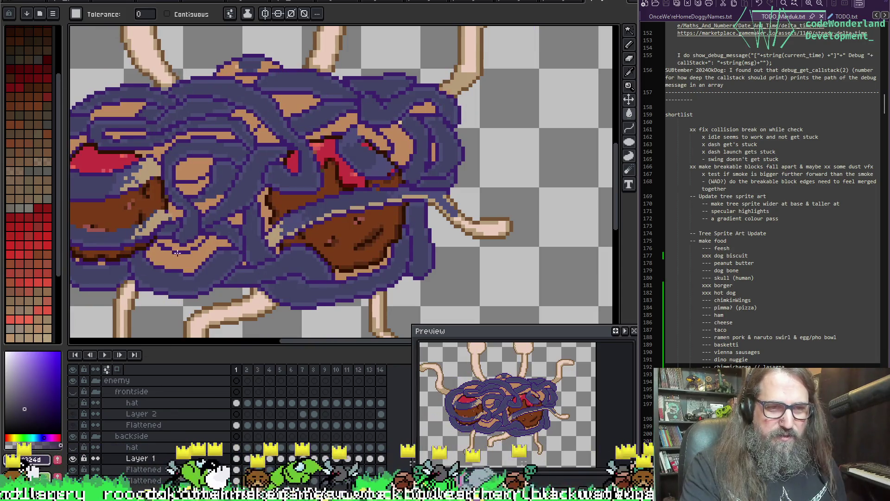
scroll(191, 236, "down", 2)
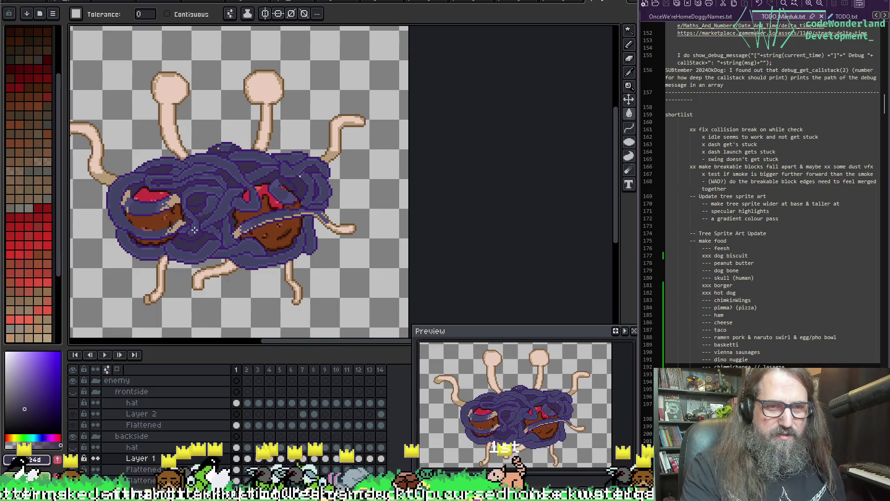
scroll(194, 230, "up", 2)
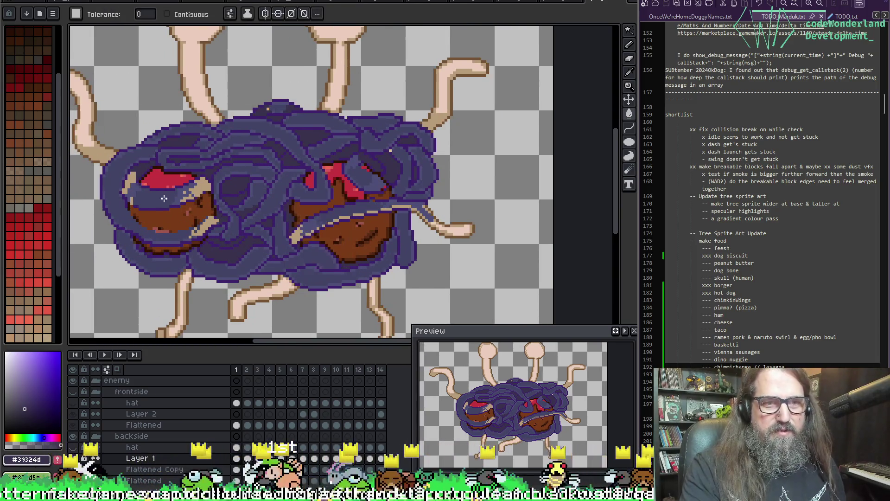
key("i")
key("g")
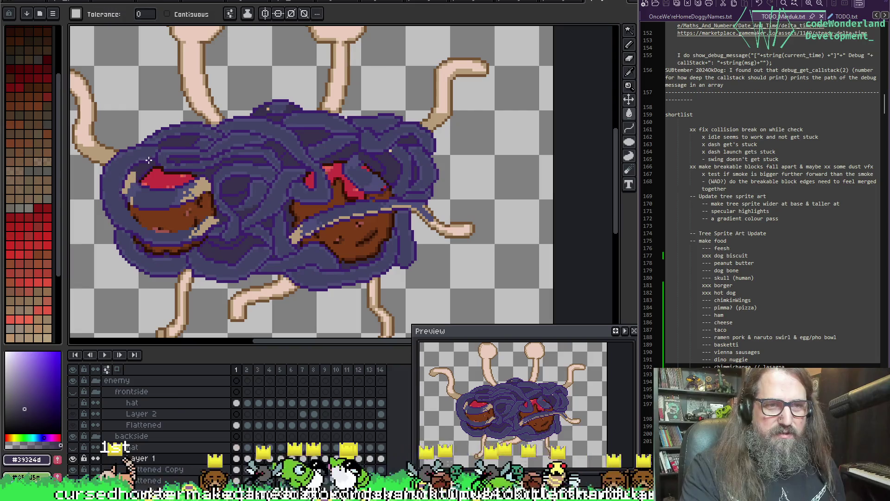
left_click(74, 392)
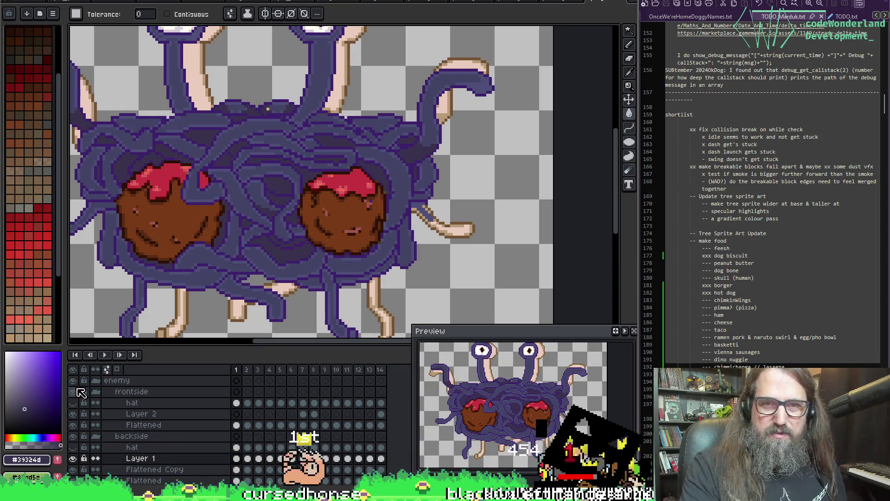
key("i")
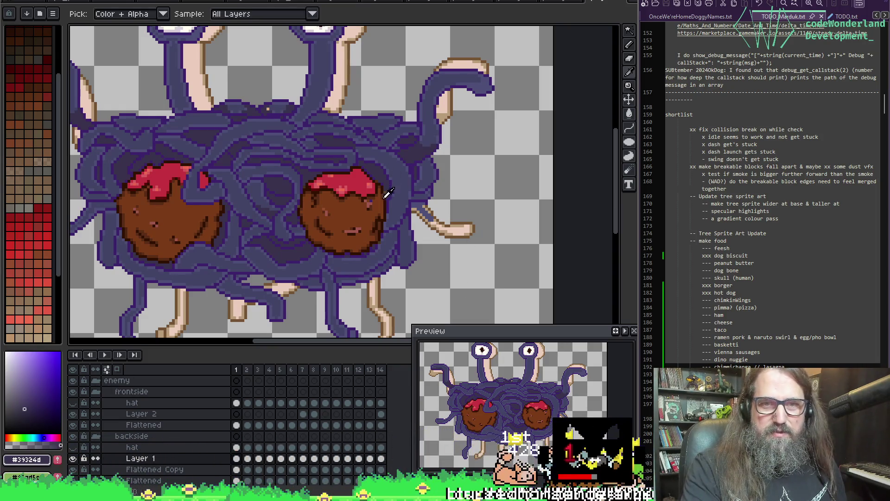
key("g")
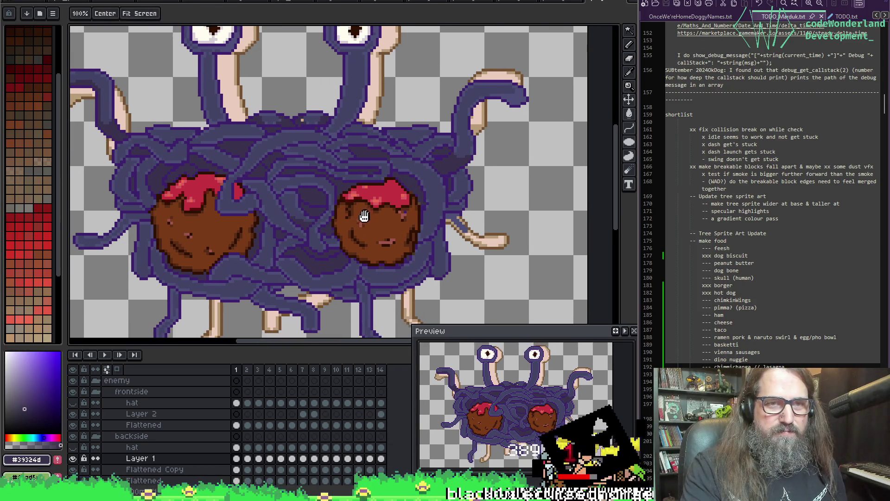
key("i")
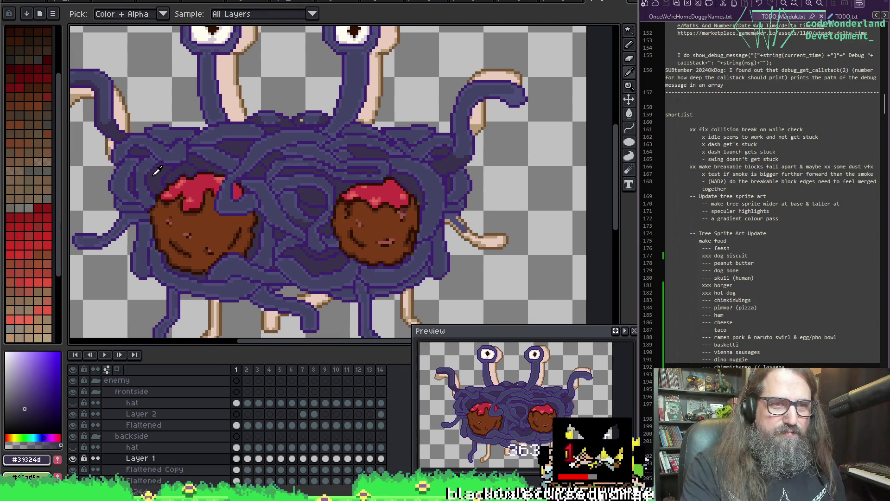
key("g")
Fill the remaining tan noodle strands with dark blue #39324d and save.
left_click(72, 392)
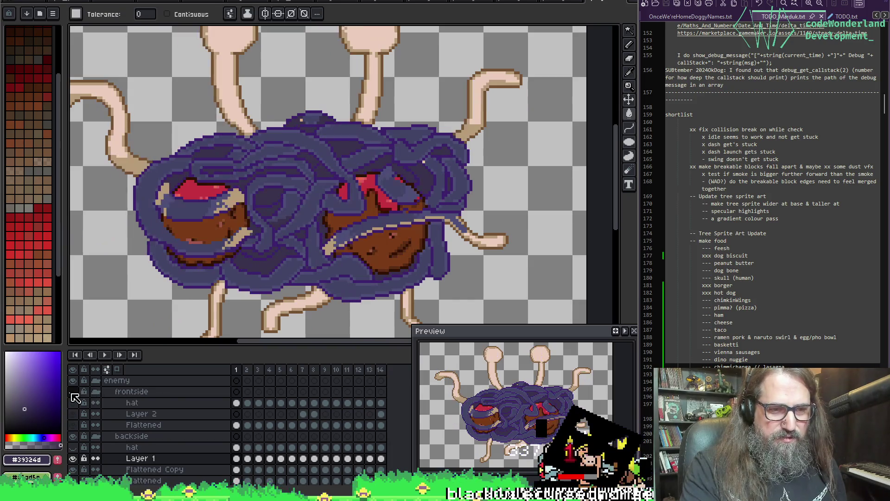
left_click(161, 195)
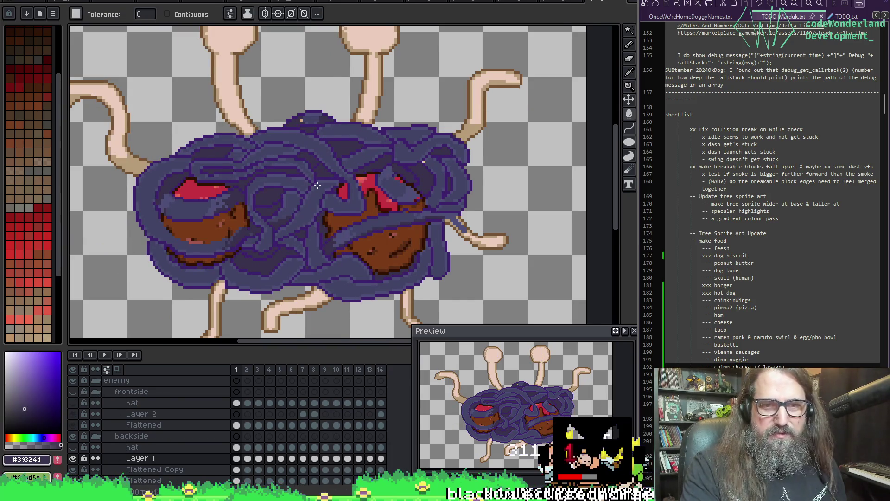
scroll(317, 186, "down", 2)
key("ctrl+s")
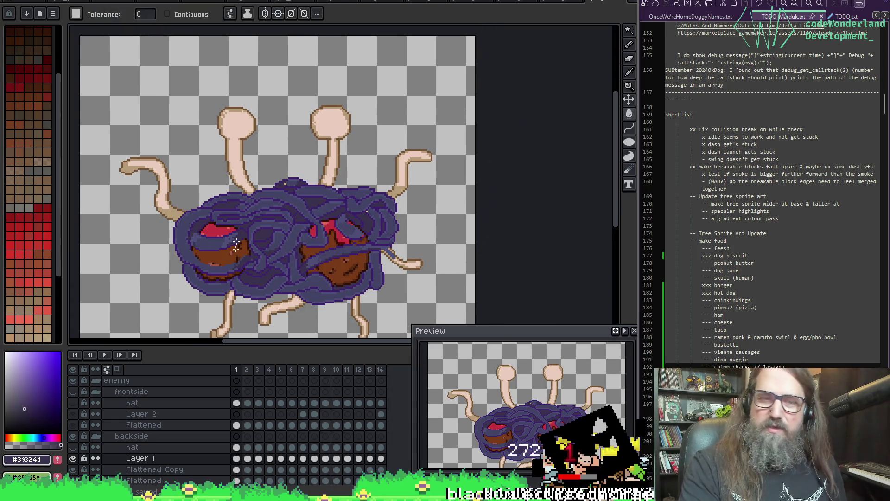
scroll(235, 255, "down", 2)
scroll(148, 446, "down", 1)
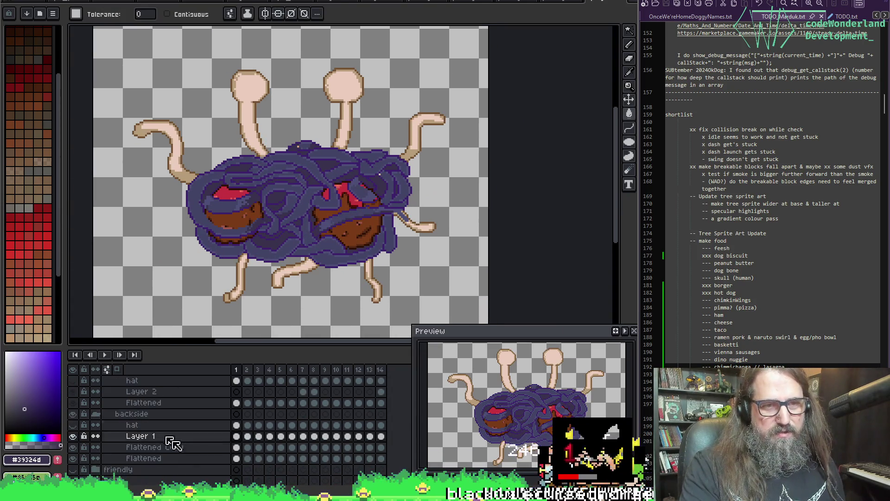
Sample blue #434467 from the body and fill both eye stalks on the frame 1 Flattened Copy cel.
key("i")
left_click(205, 181)
key("w")
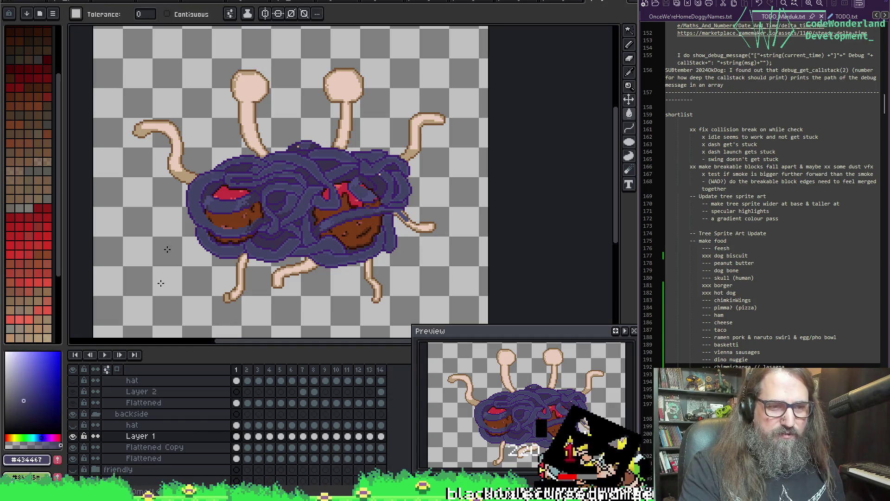
left_click(237, 446)
left_click(245, 88)
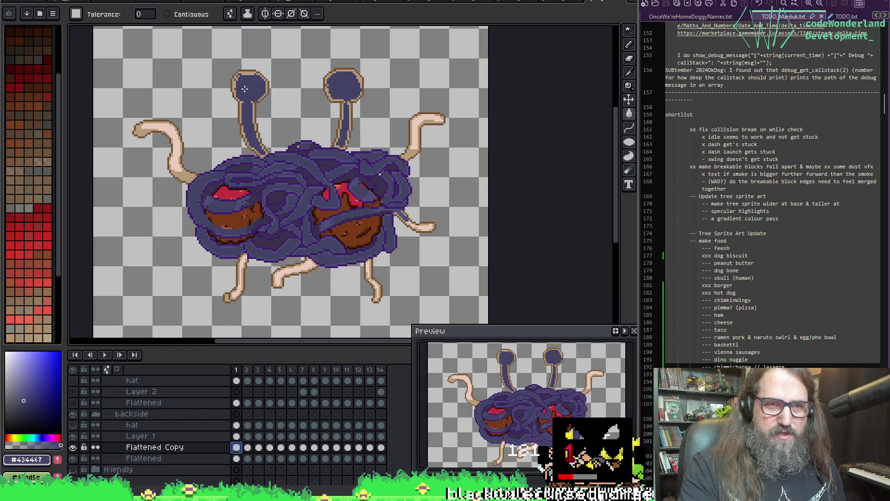
Review the monster's pose on Layer 1 across frames 1 through 14.
key("Right")
key("Right")
key("Right")
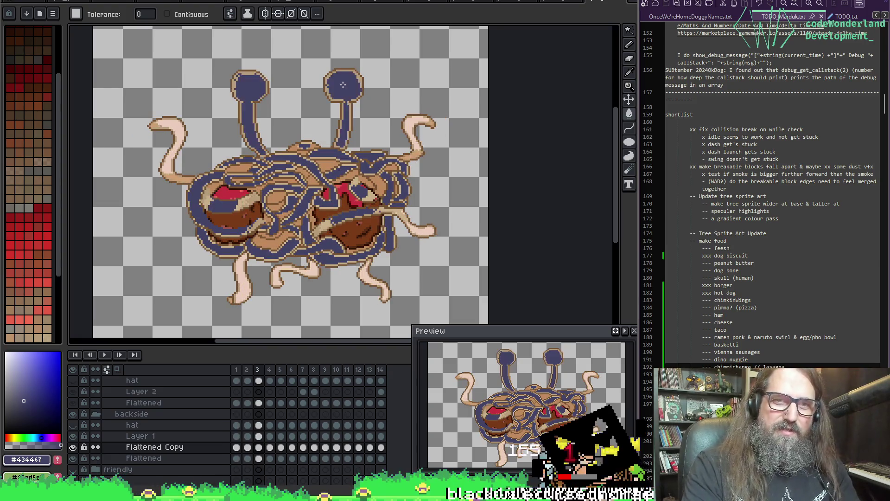
key("Right")
key("Right")
key("Right")
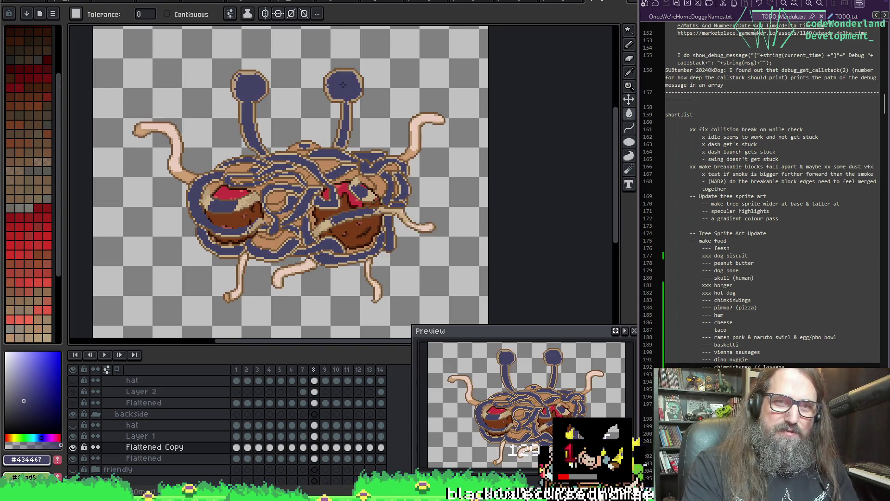
key("Right")
key("Right")
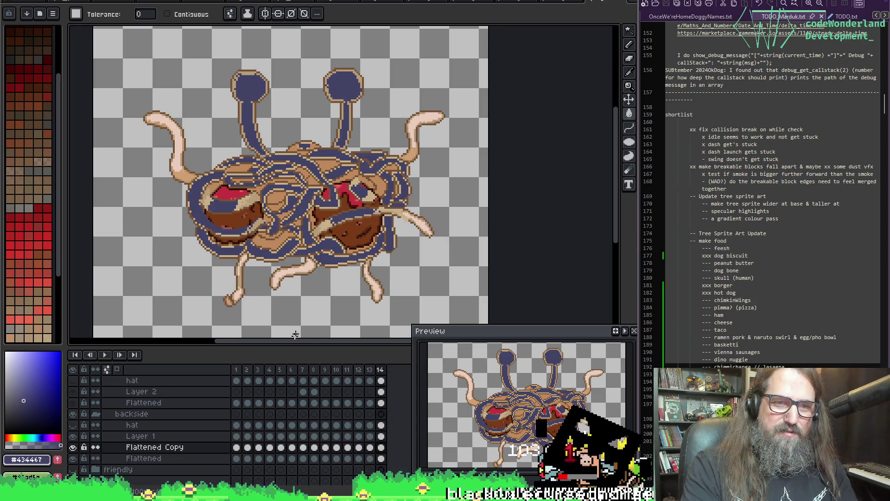
left_click(237, 436)
left_click(258, 436)
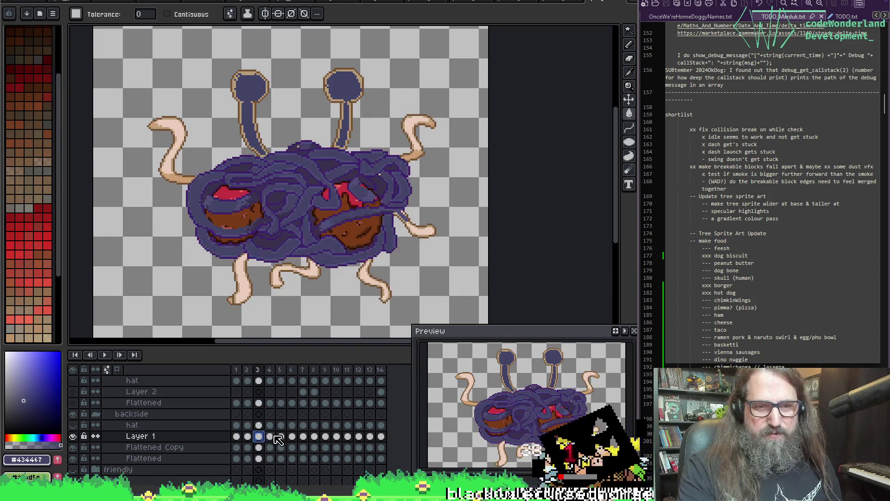
left_click(270, 435)
left_click(280, 436)
left_click(291, 436)
left_click(302, 436)
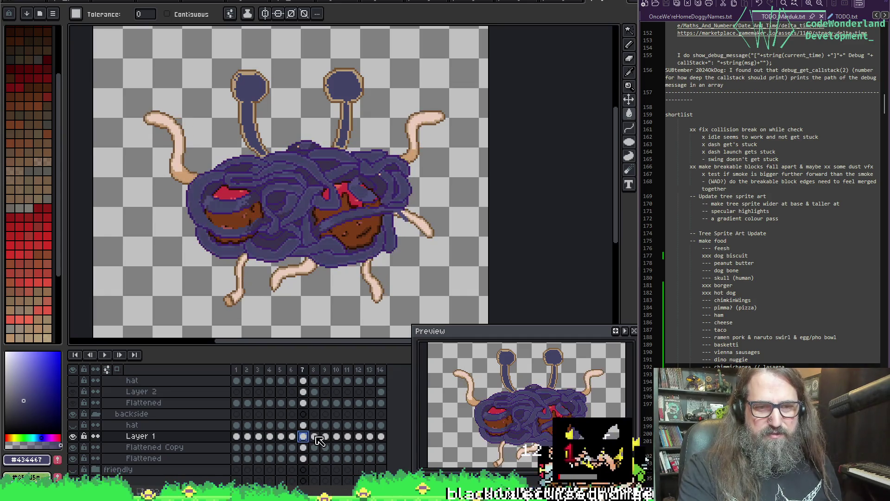
left_click(314, 435)
left_click(325, 436)
left_click(336, 436)
left_click(347, 436)
left_click(358, 436)
left_click(369, 436)
left_click(381, 436)
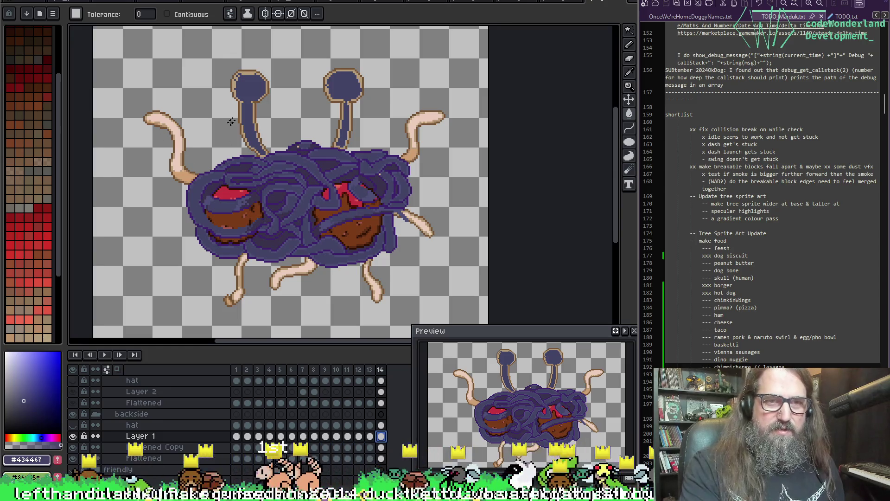
left_click_drag(274, 100, 243, 145)
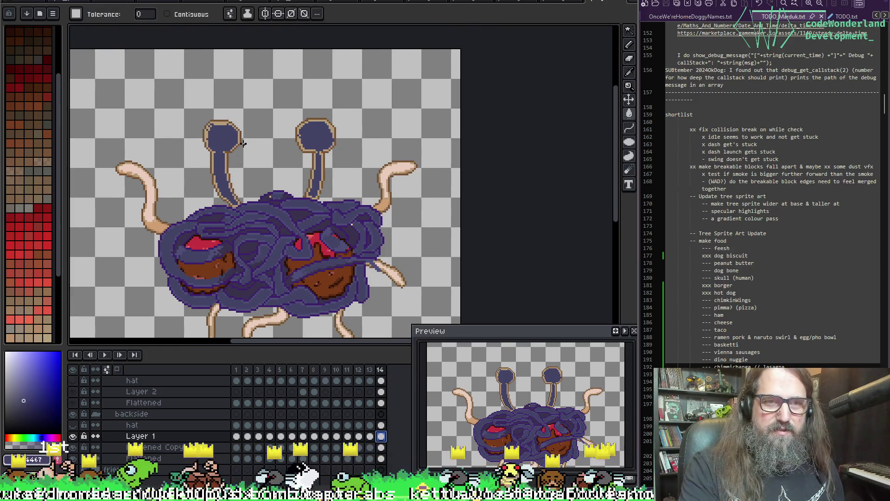
Recolour the tan eyestalk outlines dark blue on frame 1 of Flattened Copy.
scroll(221, 176, "up", 1)
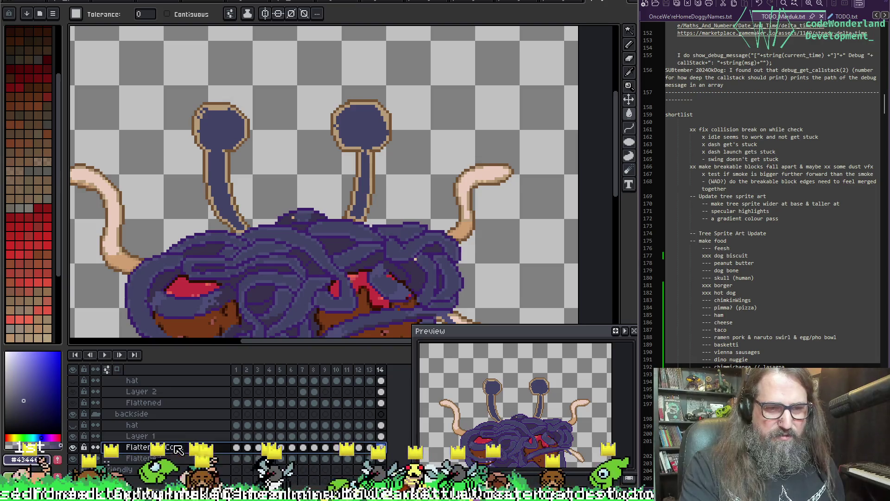
left_click(236, 447)
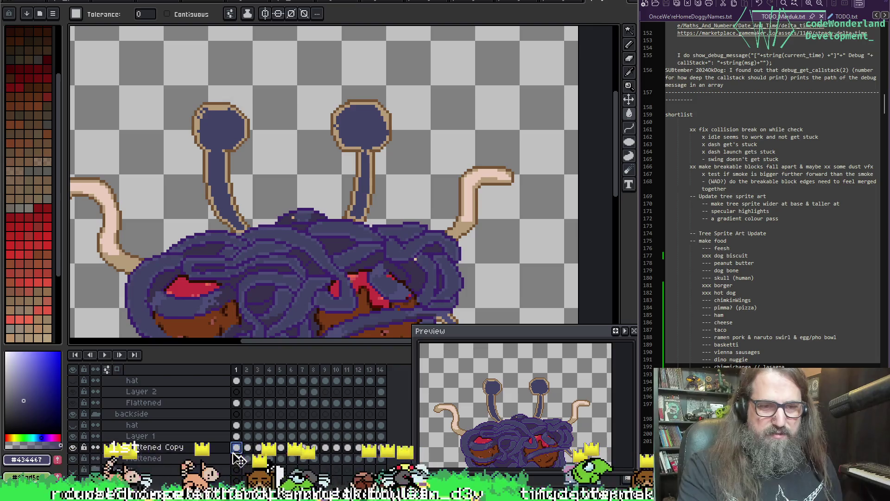
key("i")
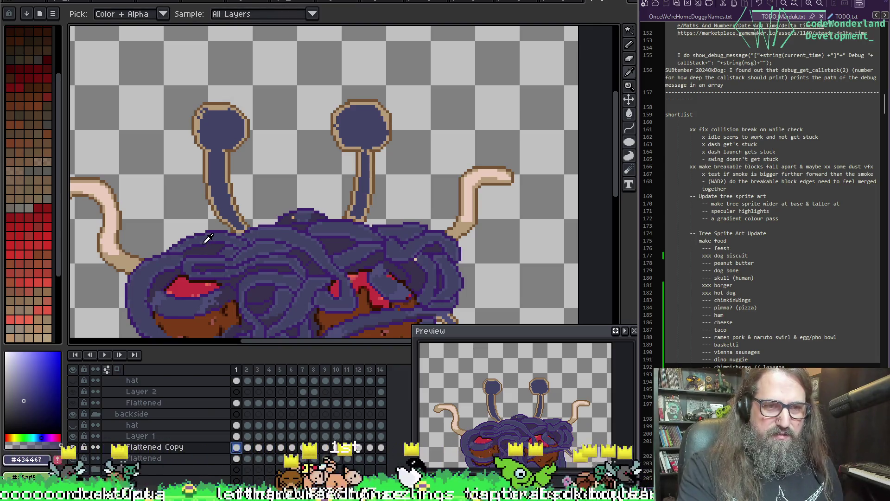
key("w")
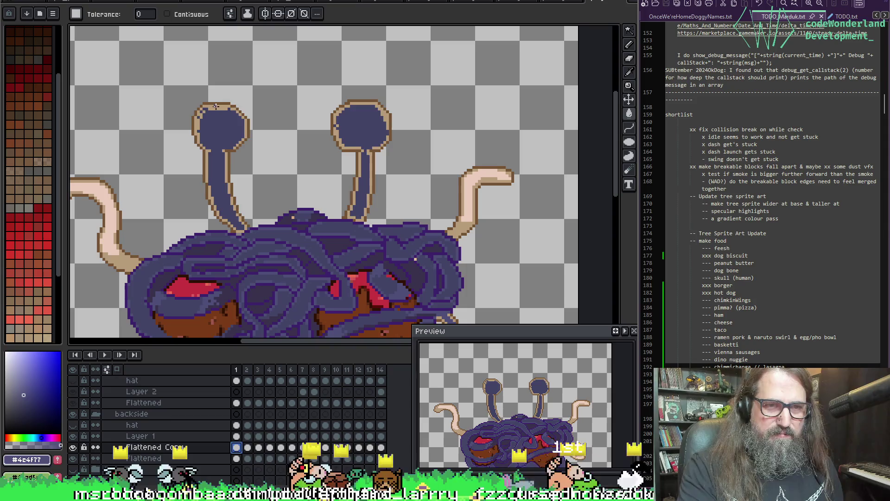
left_click(216, 106)
key("i")
key("g")
left_click(226, 103)
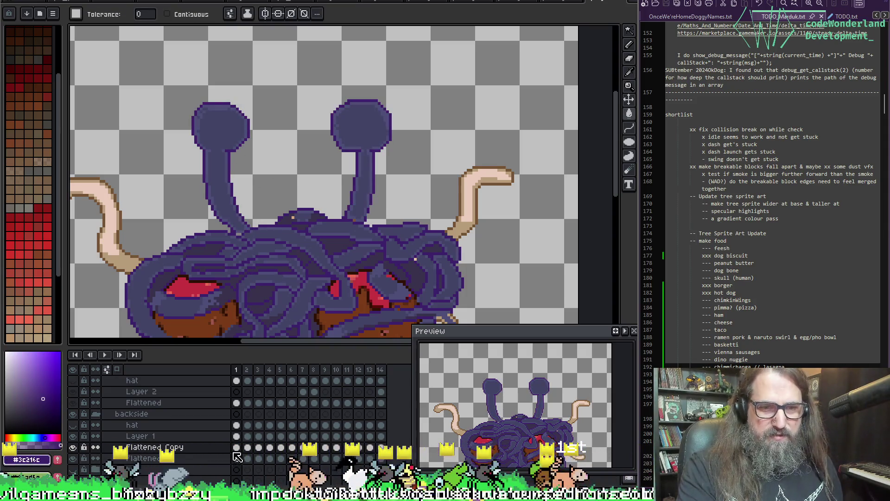
Step through Flattened Copy frames 4 to 8 to check the recoloured stalks.
left_click(270, 448)
left_click(281, 448)
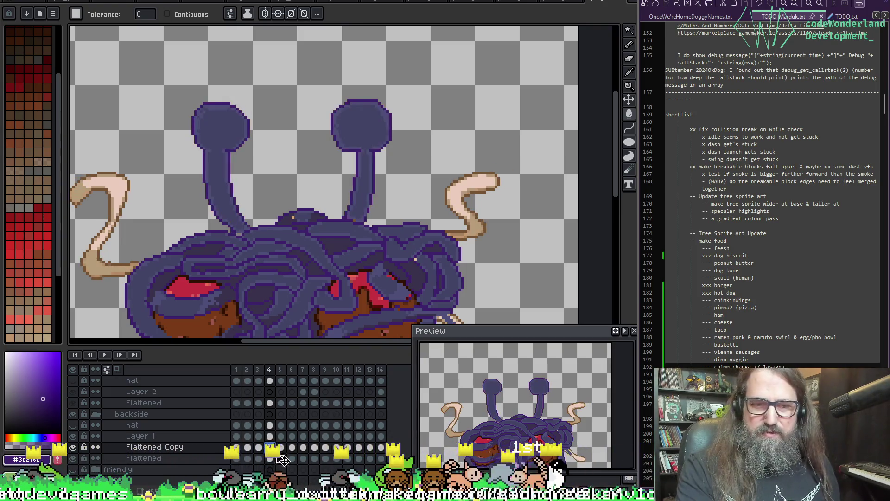
left_click(293, 448)
left_click(303, 447)
left_click(314, 447)
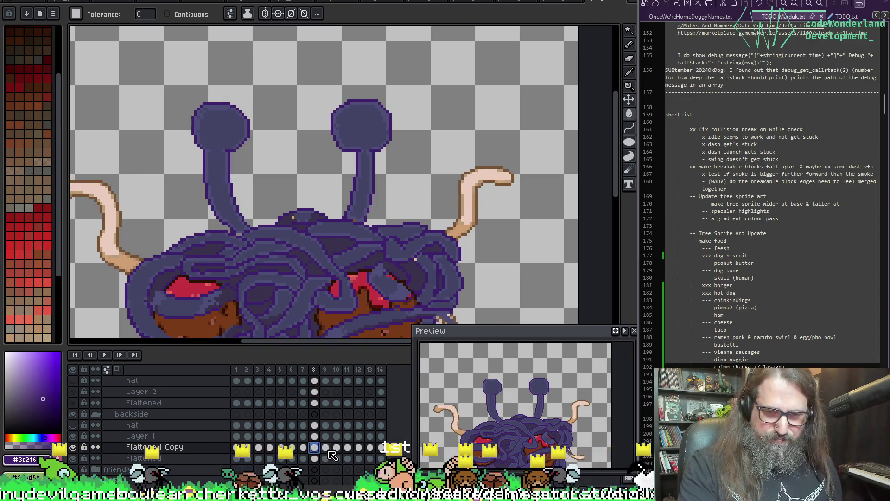
Review frames 9 through 14, then zoom in on the stalk base with the Pencil.
left_click(326, 448)
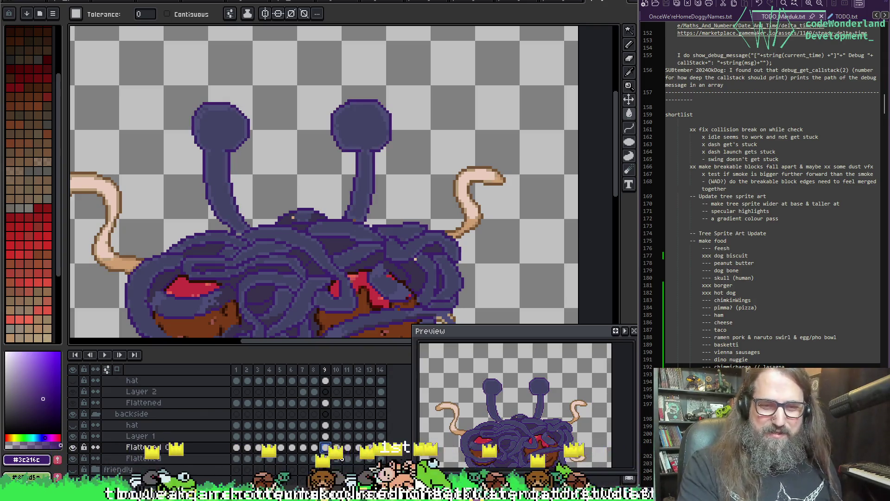
left_click(337, 448)
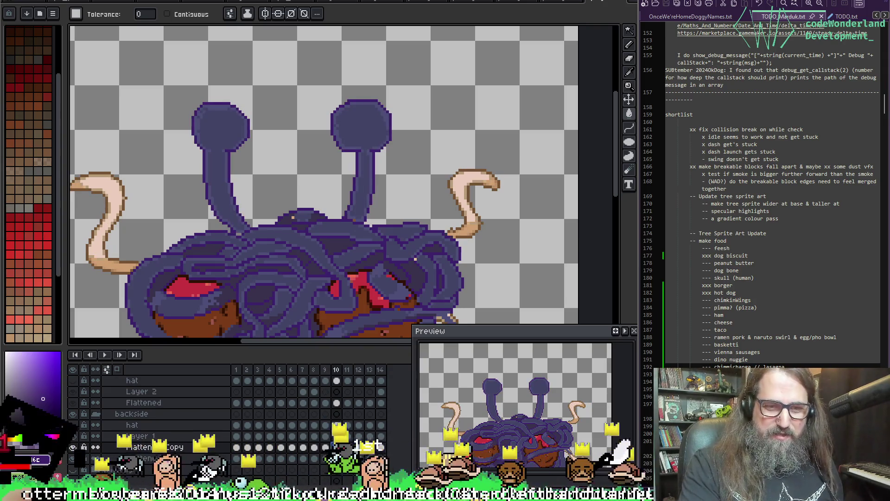
left_click(348, 447)
left_click(358, 448)
left_click(381, 448)
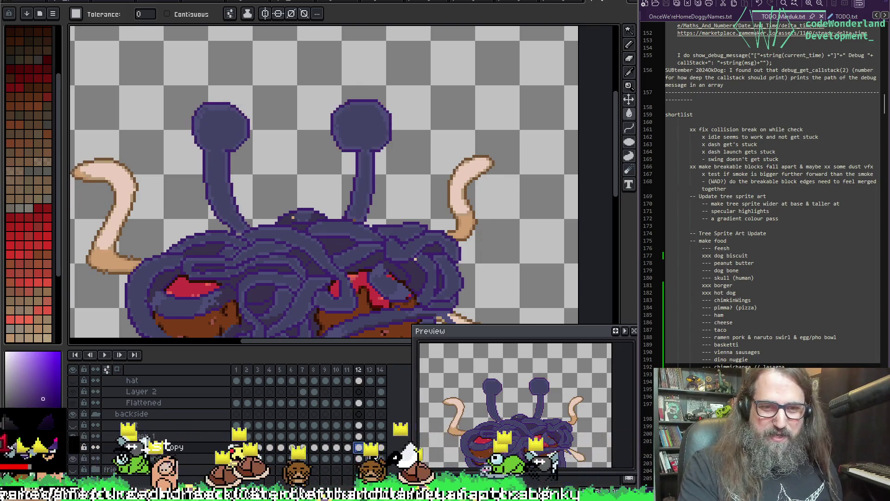
key("ctrl")
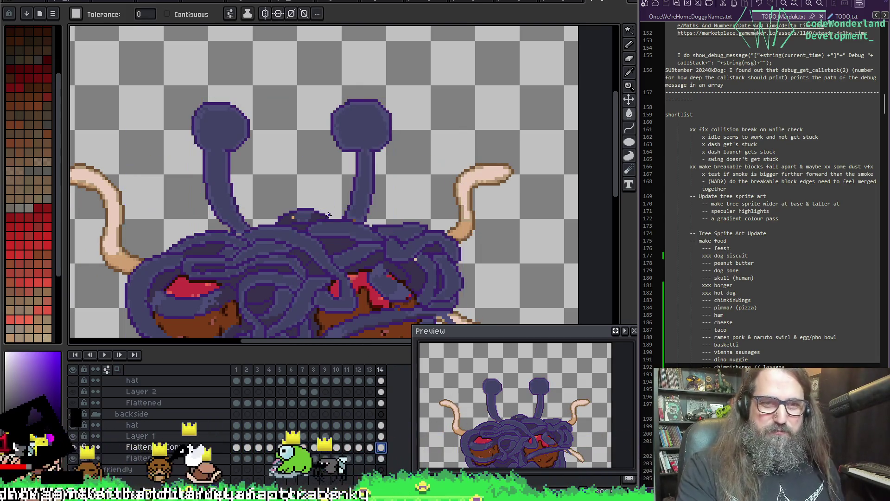
scroll(255, 219, "up", 2)
key("b")
key("i")
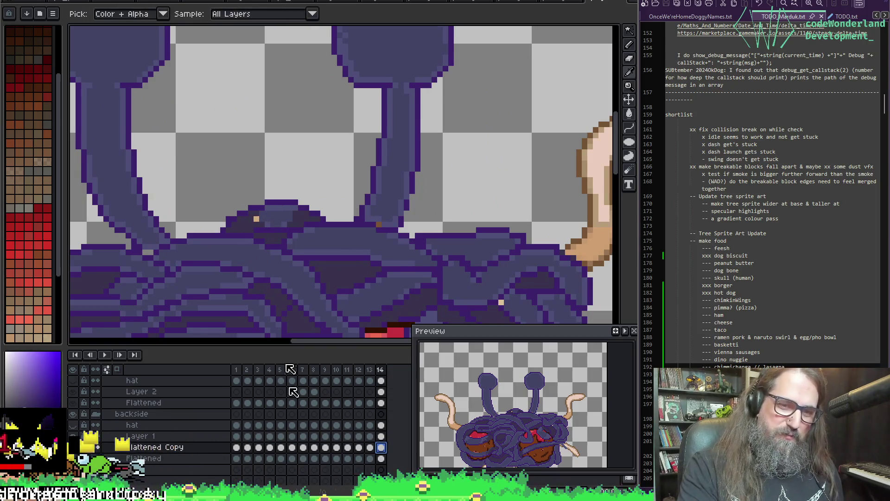
Compare with Flattened Copy hidden, select Layer 1 at frame 14, and save the sprite.
left_click(74, 447)
left_click(74, 447)
left_click(381, 436)
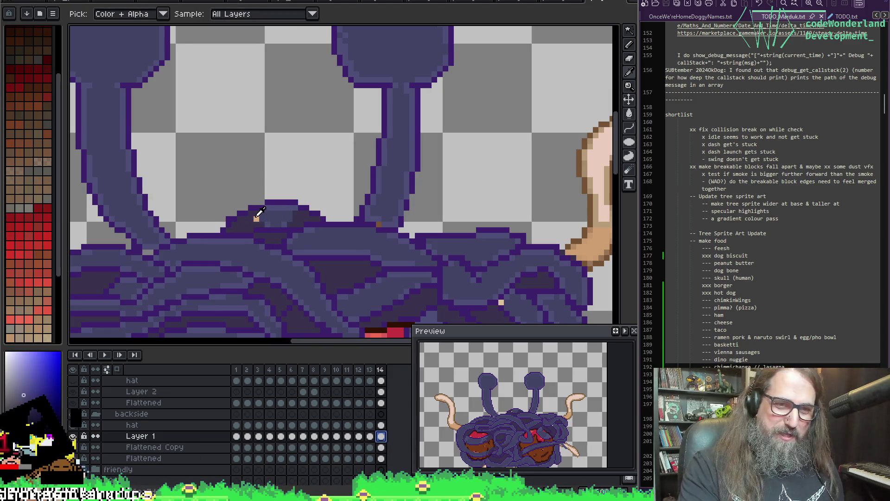
key("b")
key("ctrl+s")
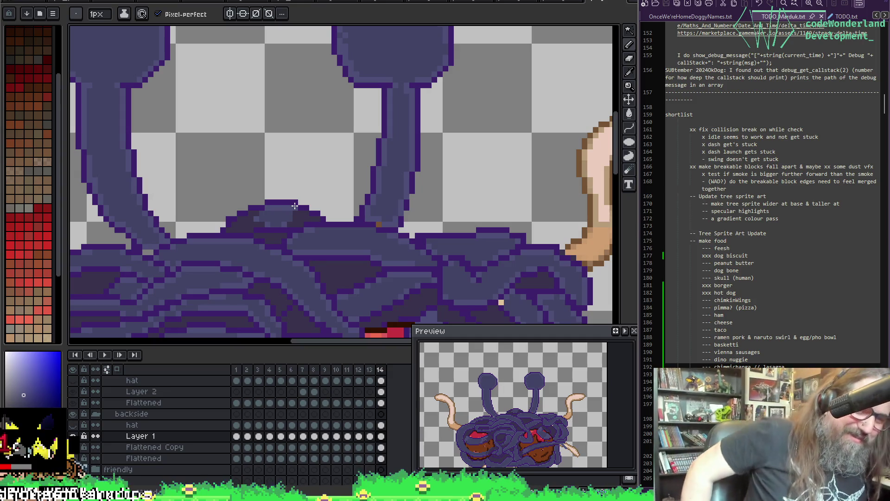
Zoom around the tentacles and make Flattened Copy the active layer.
scroll(295, 205, "down", 2)
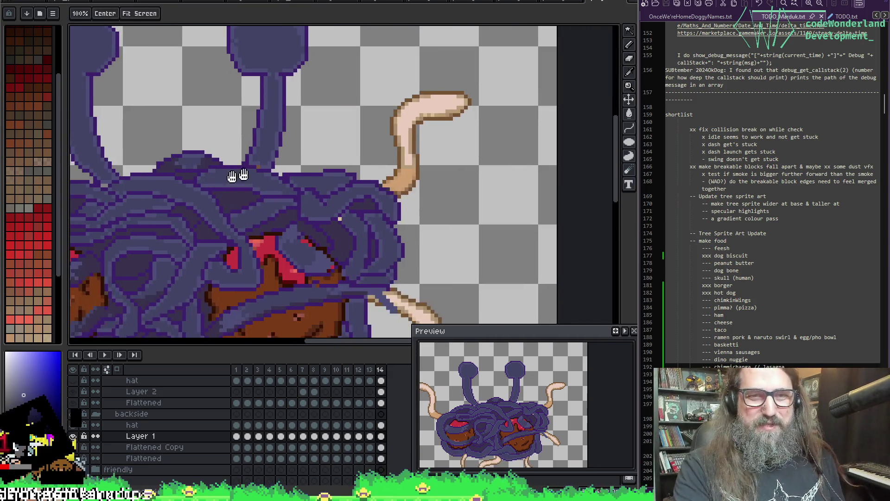
scroll(347, 205, "up", 2)
key("i")
key("b")
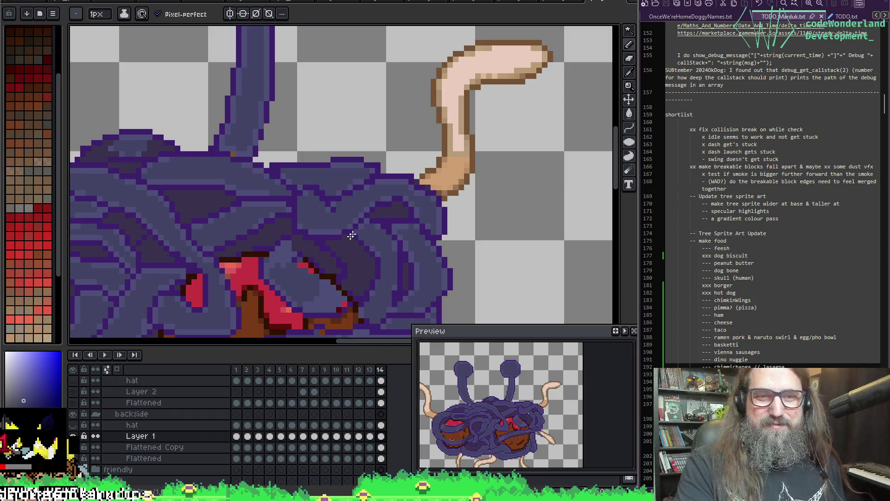
scroll(278, 194, "down", 2)
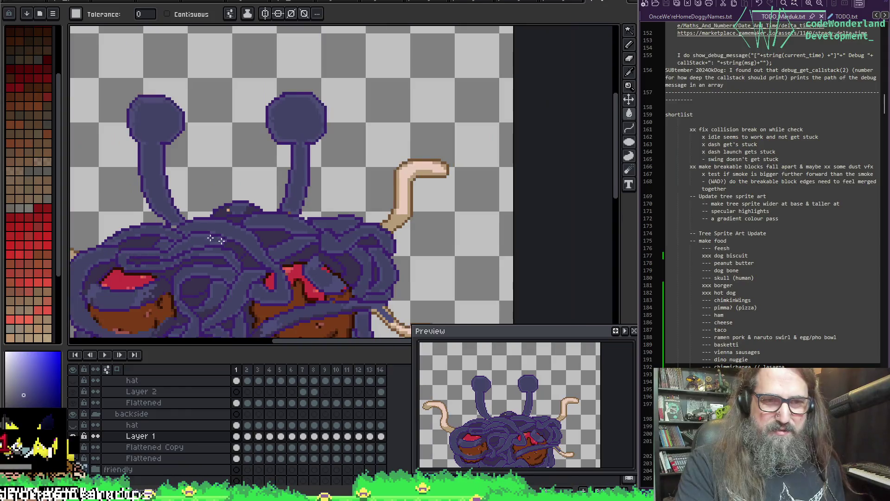
scroll(259, 187, "up", 2)
scroll(257, 218, "down", 2)
scroll(298, 174, "up", 3)
scroll(352, 135, "up", 2)
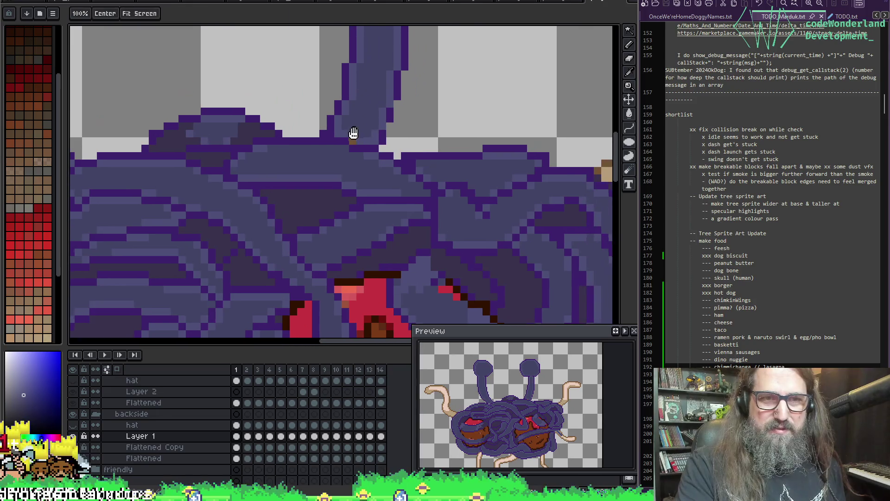
key("ctrl+j")
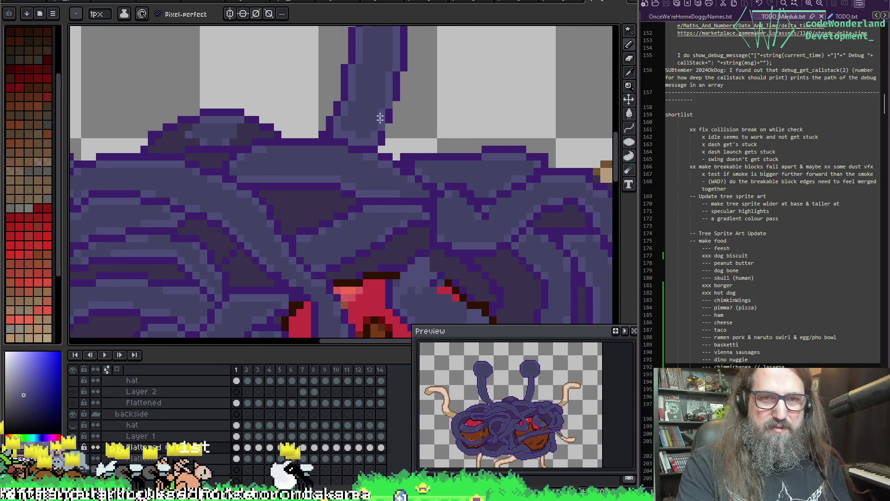
scroll(380, 113, "down", 5)
scroll(325, 208, "up", 3)
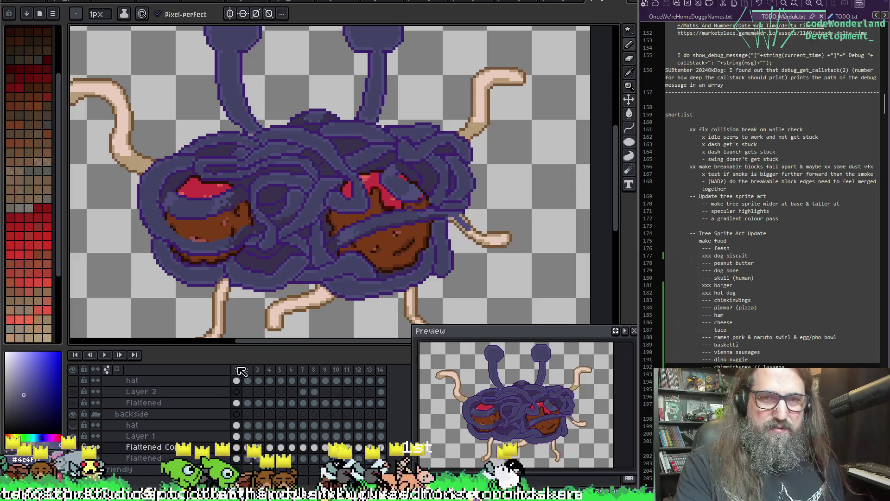
Check Layer 1's tentacles on every frame from 1 to 14.
left_click(237, 437)
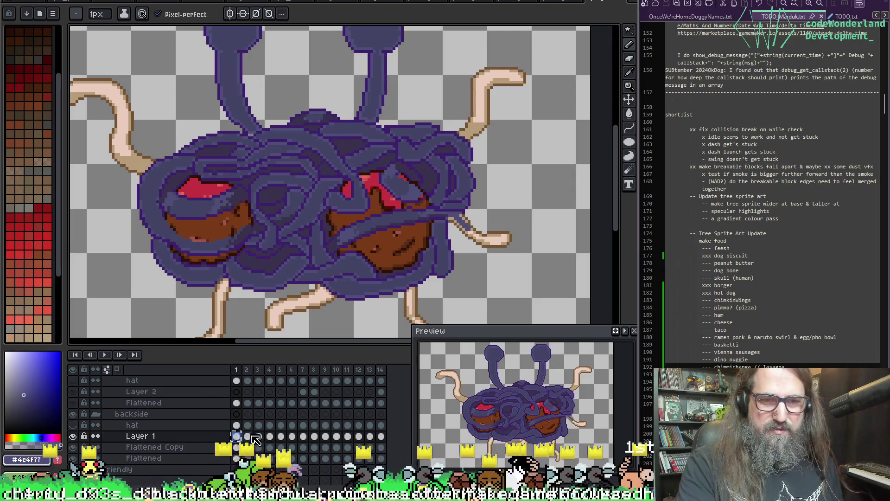
left_click(250, 437)
left_click(259, 436)
left_click(270, 437)
left_click(281, 437)
left_click(292, 437)
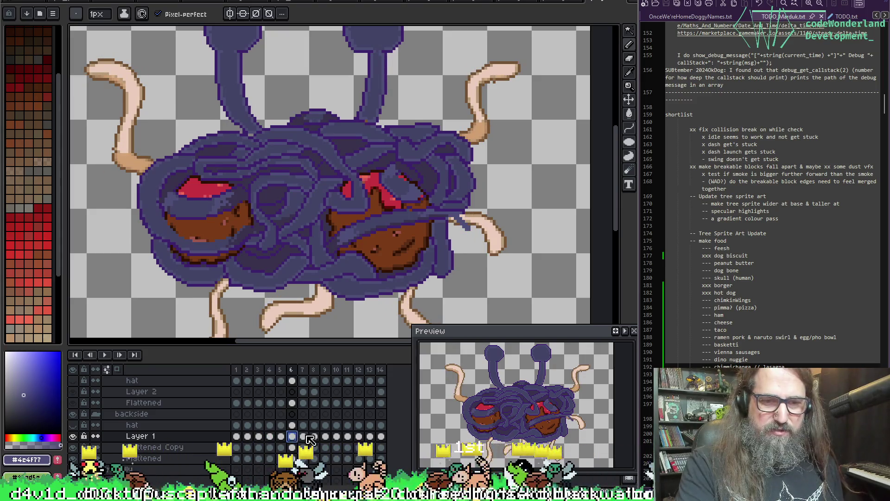
left_click(303, 436)
left_click(315, 436)
left_click(325, 437)
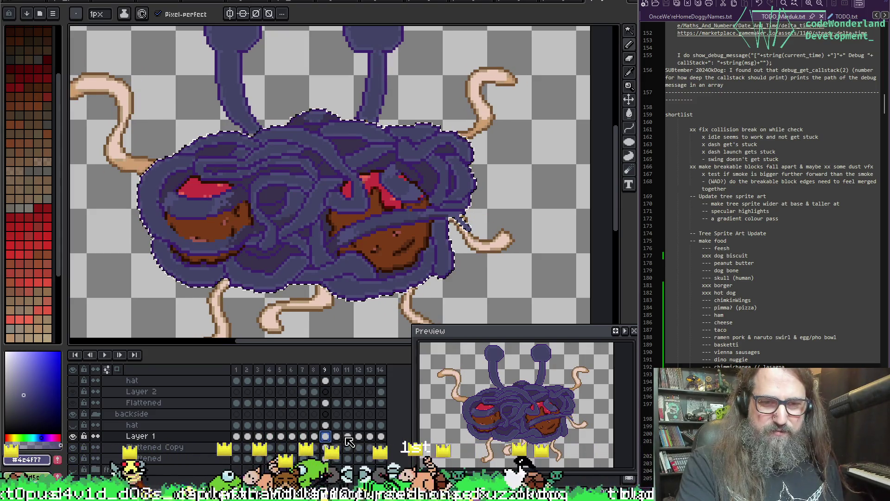
left_click(337, 436)
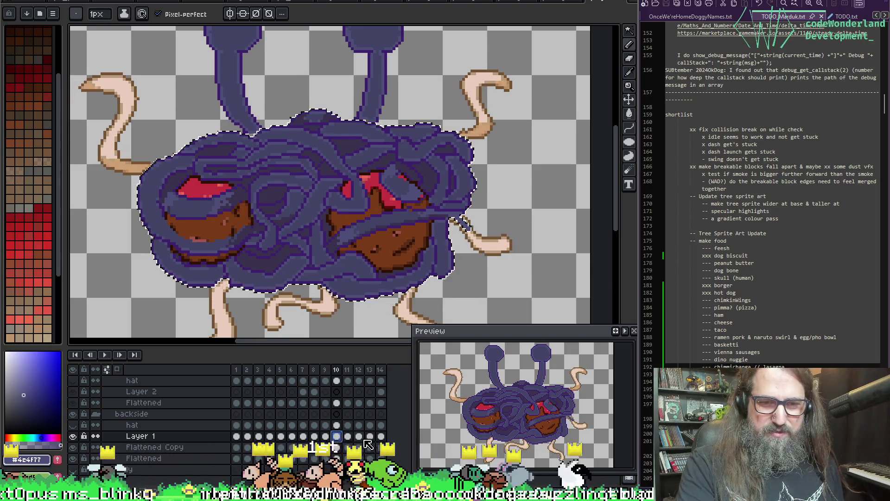
key("period")
key("period")
key("period")
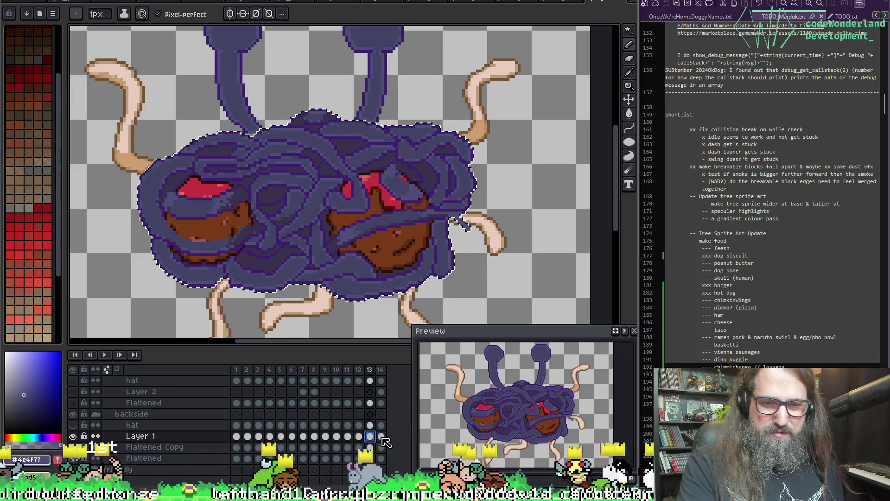
left_click(382, 436)
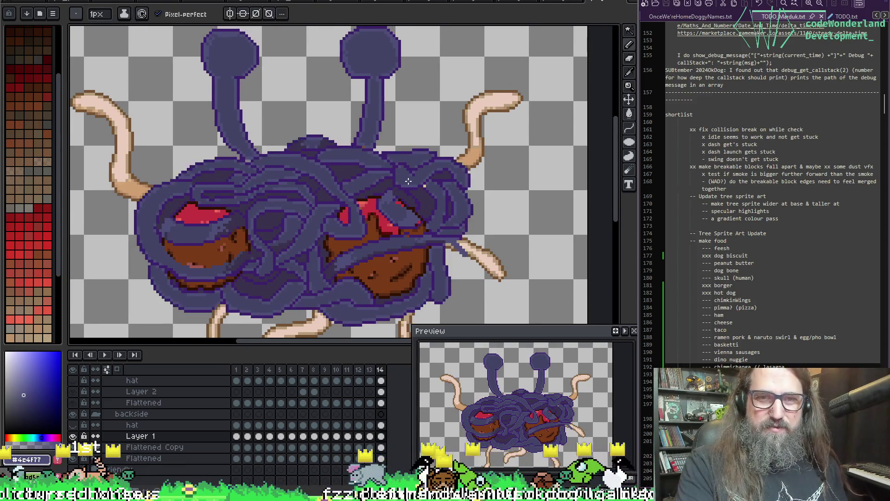
Clear the selection, play the animation, and take the Eraser on Flattened Copy.
key("ctrl+d")
key("Return")
key("alt+Down")
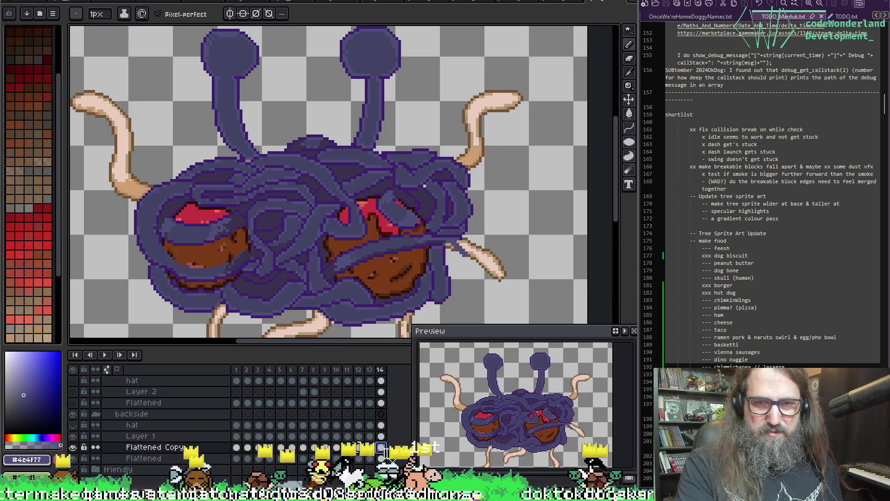
scroll(417, 162, "up", 2)
key("e")
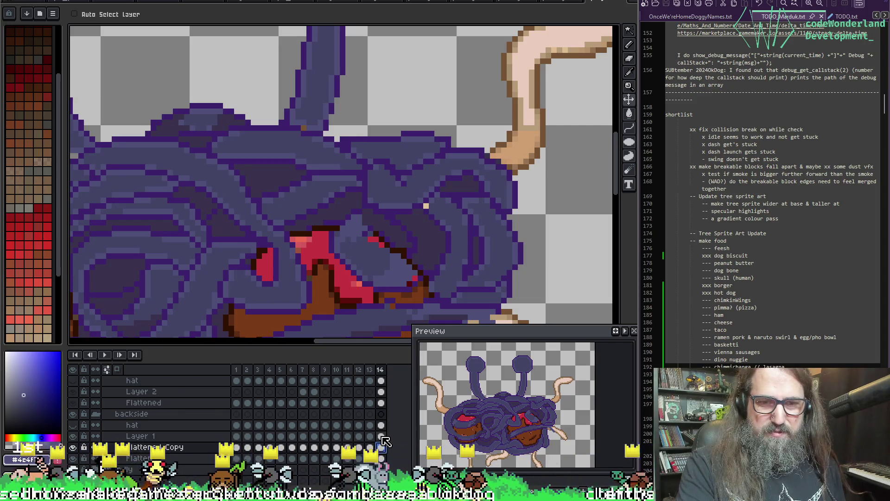
key("Up")
key("Left")
left_click(381, 436)
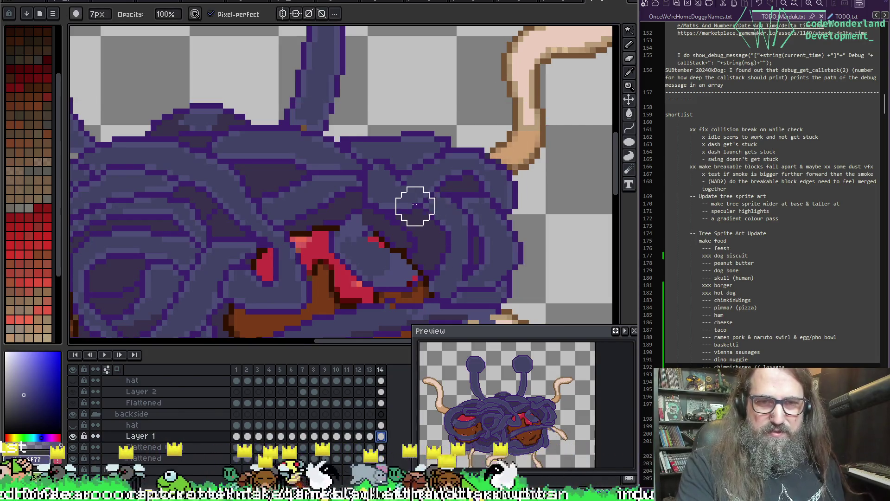
scroll(394, 201, "down", 3)
scroll(394, 201, "up", 3)
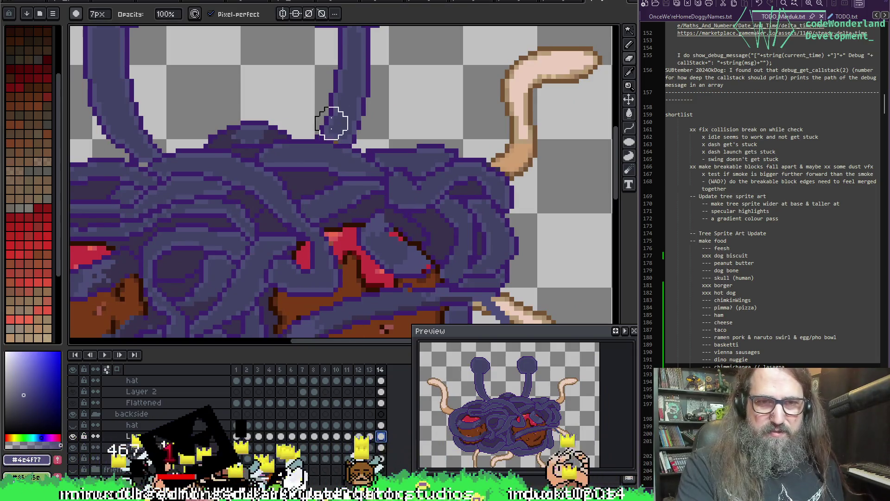
key("Right")
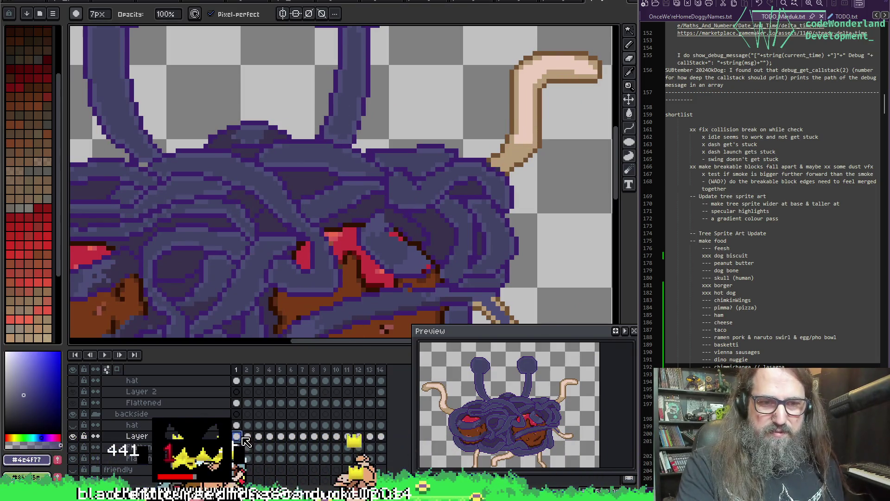
key("Down")
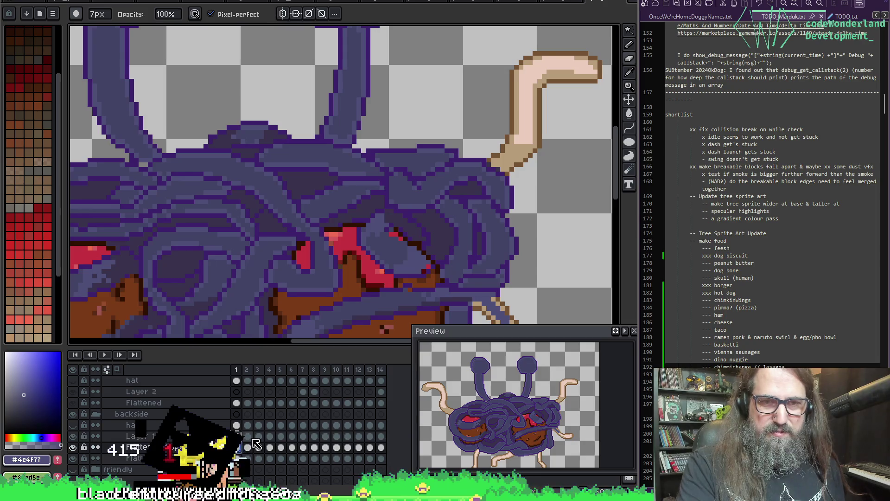
key("Right")
key("Left")
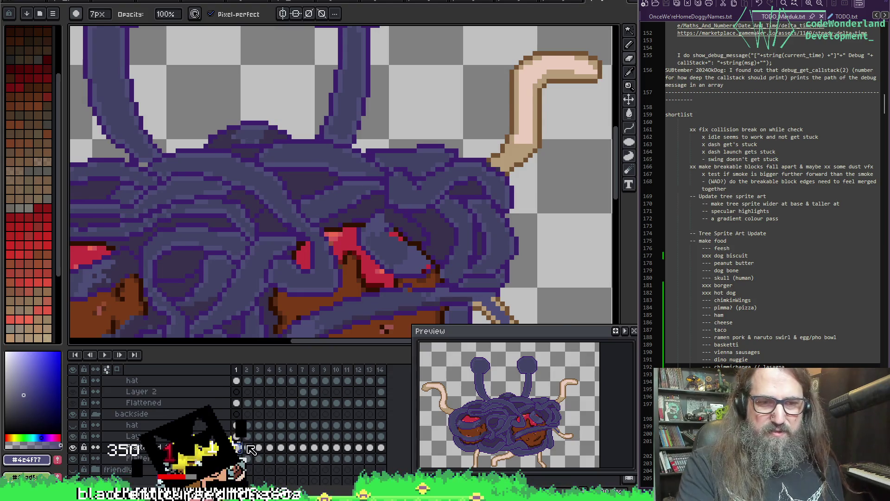
key("Right")
key("Right")
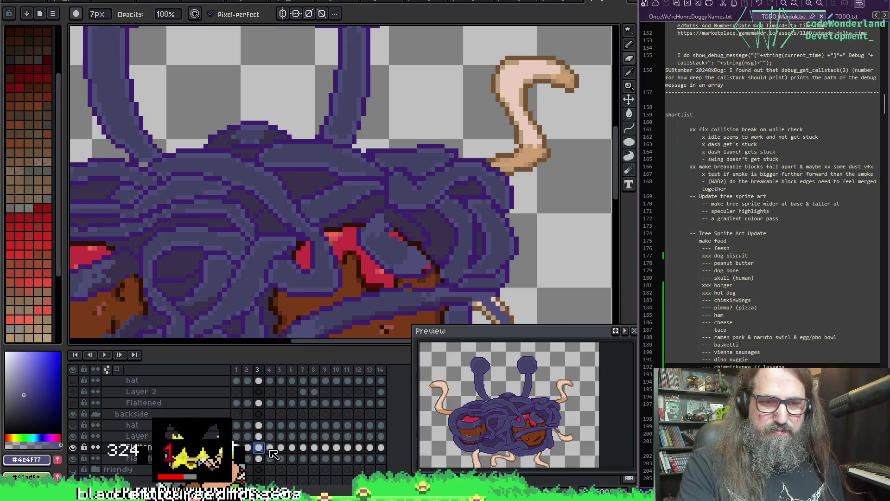
key("Right")
key("Right")
key("Right")
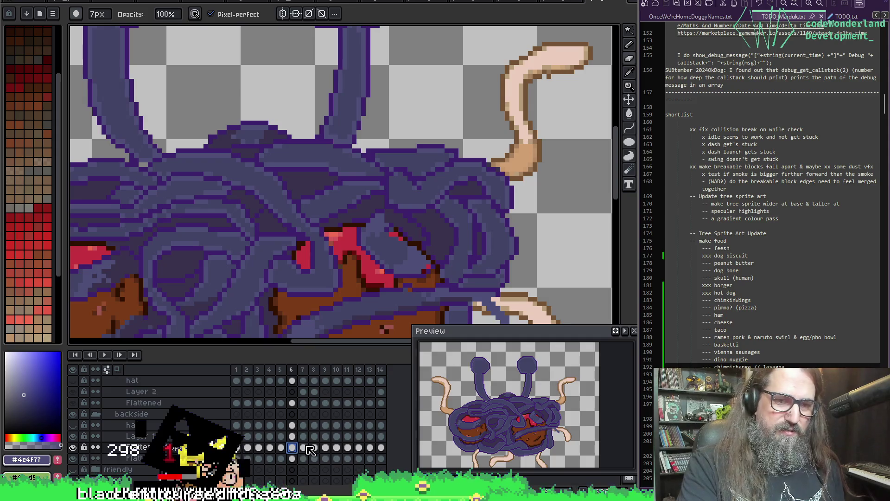
key("Right")
key("Right")
key("Right")
key("Right")
key("Right")
key("Right")
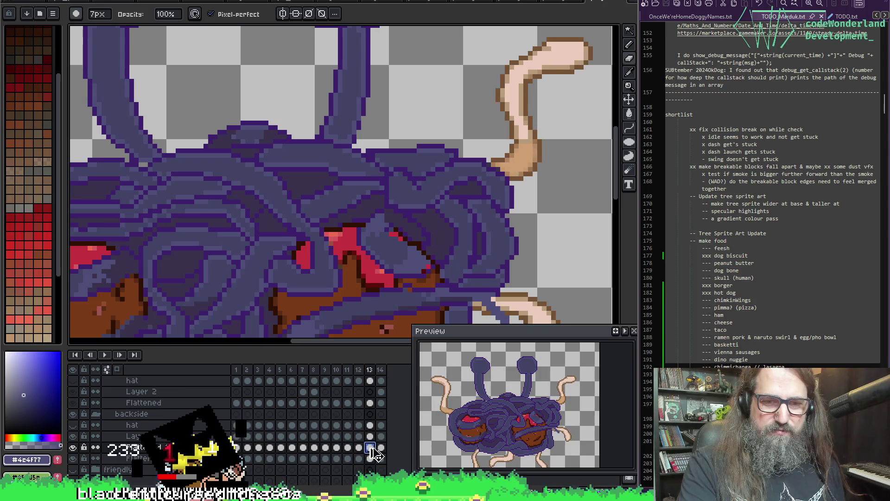
key("Right")
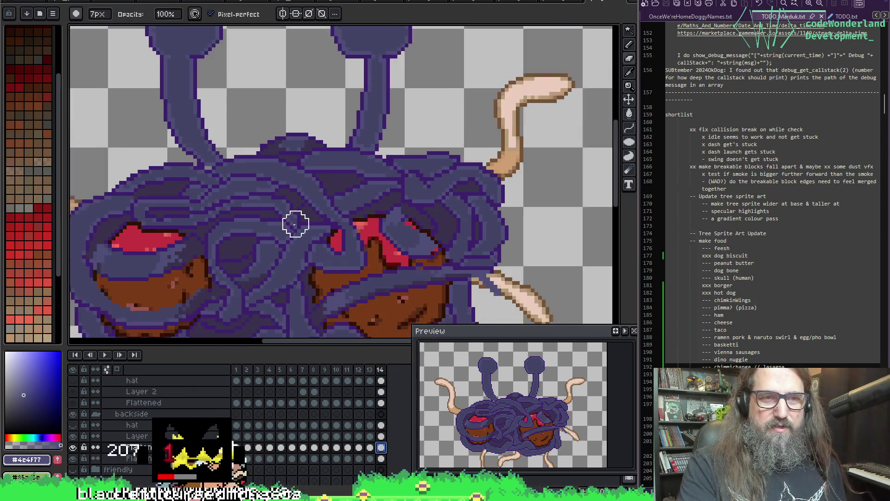
scroll(296, 224, "down", 3)
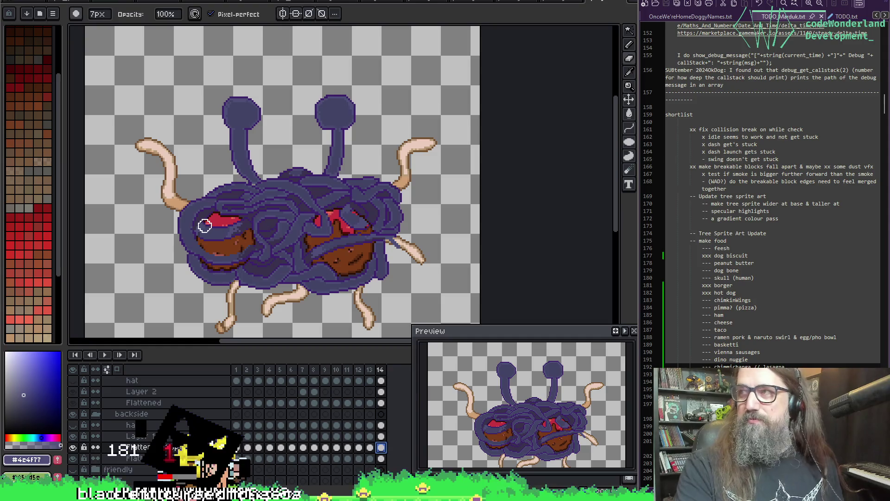
left_click_drag(377, 252, 366, 265)
scroll(278, 209, "up", 4)
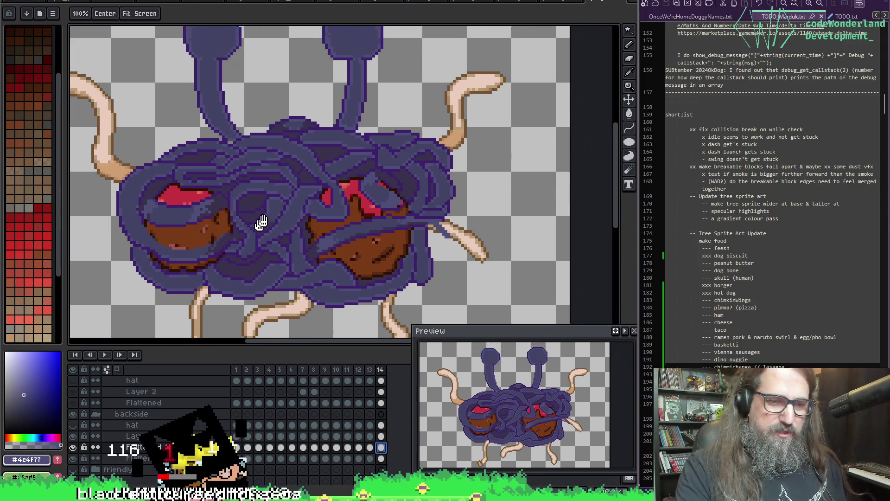
key("b")
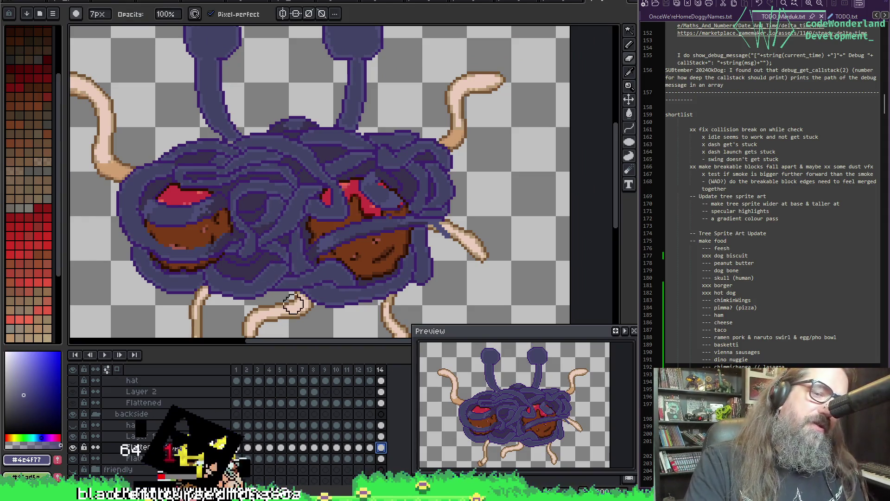
key("Left")
key("Left")
key("Left")
key("Left")
key("Left")
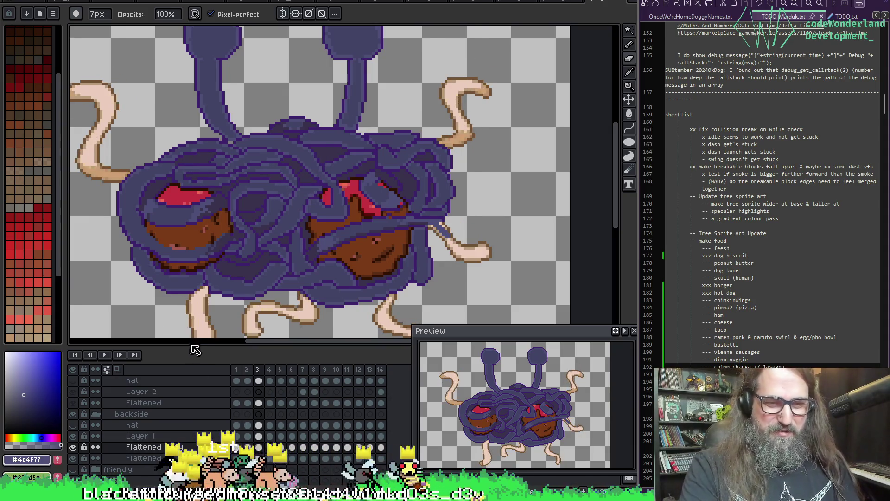
On frame 1, fill the tentacle outlines with the sampled darker purple.
key("Left")
key("Left")
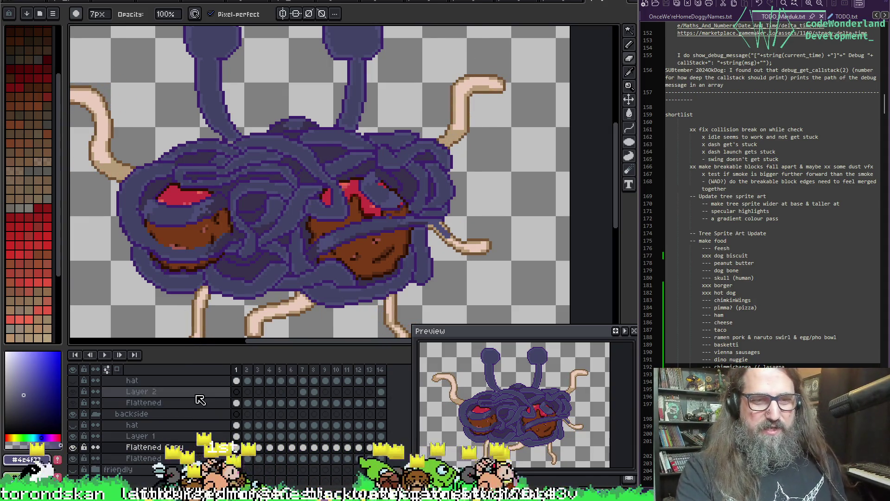
key("i")
left_click(164, 178)
key("g")
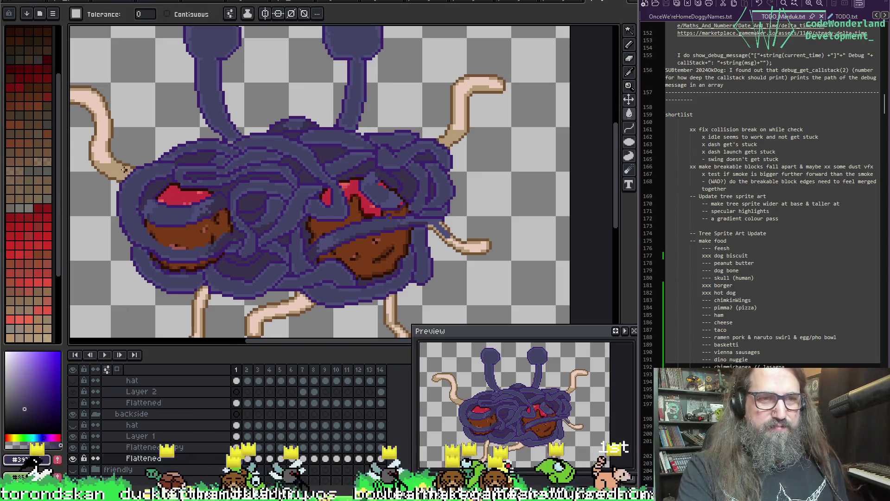
left_click(124, 169)
On frames 4 and 5, fill the upper-right tentacle tip dark purple and tan.
key("Right")
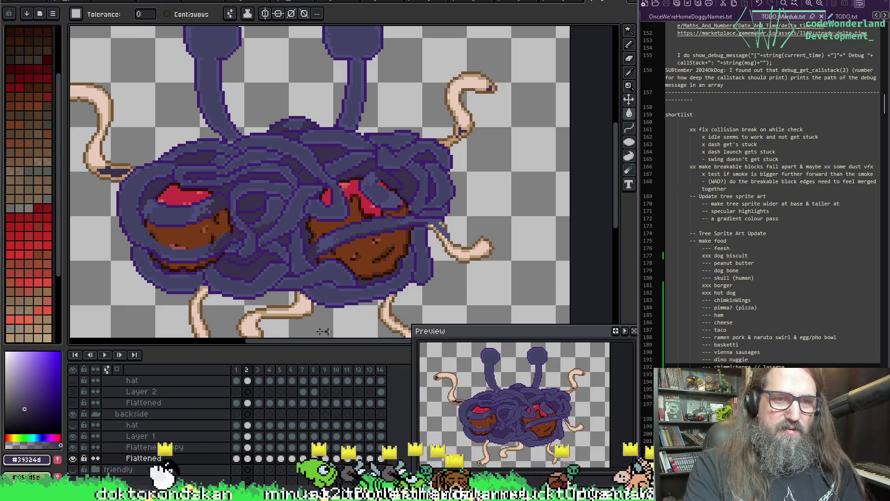
scroll(374, 297, "up", 1)
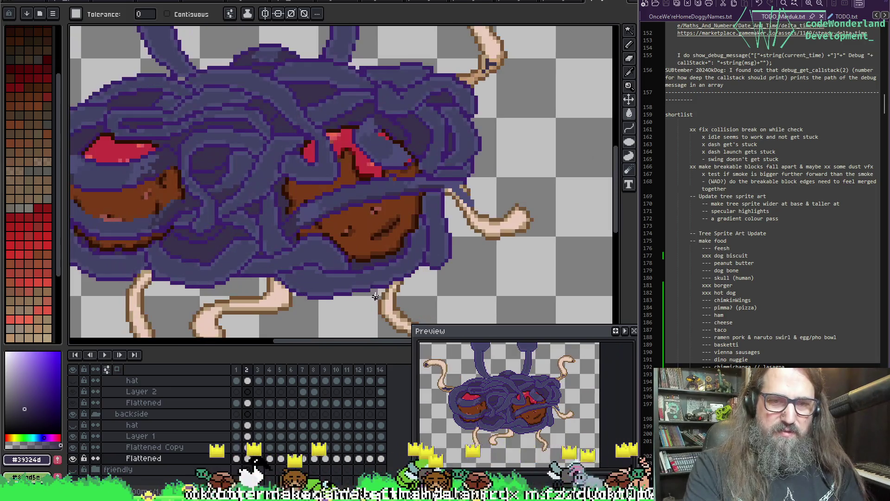
key("Right")
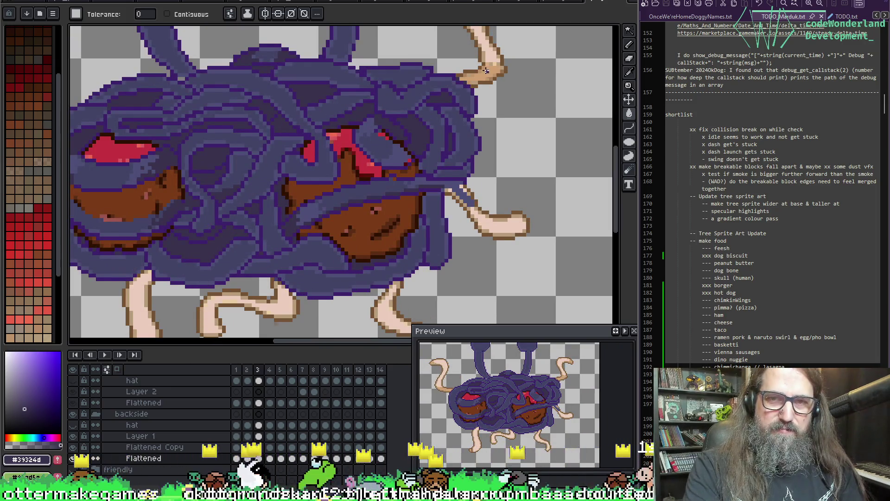
key("Right")
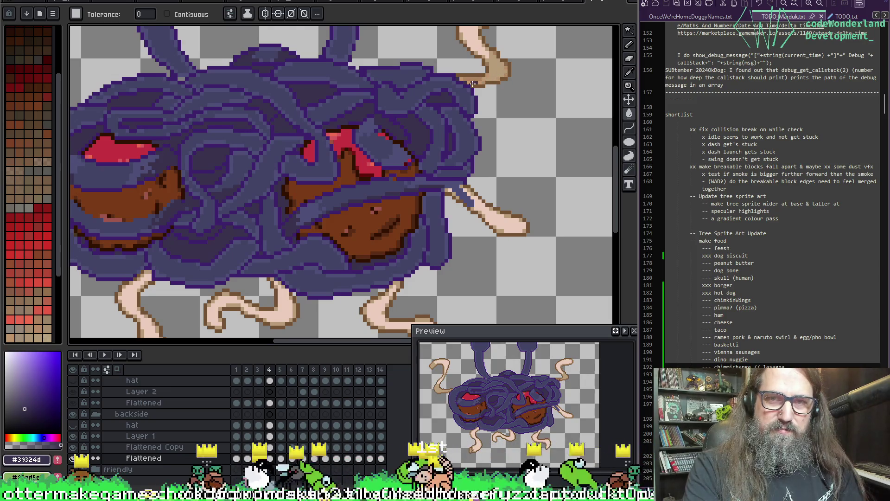
left_click(499, 74)
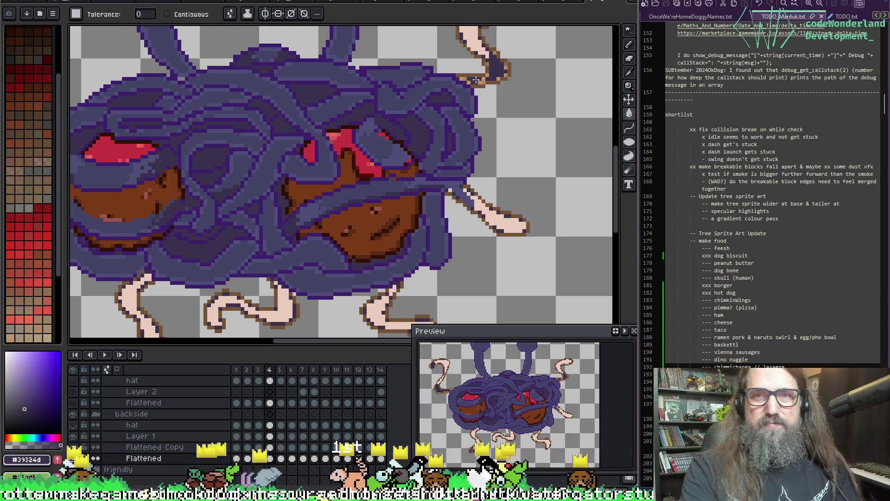
key("Right")
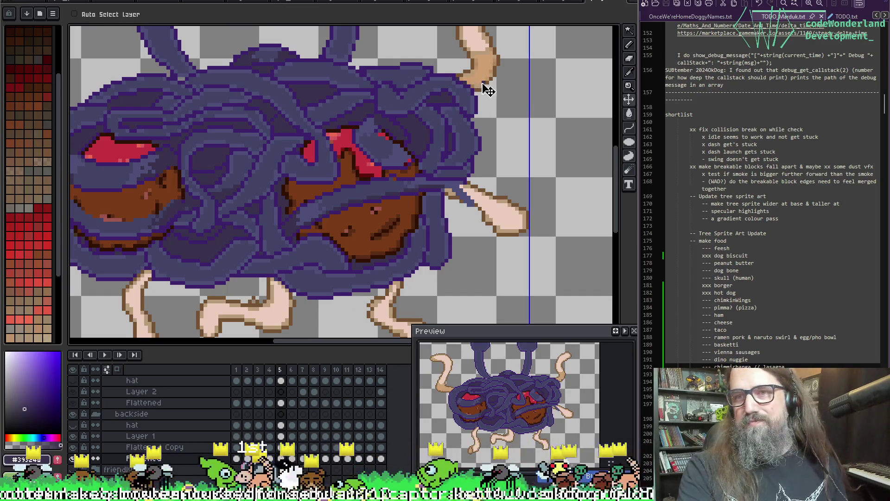
left_click(480, 75)
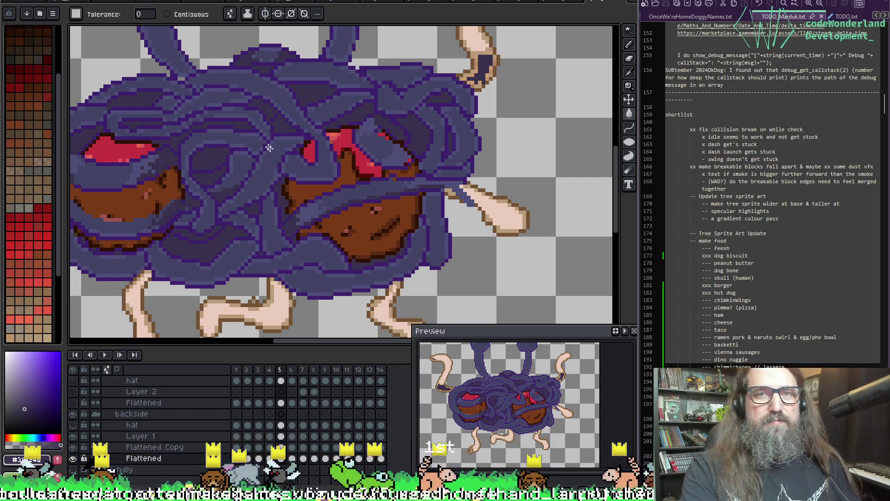
Pan across the sprite's body and tentacles on frames 6 to 8, saving the file.
key("Right")
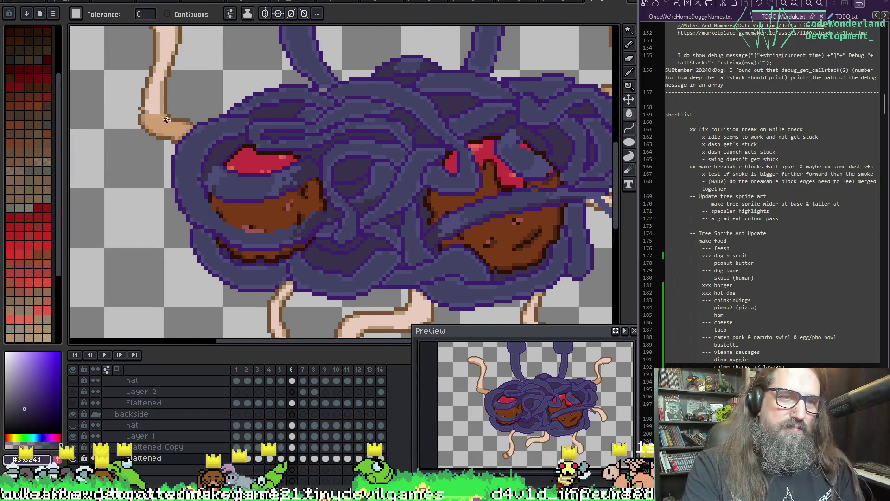
mouse_move(162, 123)
left_mouse_down()
mouse_move(249, 155)
mouse_move(370, 167)
mouse_move(246, 172)
left_mouse_up()
scroll(246, 172, "up", 2)
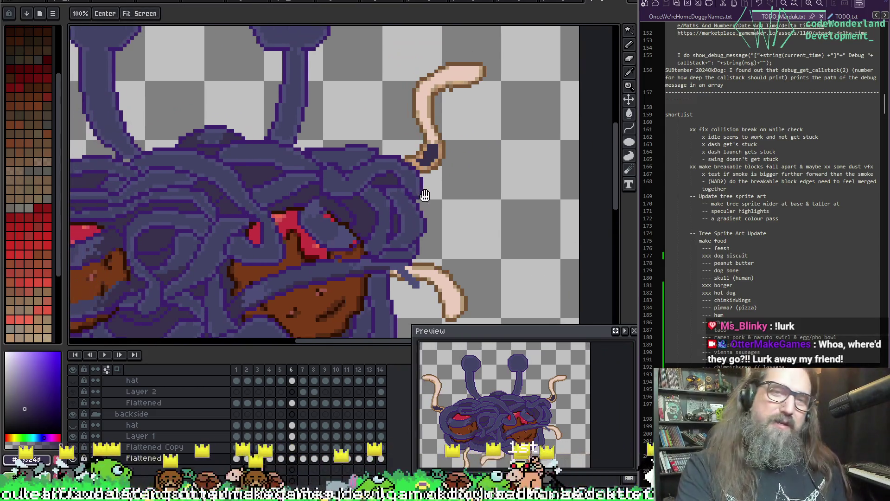
scroll(366, 231, "up", 1)
left_click_drag(365, 231, 368, 112)
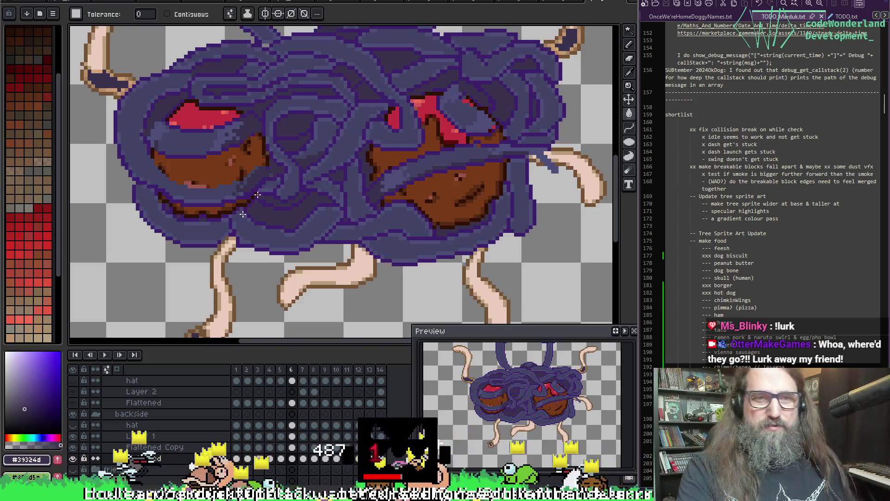
key("ctrl+Right")
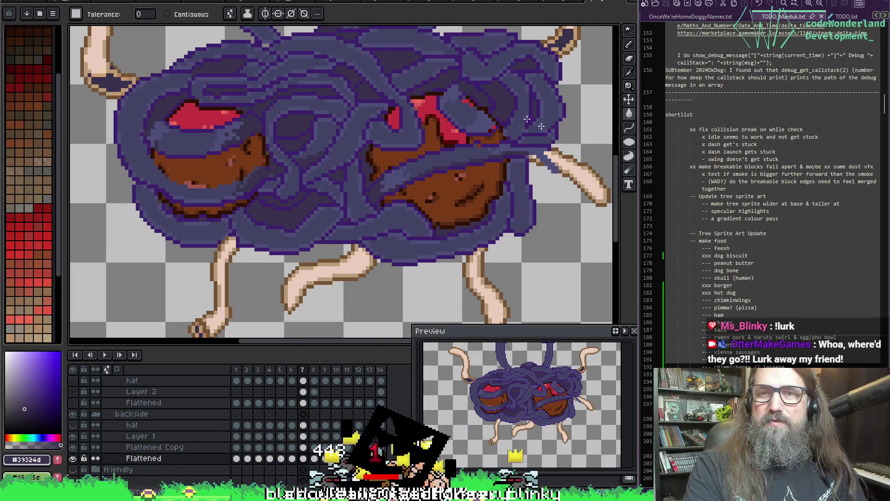
left_click_drag(444, 123, 390, 160)
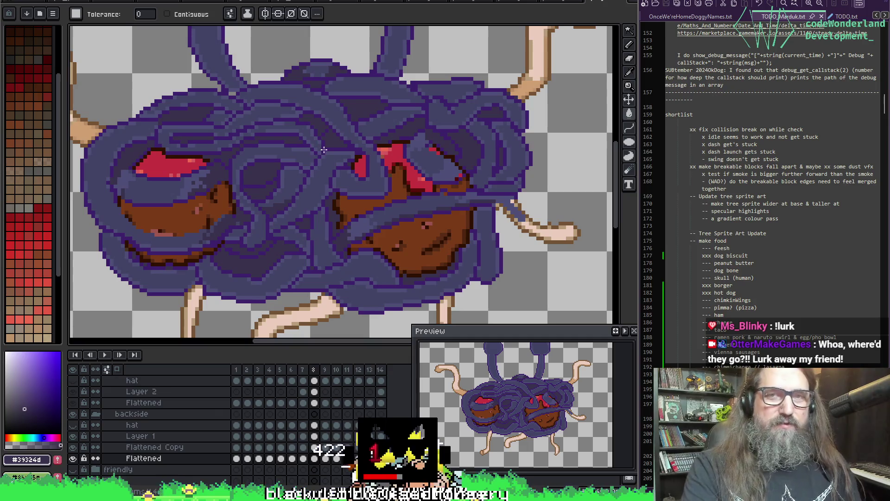
key("ctrl+Right")
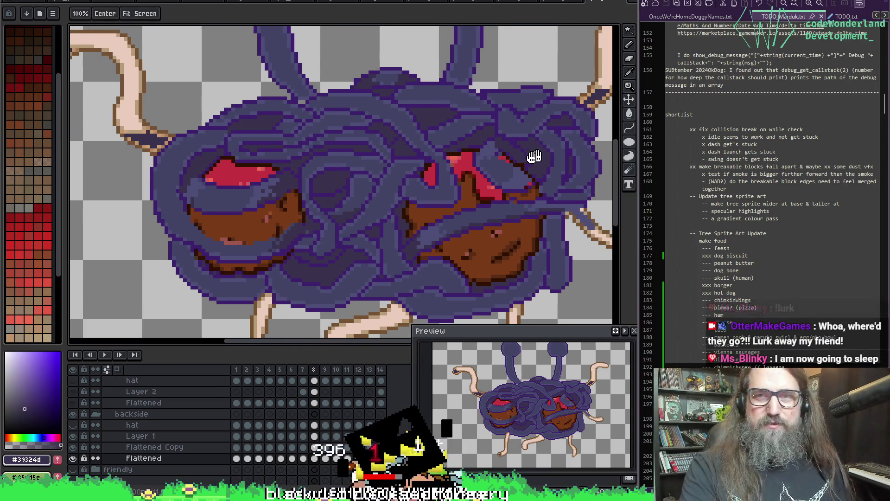
left_click_drag(537, 153, 420, 157)
key("ctrl+s")
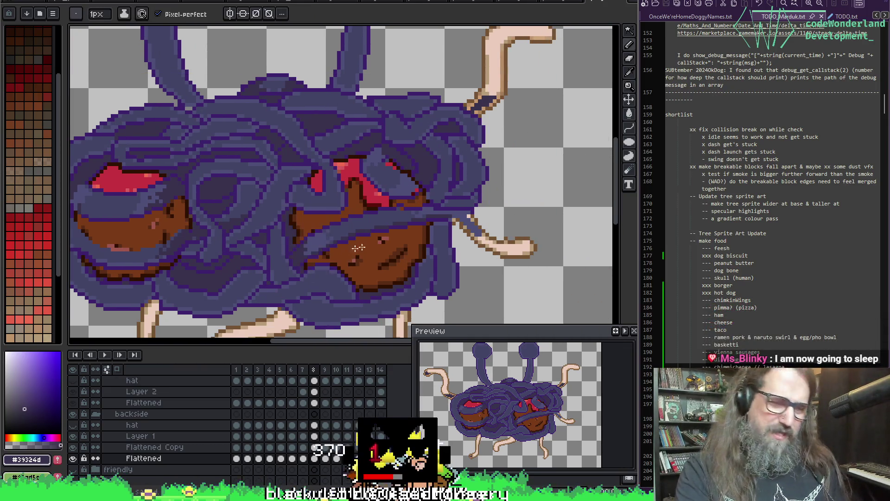
left_click_drag(311, 194, 419, 136)
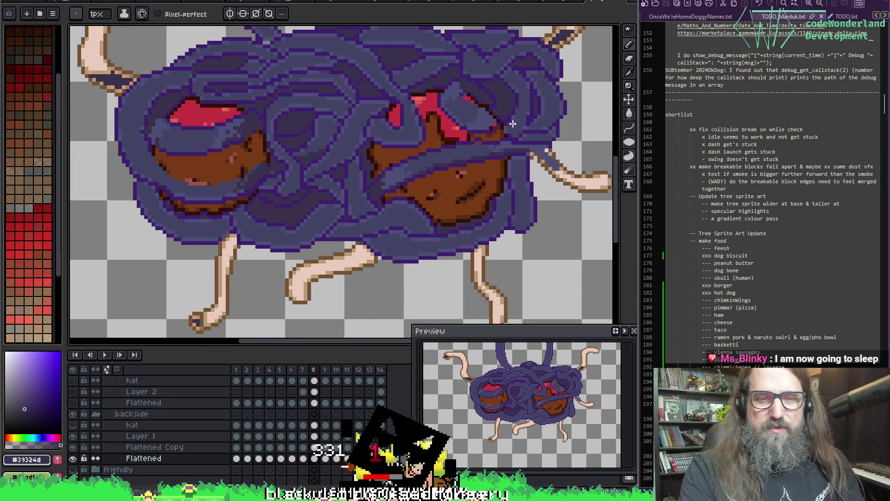
On frames 9 and 10, undo stray fills and fill the left tentacle's tip and loop dark purple.
key("Right")
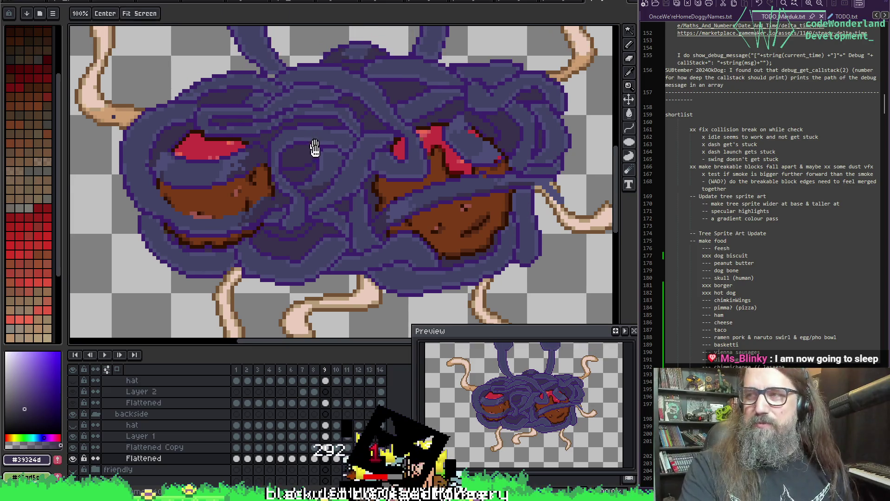
left_click_drag(324, 100, 329, 141)
key("g")
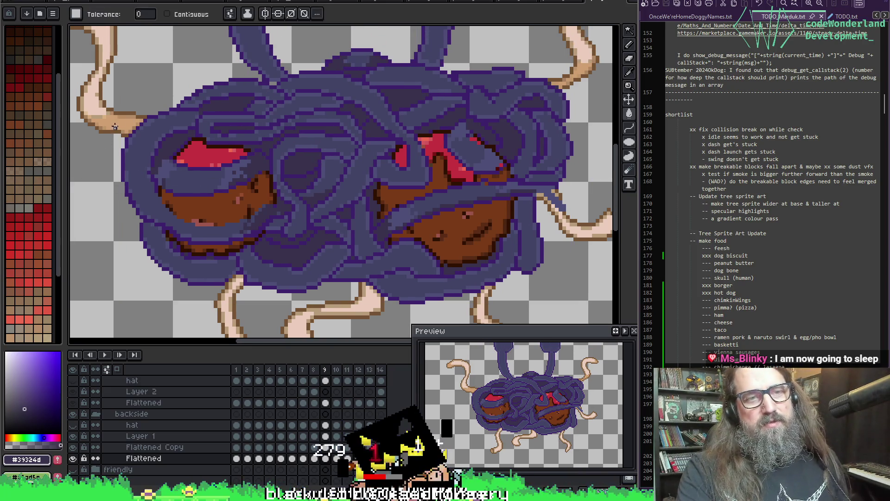
mouse_move(371, 175)
left_mouse_down()
mouse_move(284, 200)
mouse_move(417, 204)
mouse_move(361, 225)
left_mouse_up()
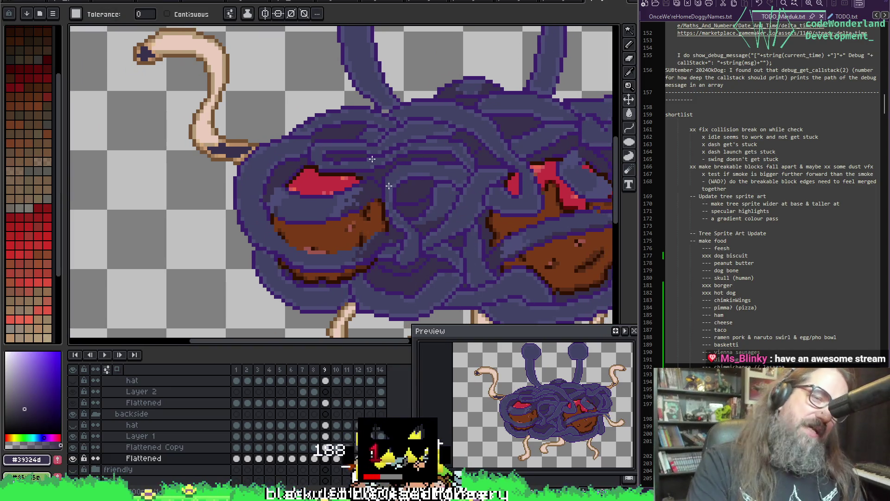
key("ctrl+z")
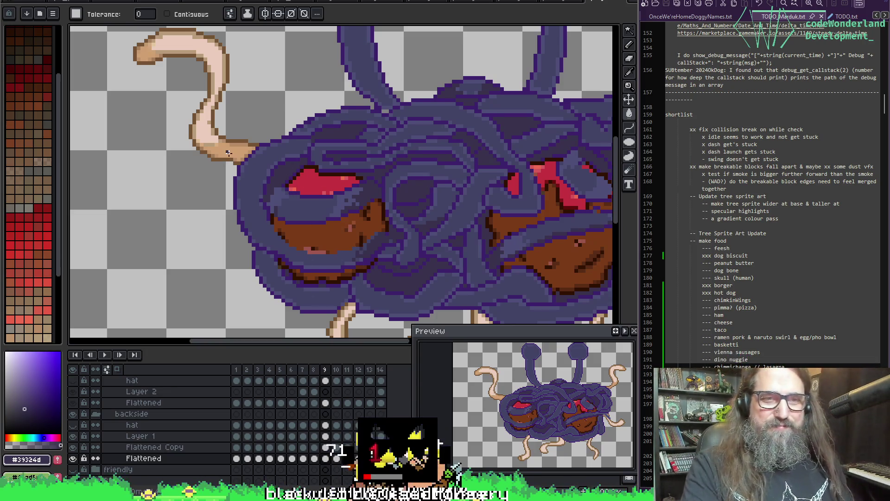
key("Right")
key("Right")
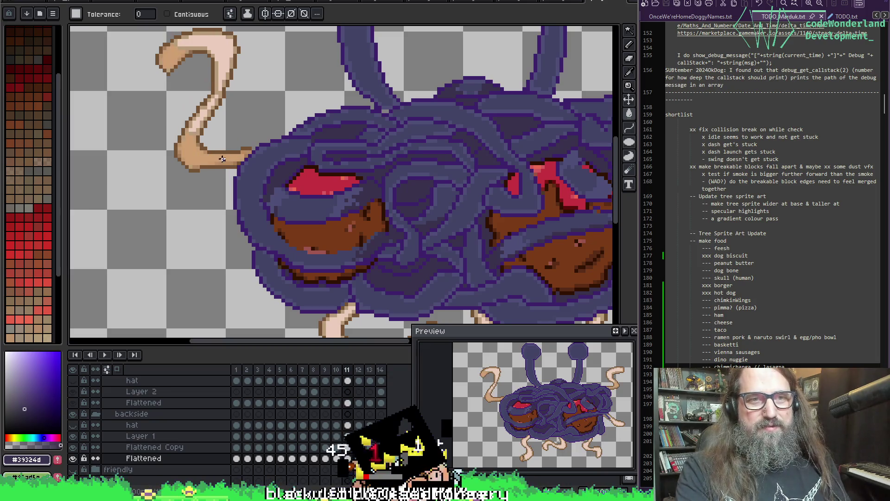
key("ctrl+z")
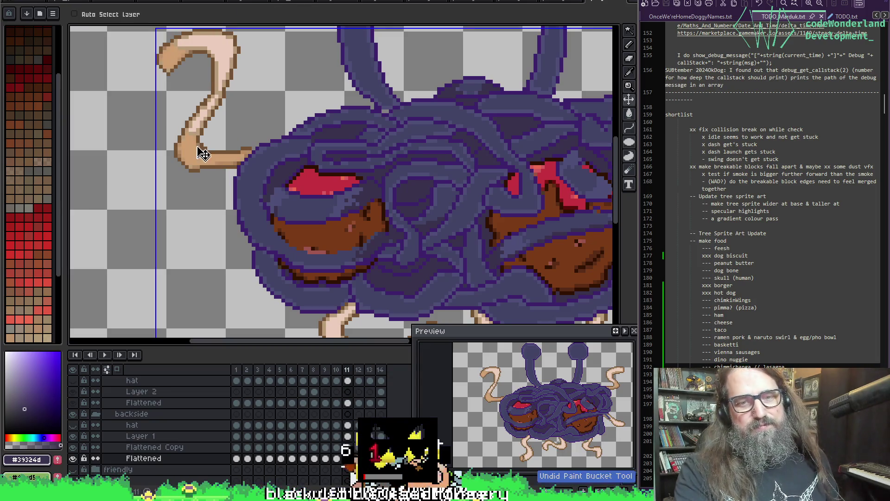
left_click(191, 152)
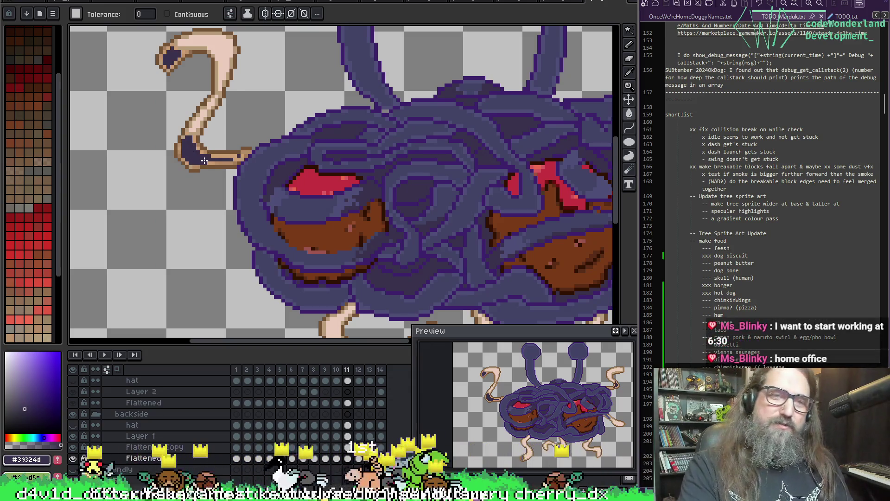
Fill the tentacle tip's interior dark purple on frame 13, then wrap to frame 1.
key("period")
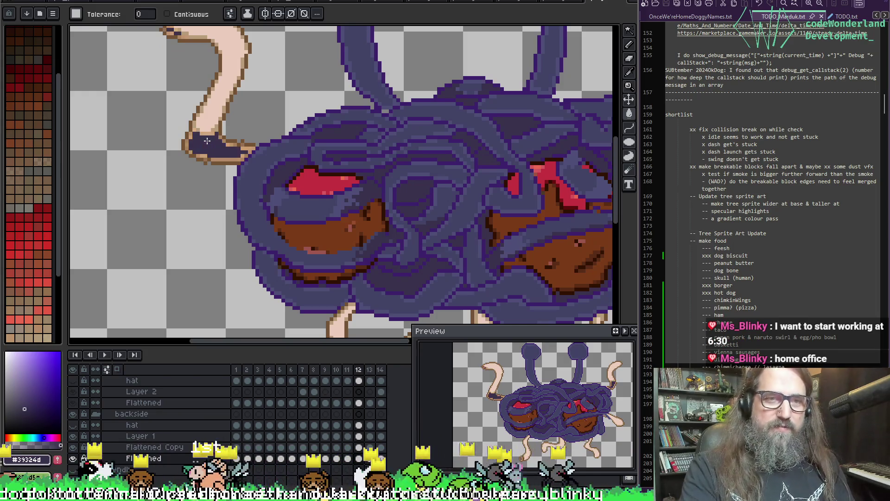
key("period")
left_click(235, 140)
left_click_drag(304, 74, 313, 102)
key("period")
key("period")
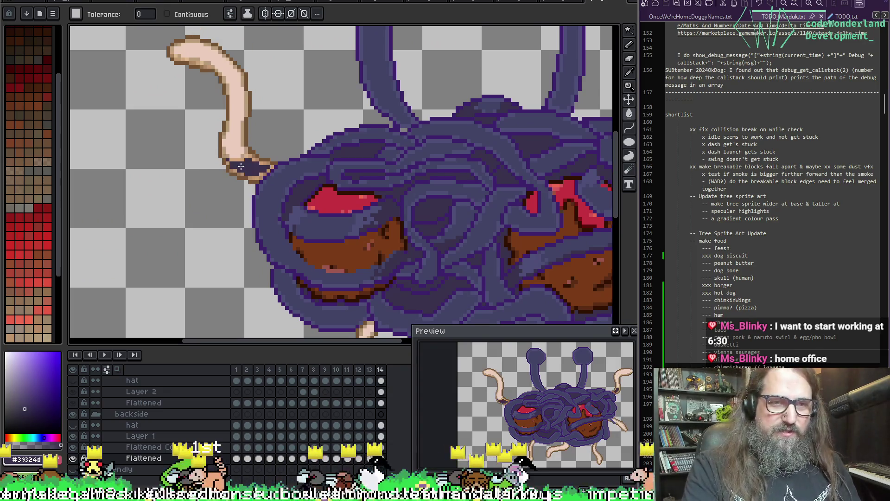
scroll(205, 179, "down", 3)
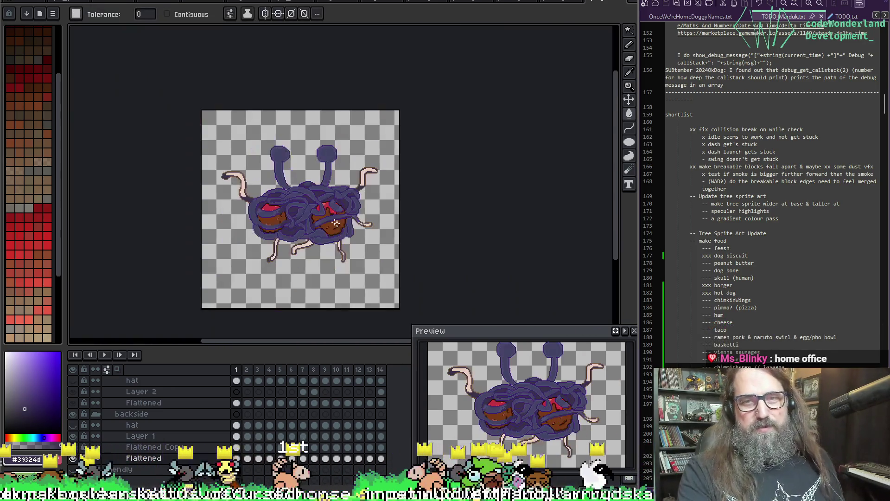
Sample the spaghetti body's dark purple and zoom in on the left tentacle across the early frames.
scroll(454, 126, "up", 3)
left_click(383, 108, "alt")
left_click_drag(265, 157, 431, 228)
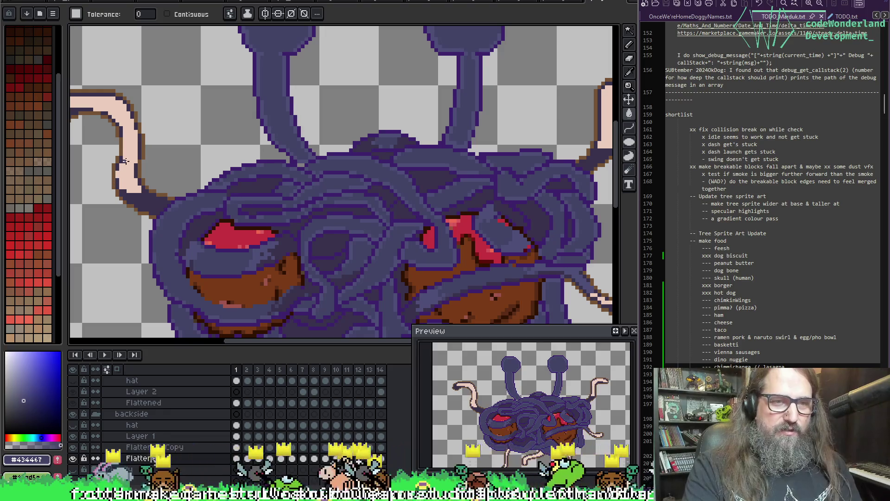
key("Right")
key("Right")
key("Left")
key("Right")
key("Right")
key("Left")
key("Right")
key("Right")
key("Right")
key("Left")
key("Right")
key("Right")
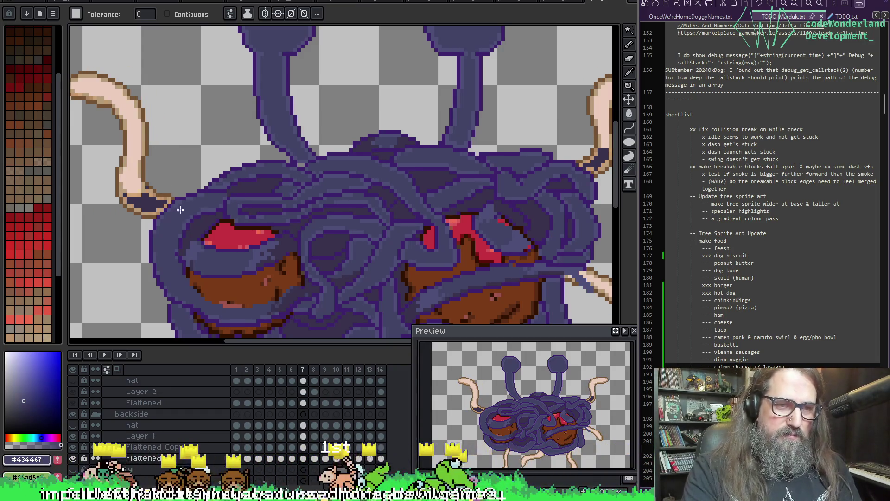
Step through frames 8 to 14, comparing the tentacle poses.
key("Right")
key("Left")
key("Right")
key("Right")
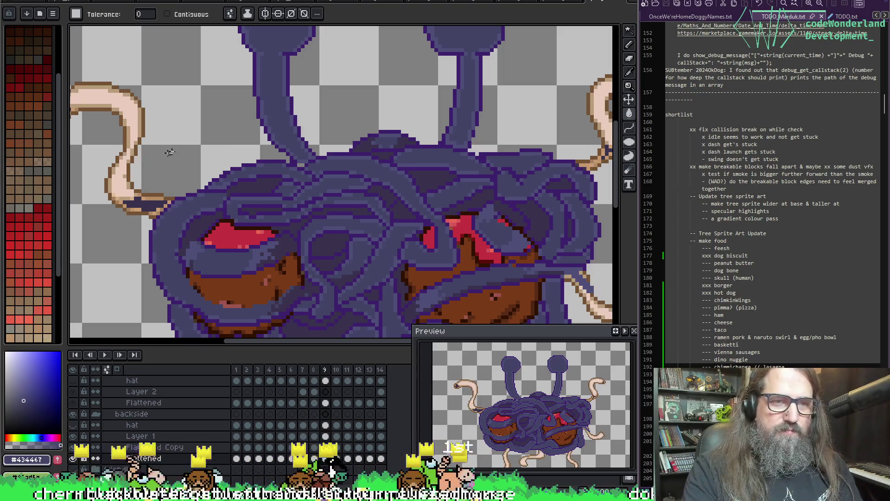
key("Left")
key("Right")
key("Right")
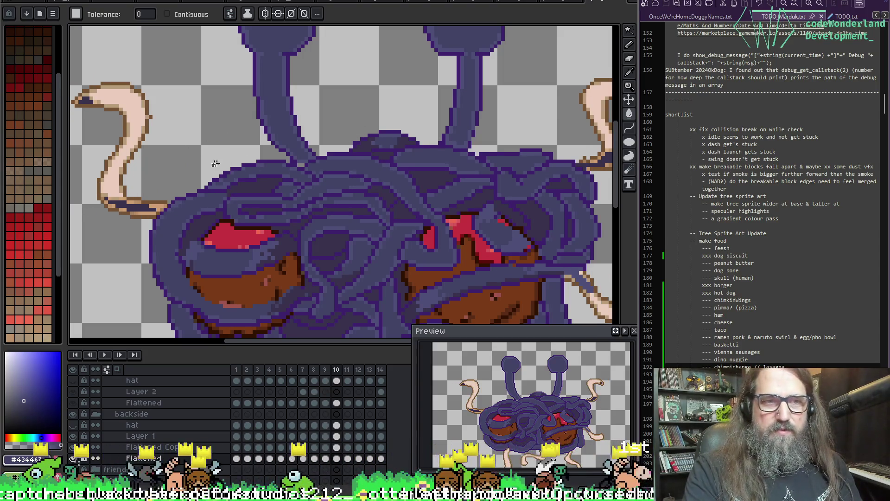
key("Right")
key("Left")
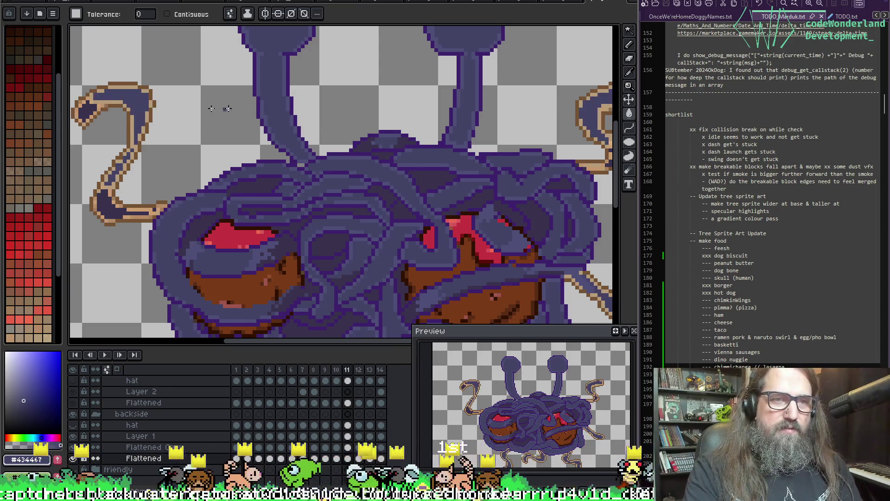
key("Right")
key("Right")
key("Right")
key("Left")
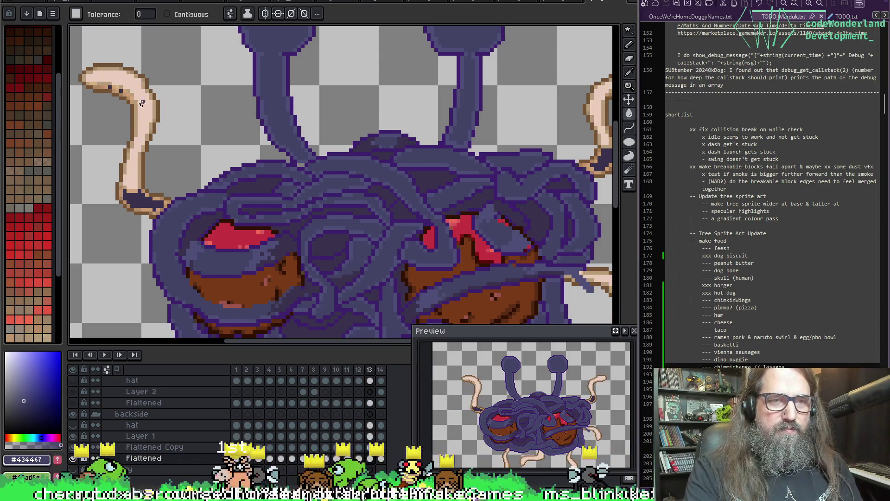
key("Right")
key("Right")
key("Right")
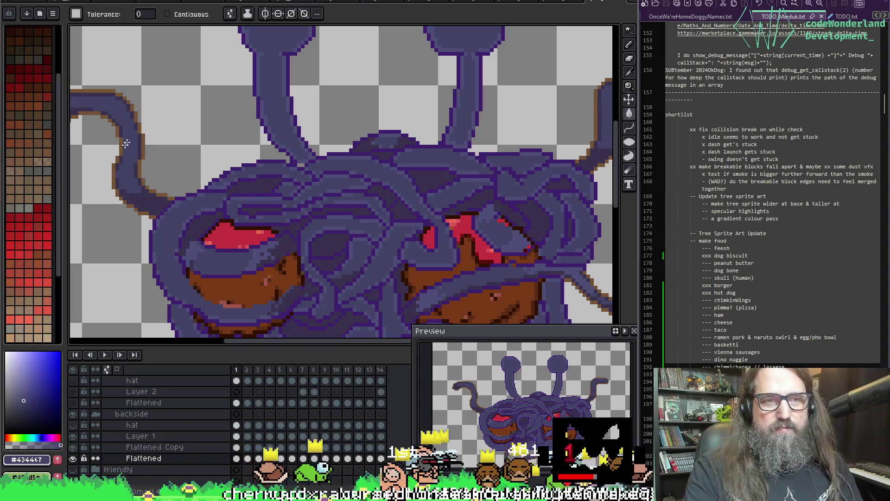
Ready the paint bucket and return to the Flattened layer.
key("i")
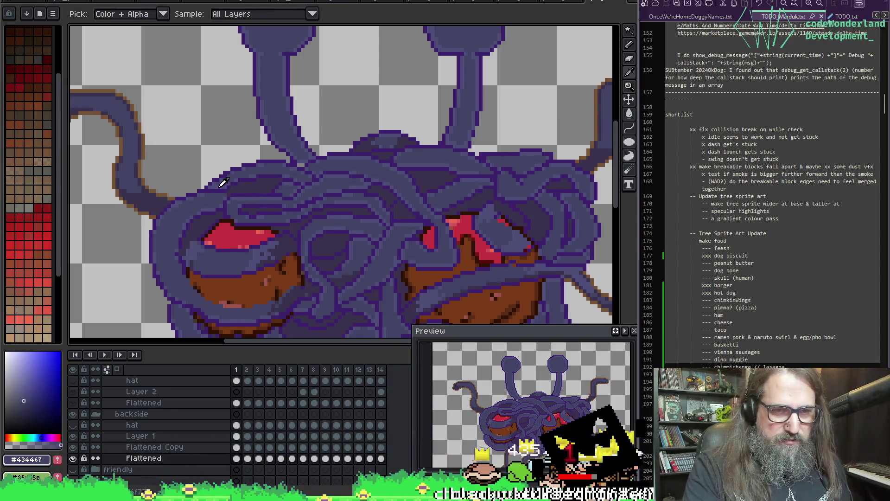
key("g")
key("alt+Up")
key("alt+Down")
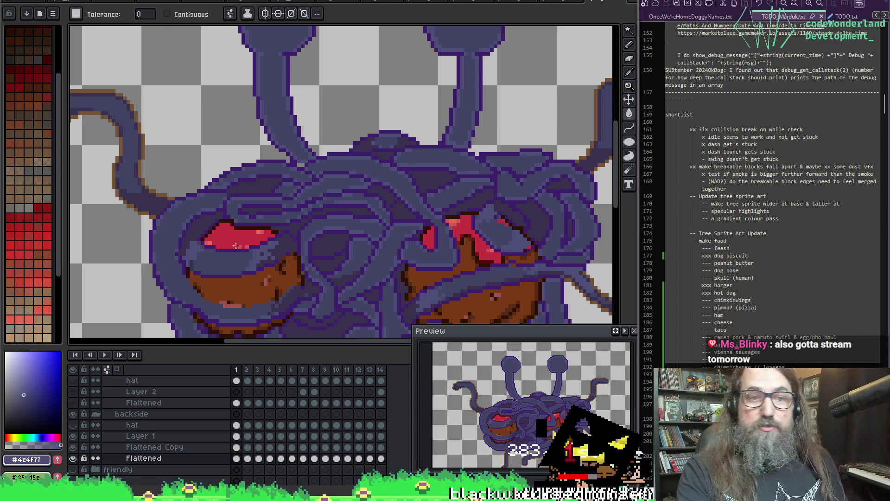
Fill frame 2's left tentacle dark purple and recolour its outlines orange-brown.
key("i")
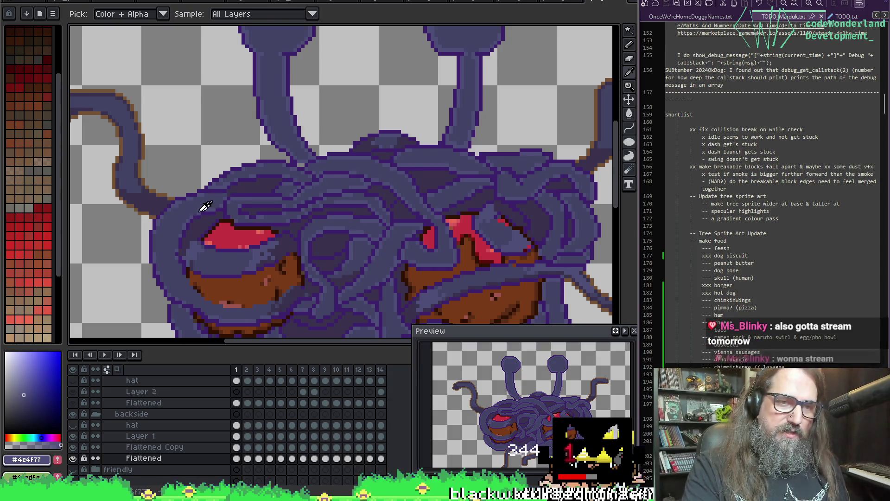
key("g")
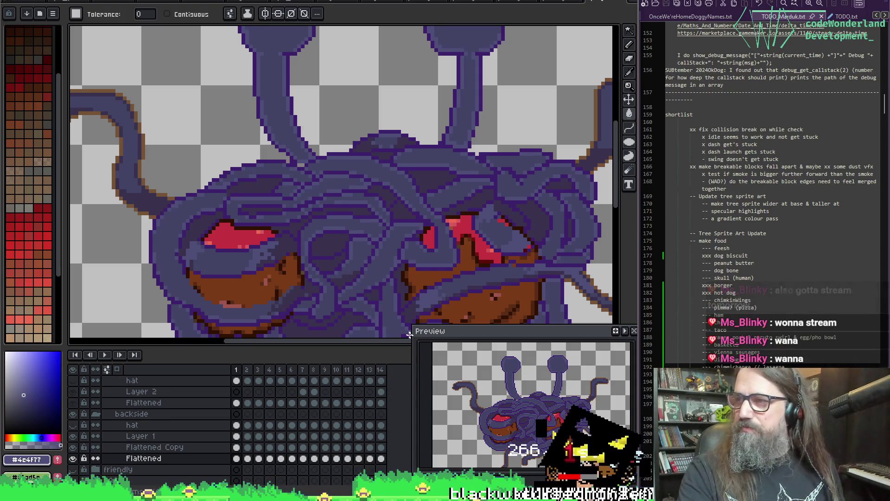
key("i")
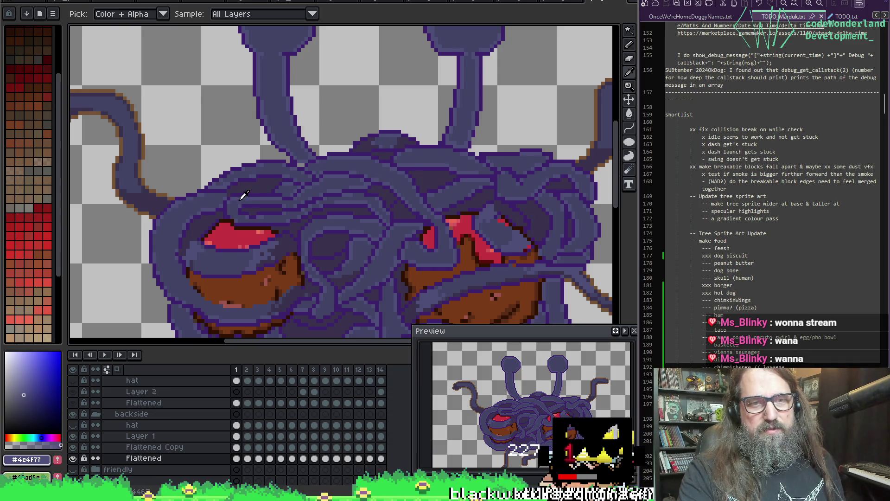
key("g")
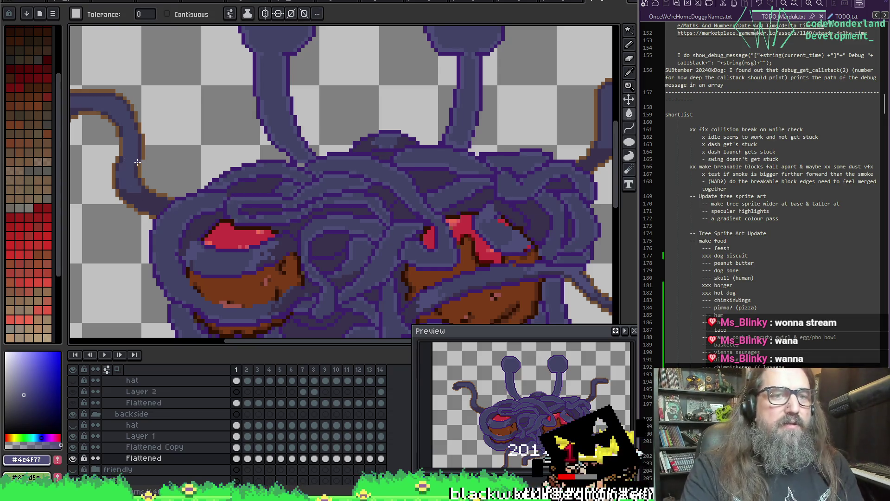
key("Right")
left_click(122, 156)
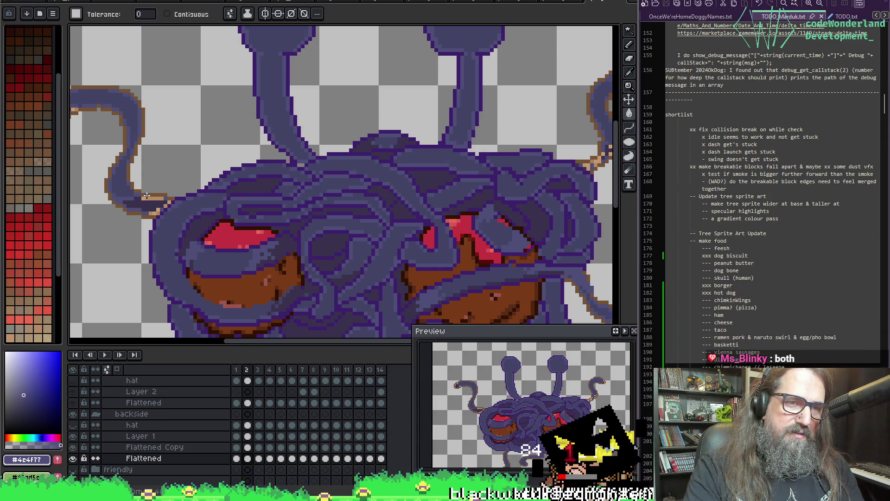
left_click(146, 203)
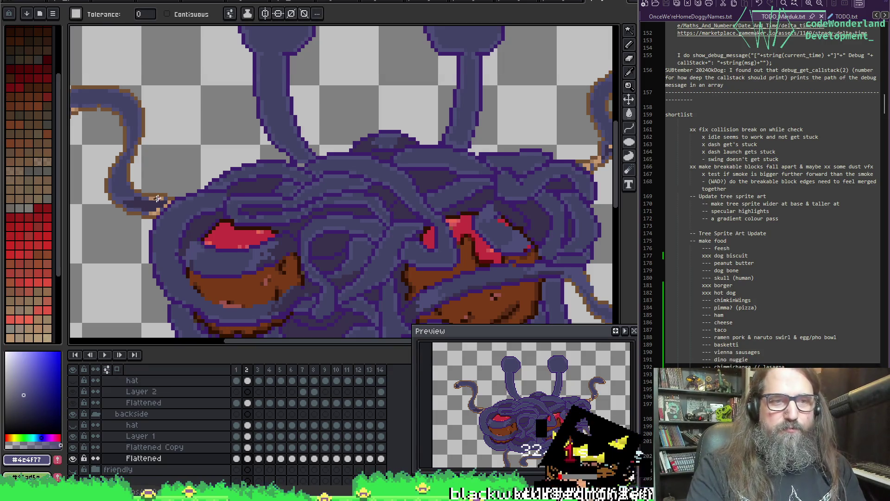
Darken frame 3's tan tentacle outlines to brown on both sides.
key("period")
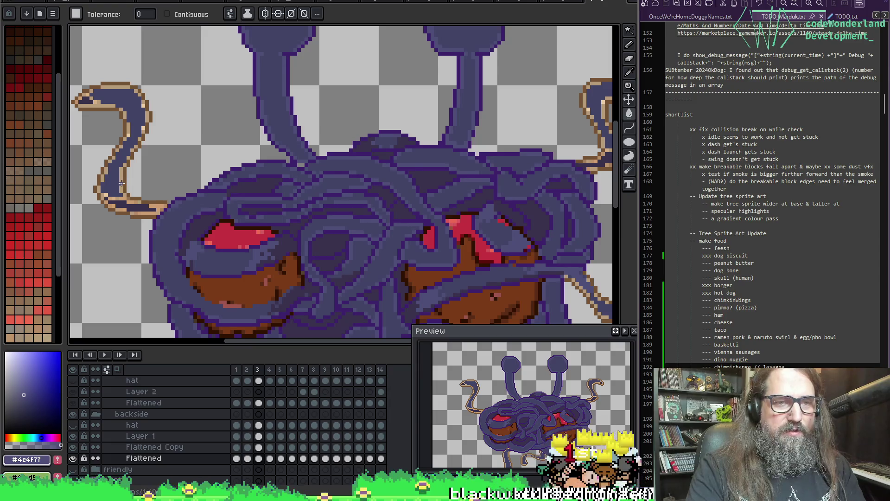
left_click(107, 196)
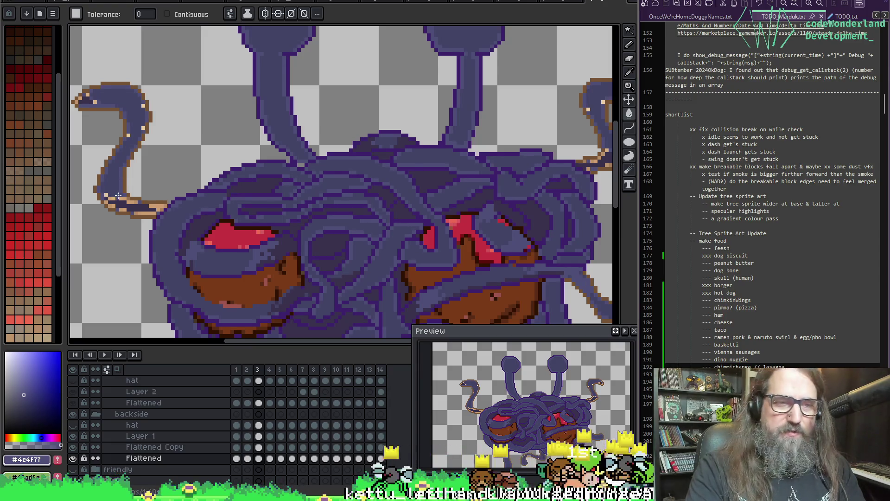
left_click(105, 193)
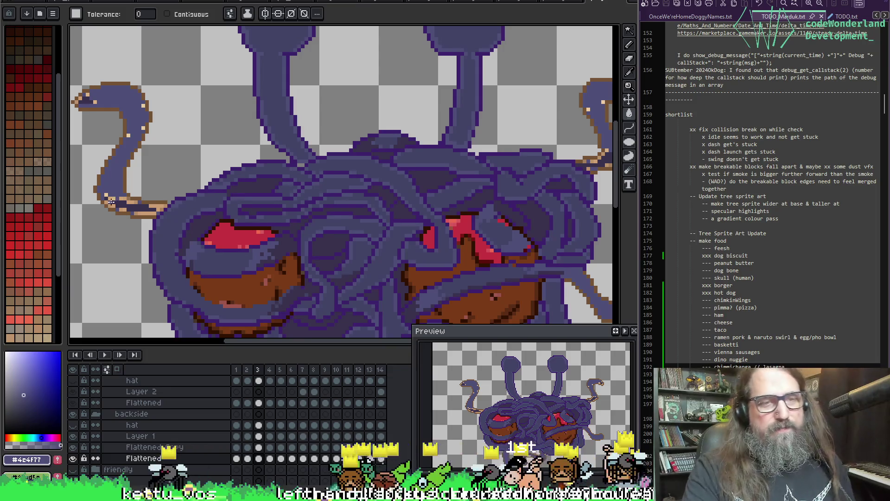
key("b")
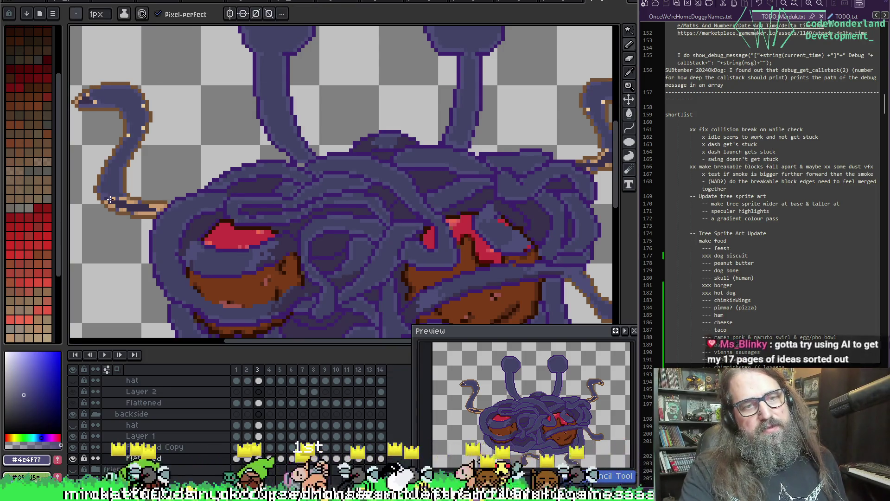
key("i")
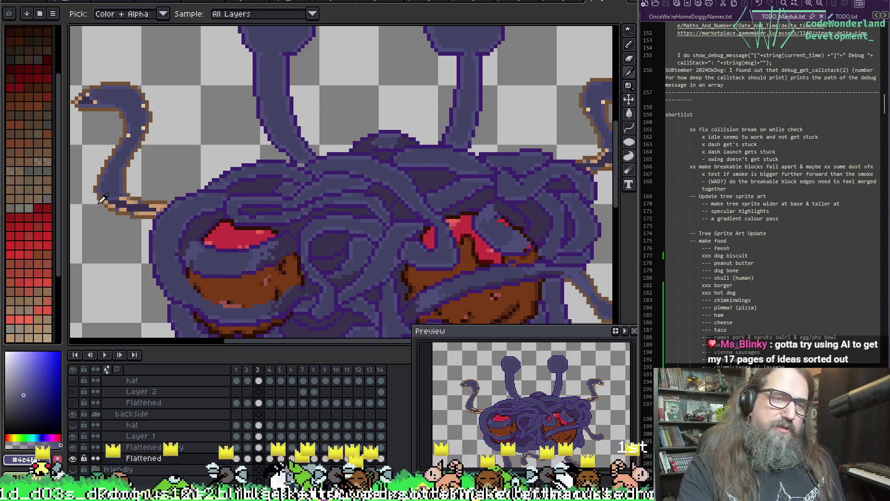
key("w")
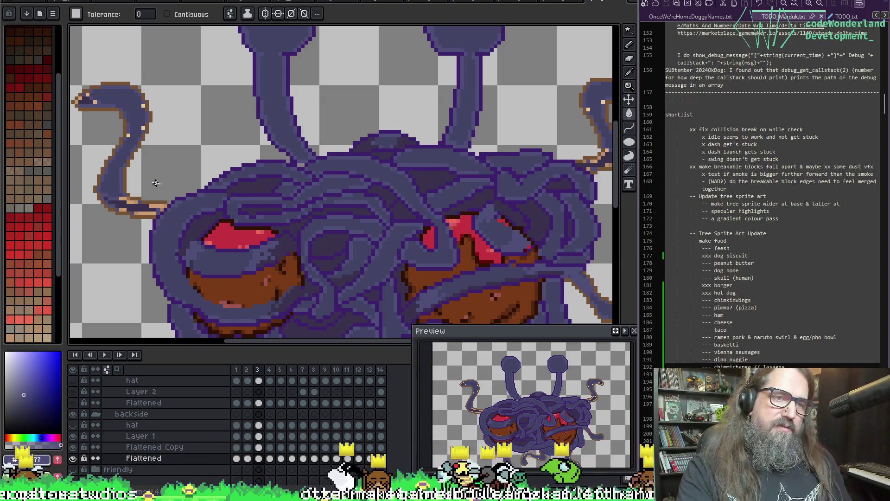
key("period")
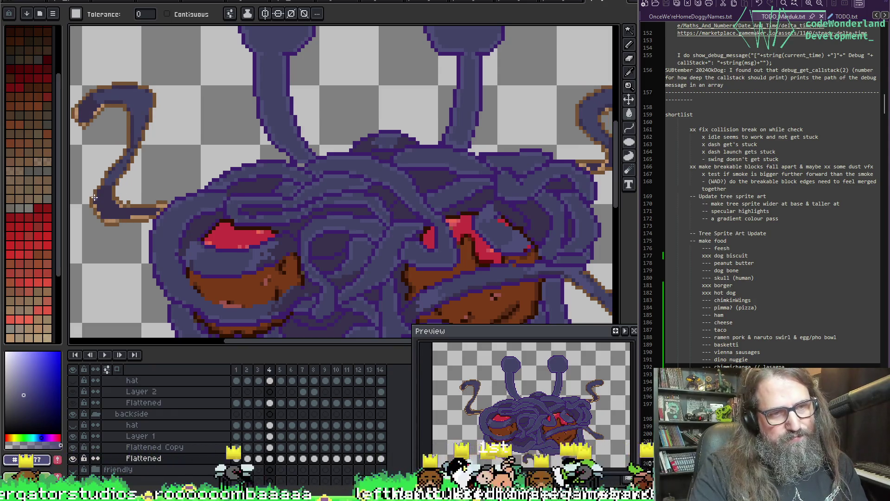
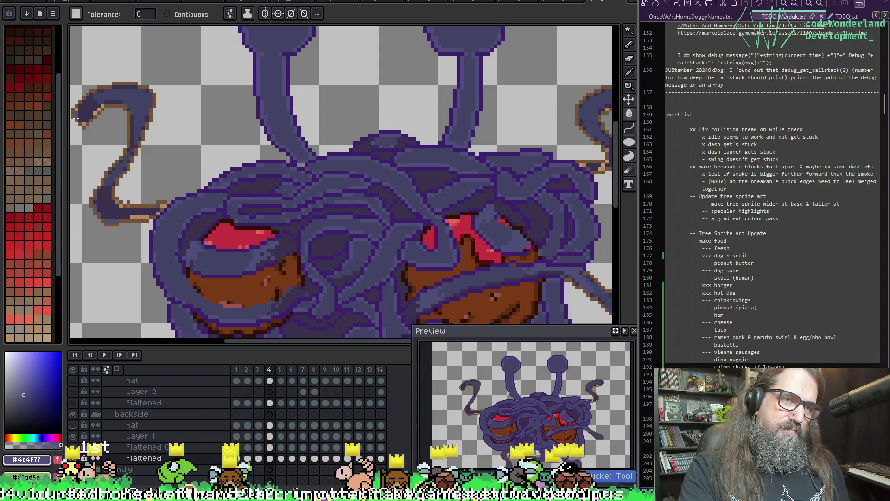
Try blue-grey fills on frame 4's tentacle outlines and left tentacle, undoing both.
left_click(78, 111)
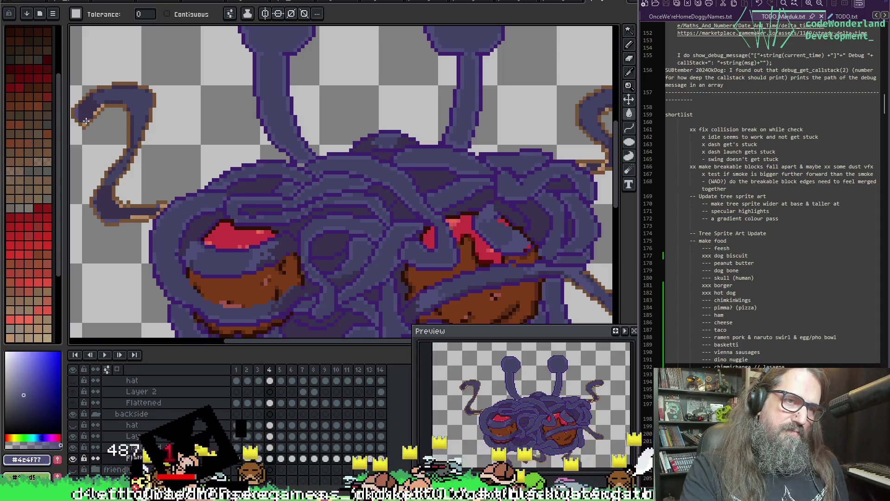
key("ctrl+z")
key("b")
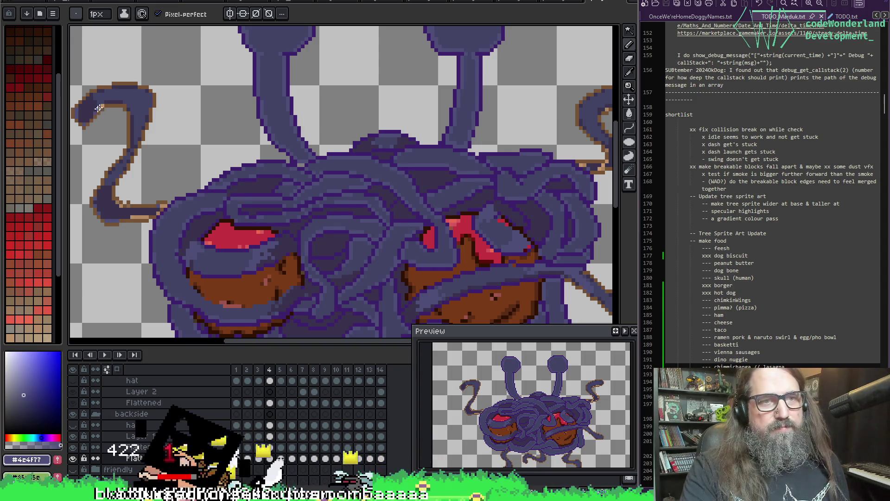
key("g")
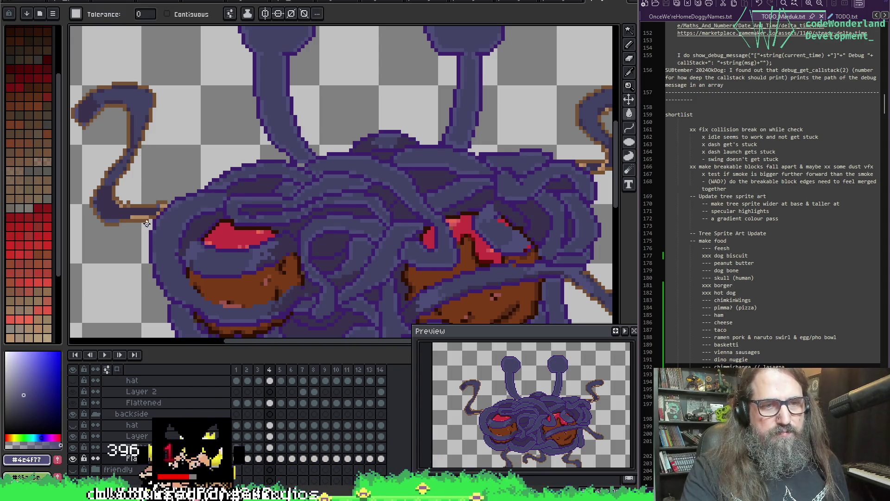
left_click(162, 204)
key("ctrl+z")
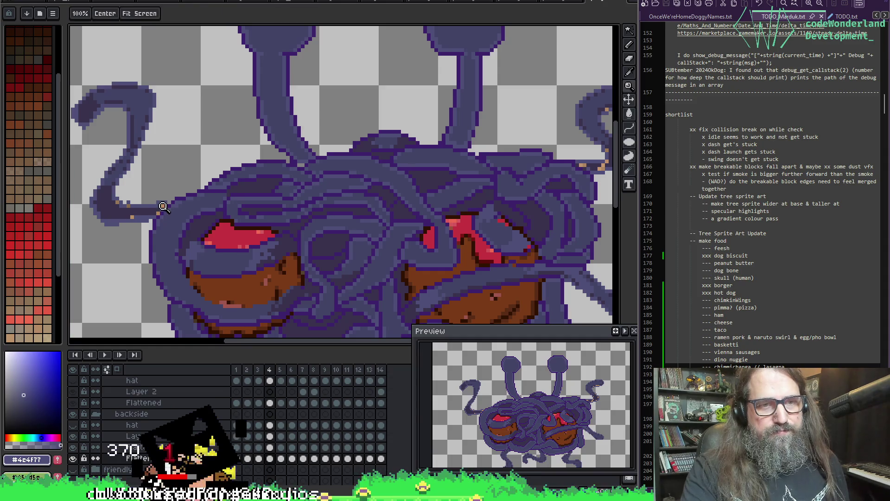
key("b")
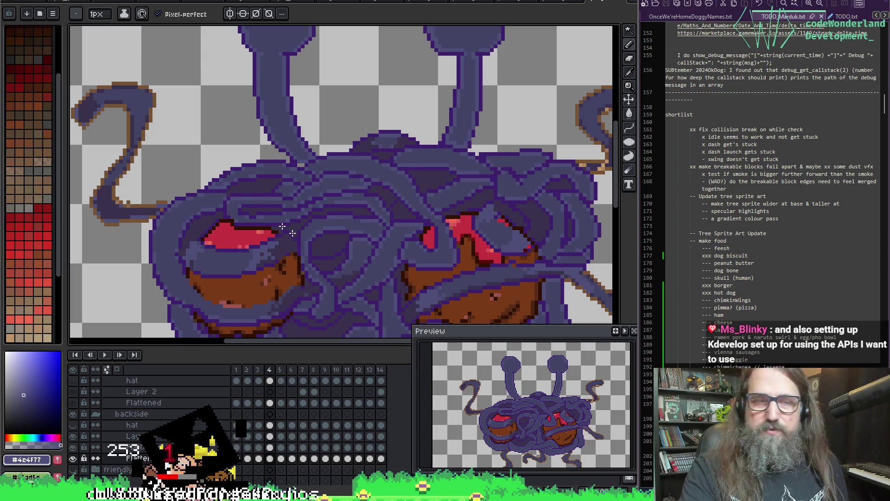
Pan toward the right tentacle, trying and undoing one more fill along the way.
left_click_drag(244, 213, 235, 211)
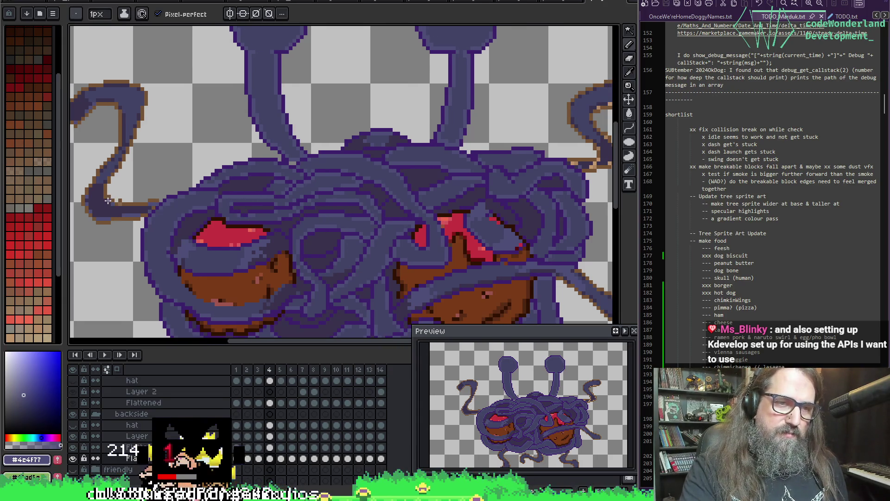
key("ctrl+z")
key("g")
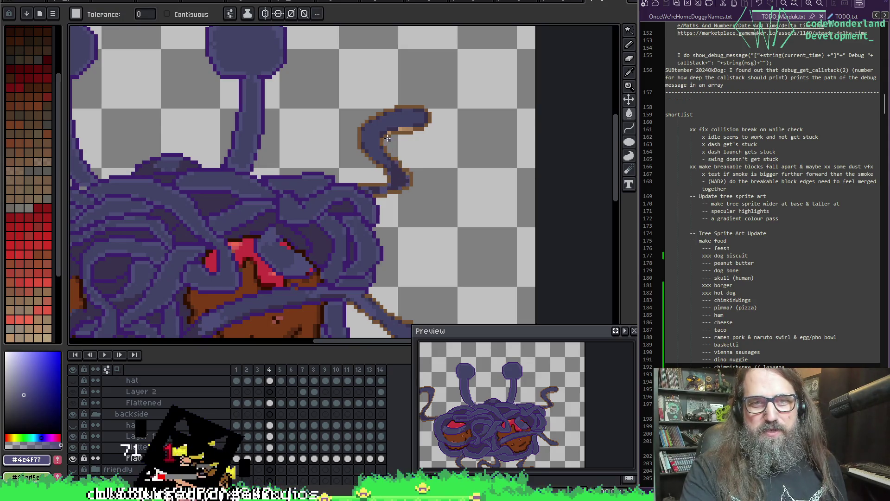
key("ctrl+z")
key("b")
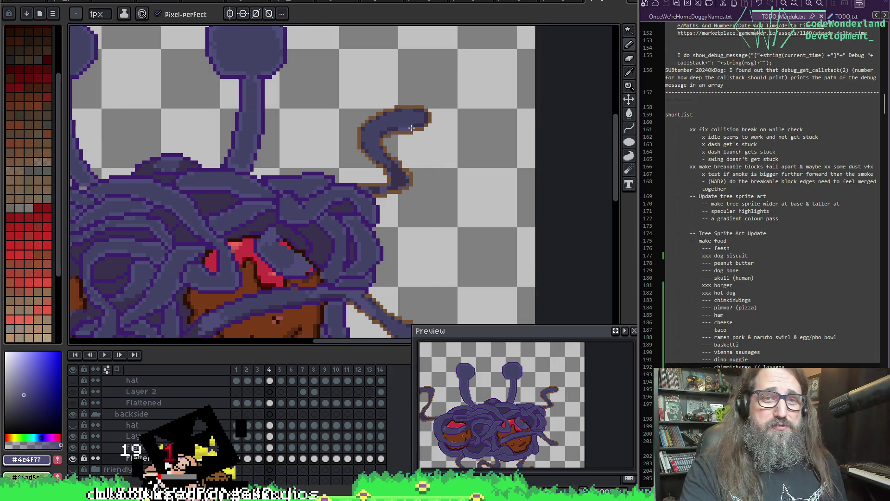
left_click_drag(392, 164, 416, 163)
On frame 5, fill the right tentacle's tan outline with darker orange-brown, then advance to frame 6.
key(".")
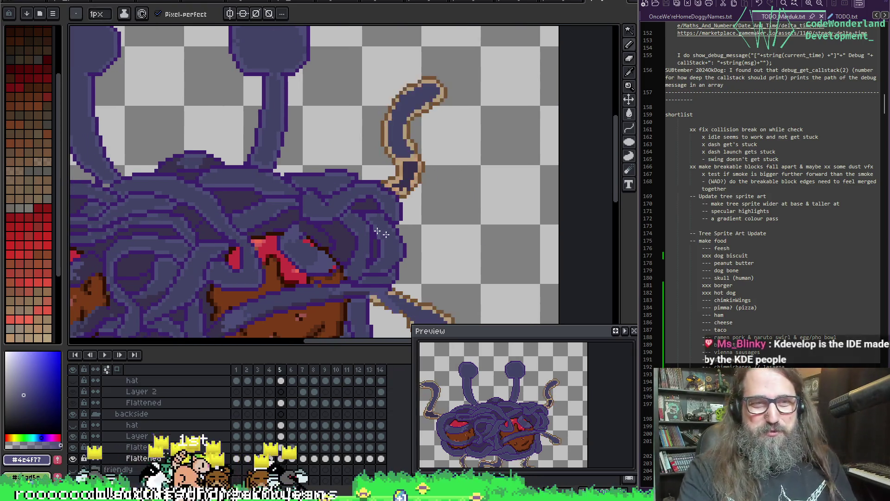
key("g")
key("v")
key("ctrl+z")
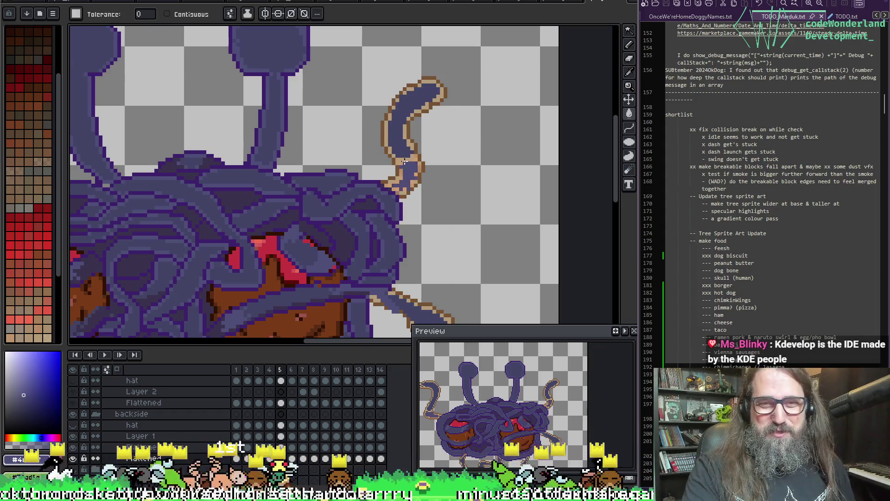
key("g")
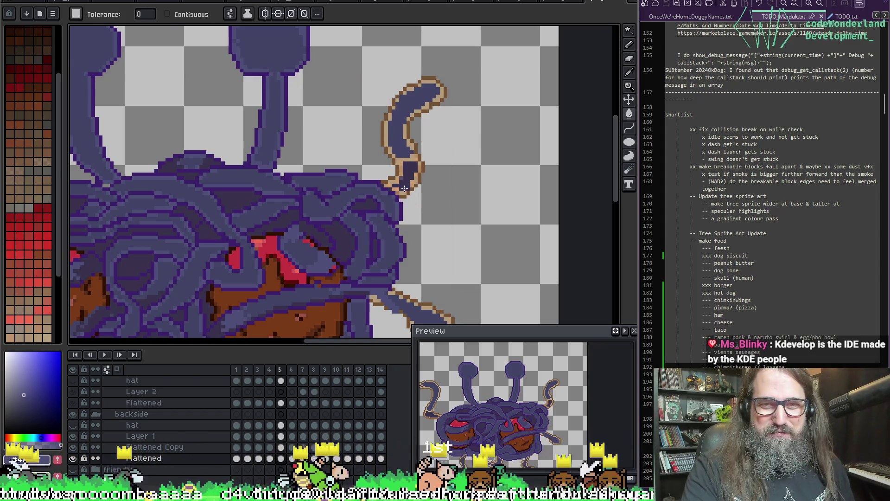
left_click(390, 187)
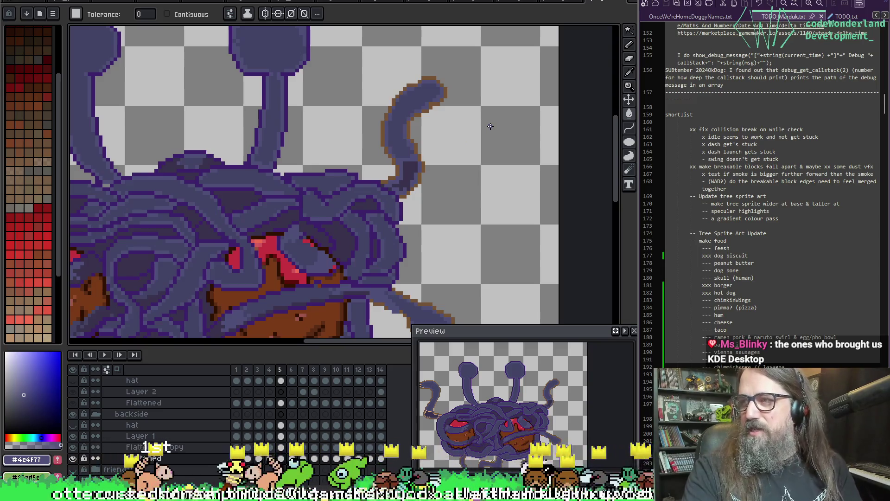
key("period")
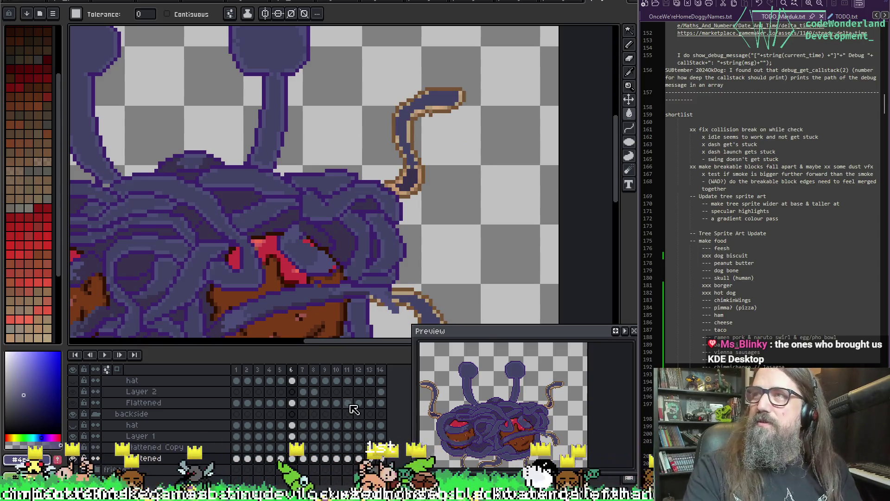
Pan to frame 6's right tentacle and recolour its outline with eyedropper, bucket and pencil.
left_click_drag(240, 237, 259, 216)
key("alt")
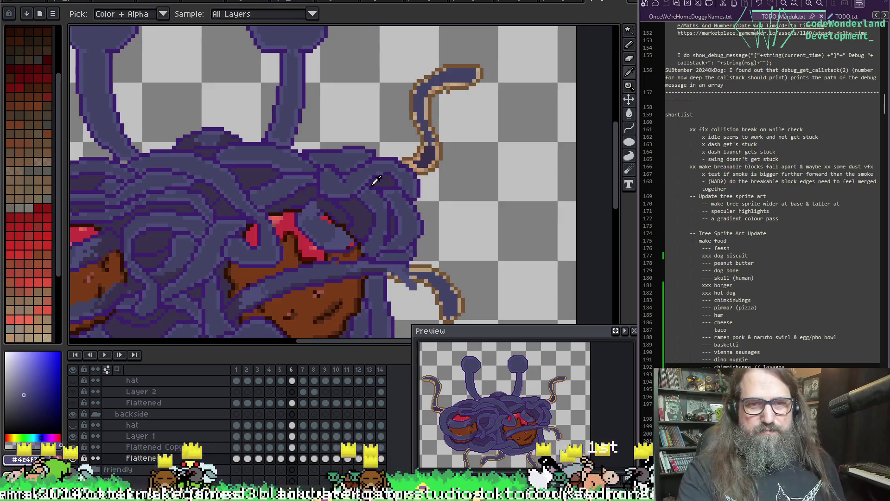
key("w")
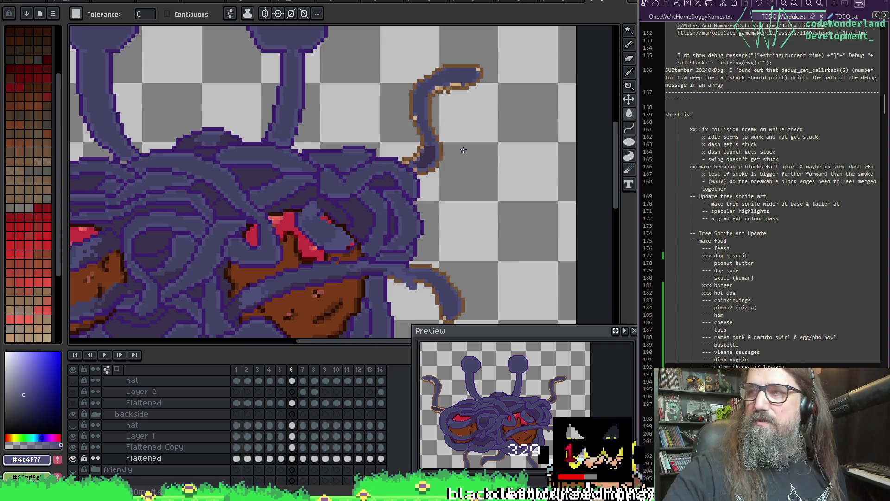
key("i")
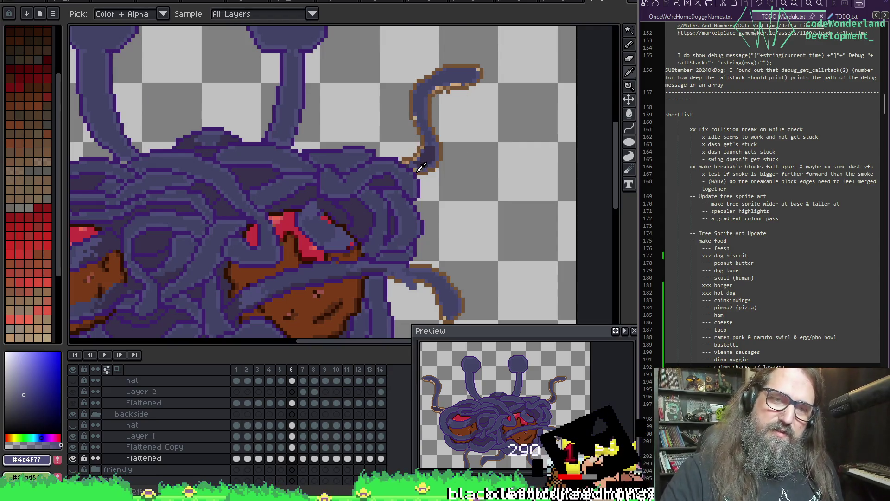
key("b")
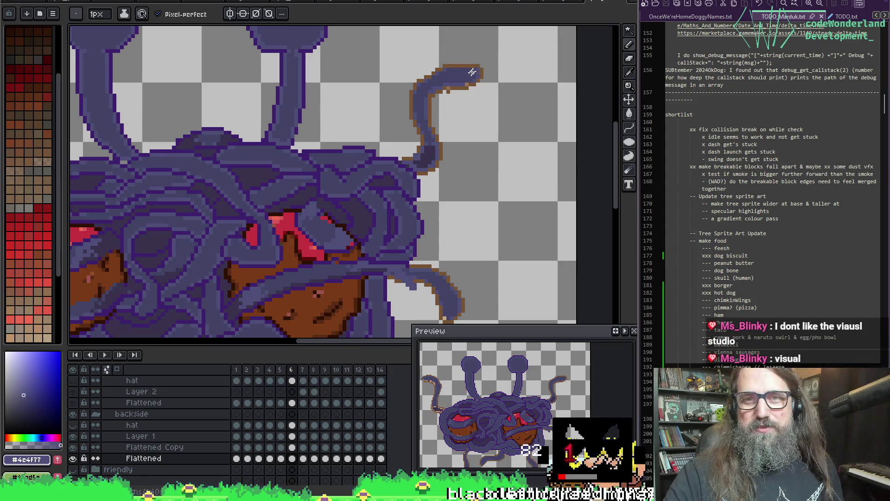
scroll(491, 56, "left", 5)
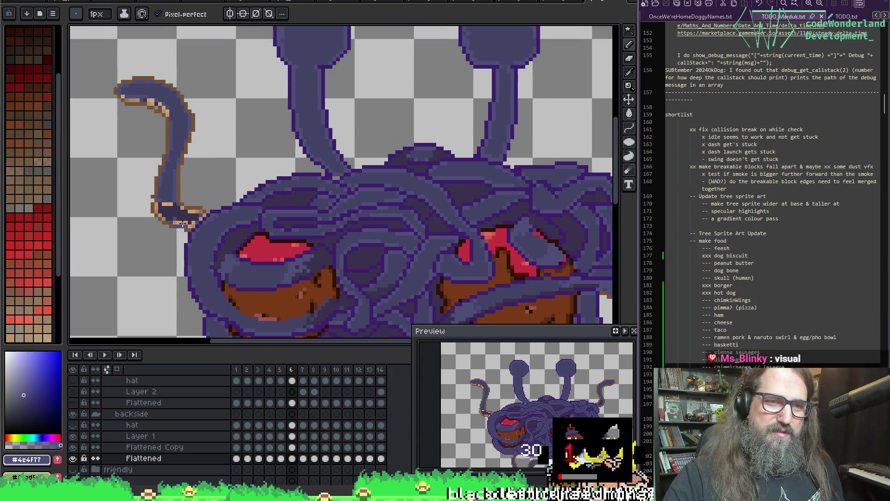
Sample #434467 and #4c4f77 from the canvas and touch up frame 6's left tentacle outline.
key("ctrl")
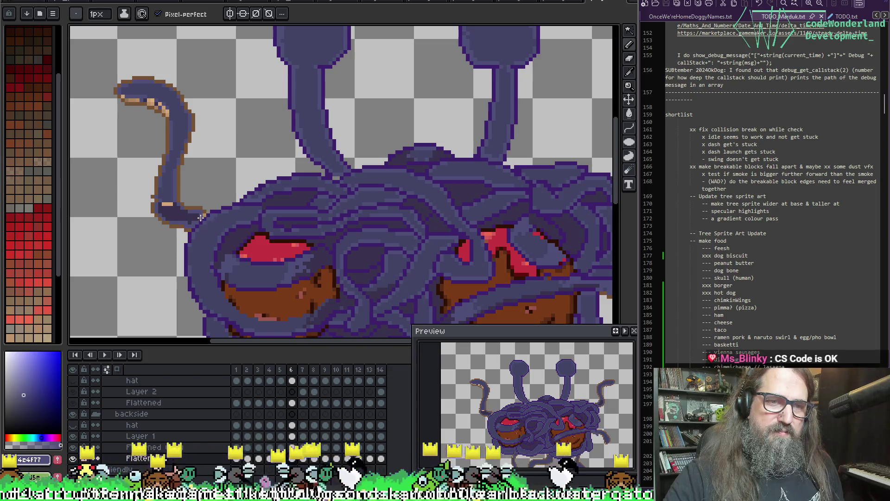
key("g")
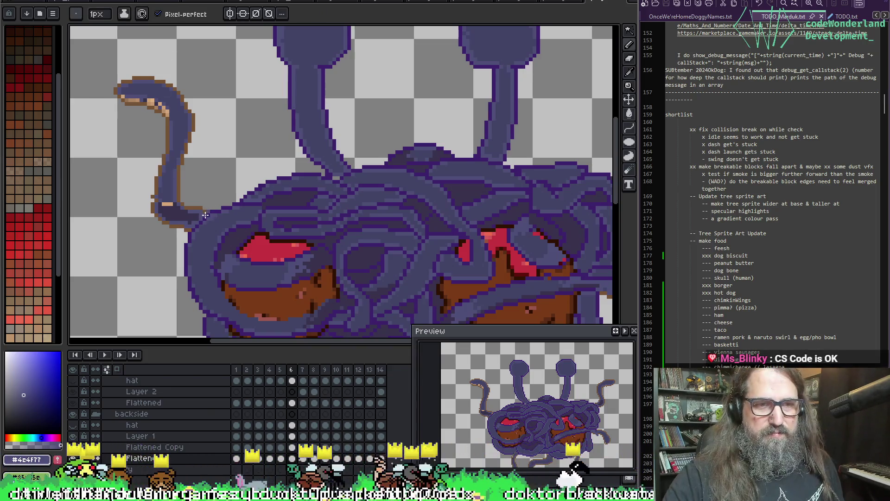
left_click(165, 204, "alt")
key("b")
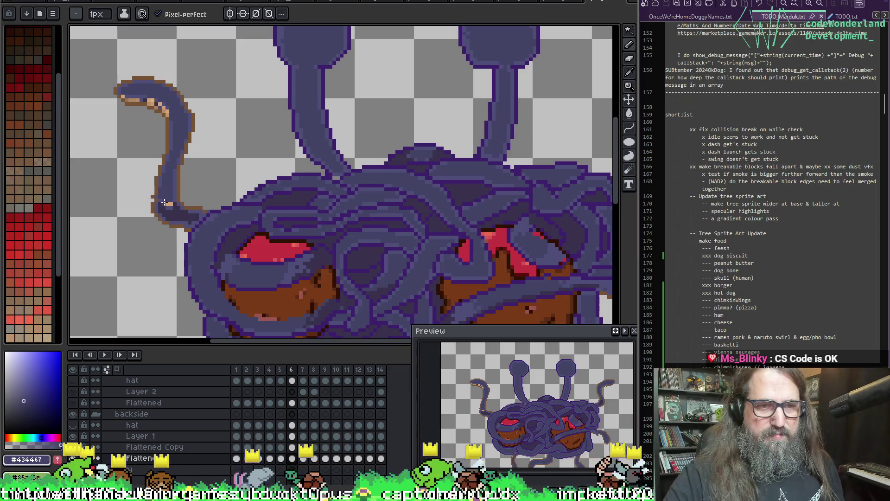
left_click(179, 175, "alt")
key("g")
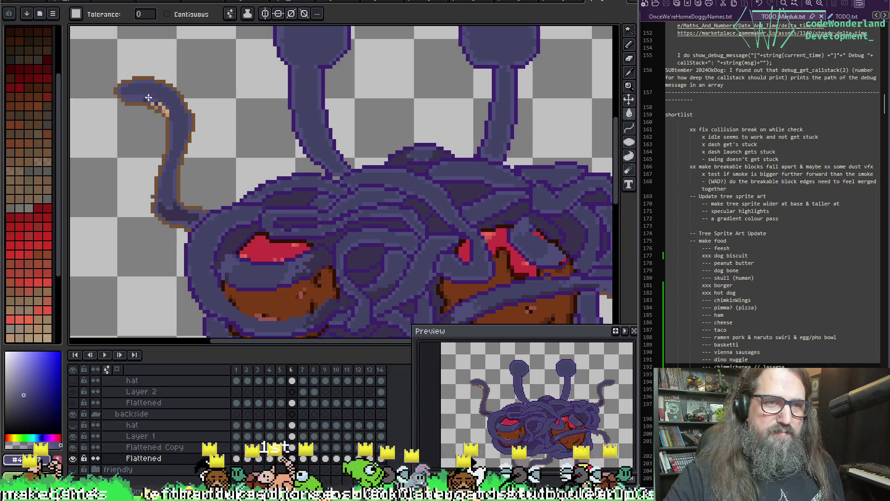
key("v")
key("b")
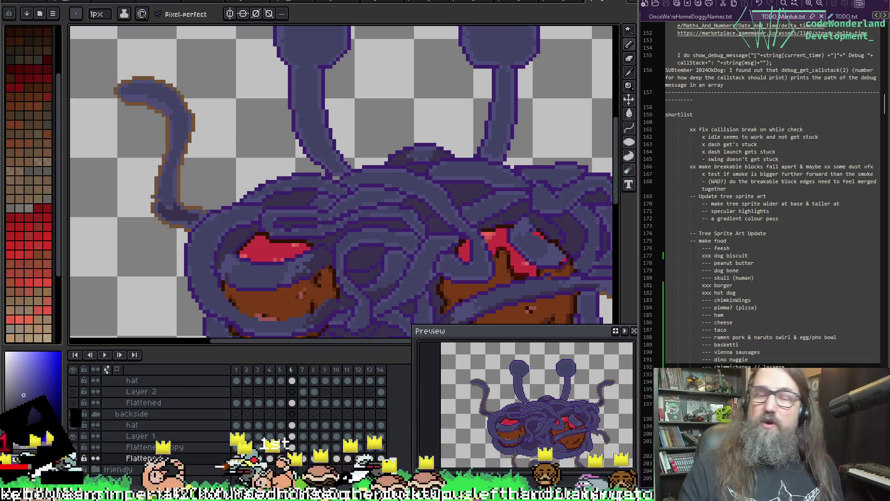
mouse_move(294, 59)
left_mouse_down()
mouse_move(175, 69)
mouse_move(374, 131)
mouse_move(417, 32)
left_mouse_up()
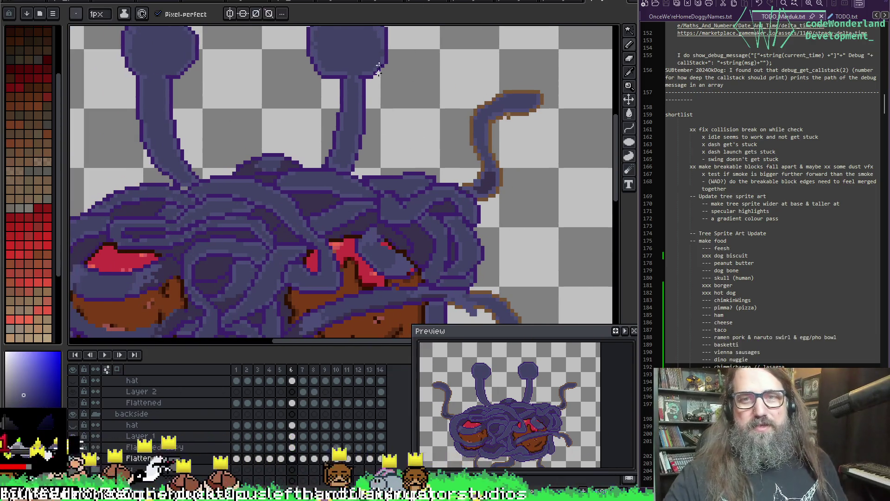
On frame 7, undo a stray dot and pencil stroke, then pan across to the right tentacles.
key("period")
key("ctrl+z")
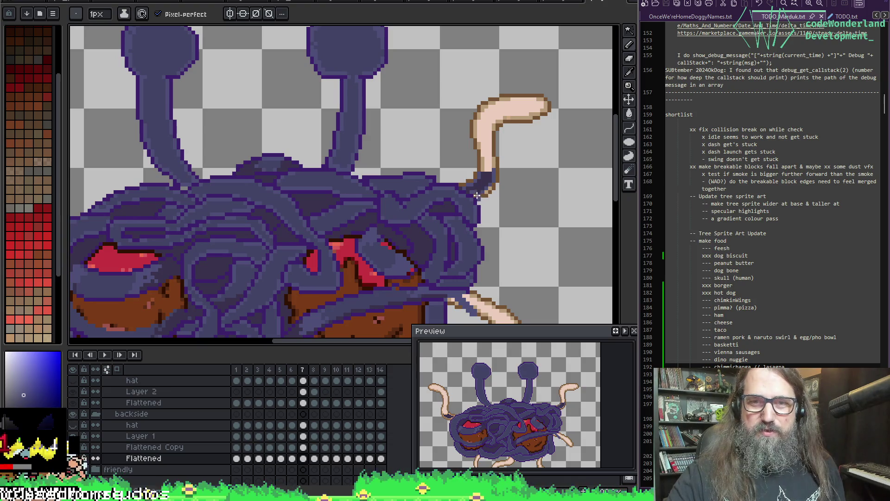
key("ctrl+z")
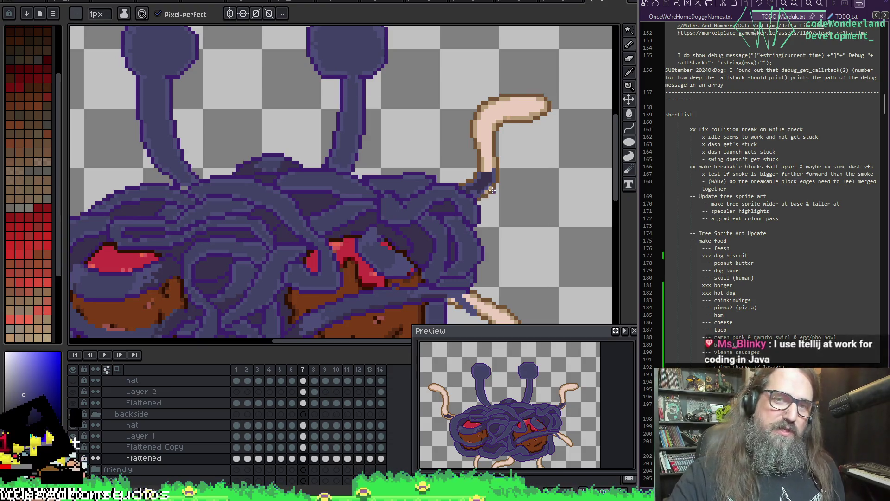
mouse_move(454, 69)
left_mouse_down()
mouse_move(381, 135)
mouse_move(357, 195)
mouse_move(467, 70)
left_mouse_up()
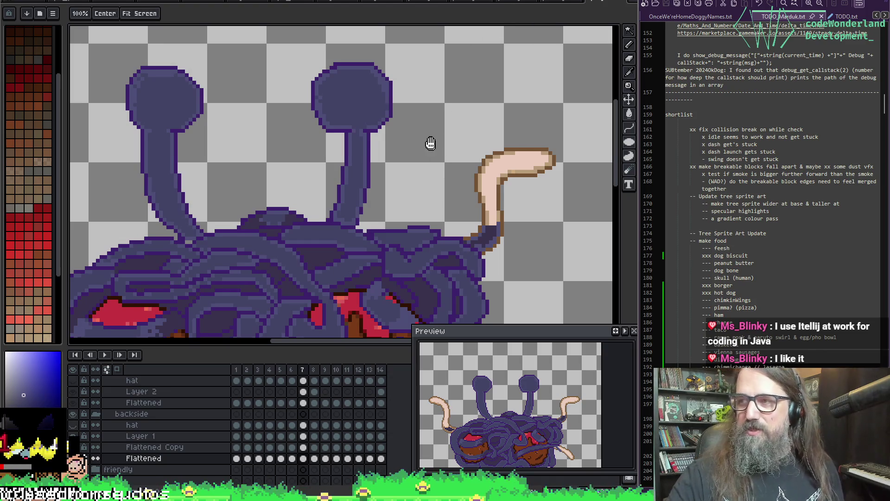
left_click_drag(427, 144, 503, 123)
mouse_move(159, 194)
left_mouse_down()
mouse_move(498, 78)
mouse_move(560, 48)
left_mouse_up()
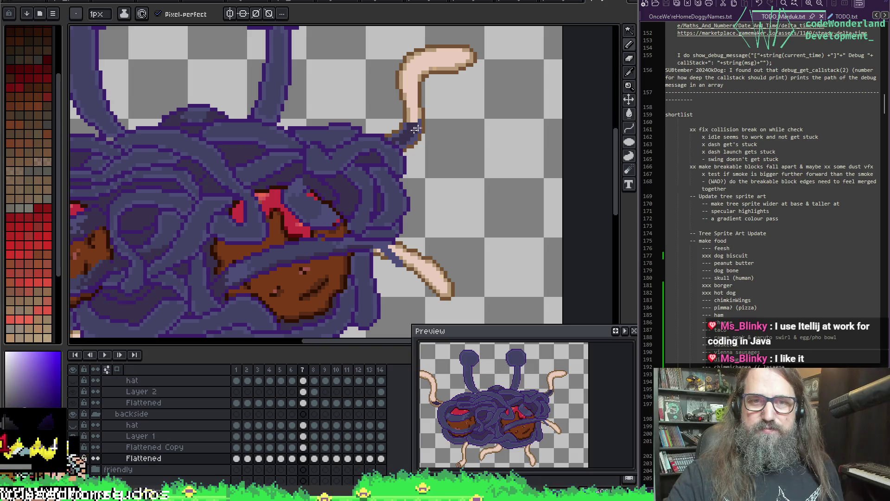
key("i")
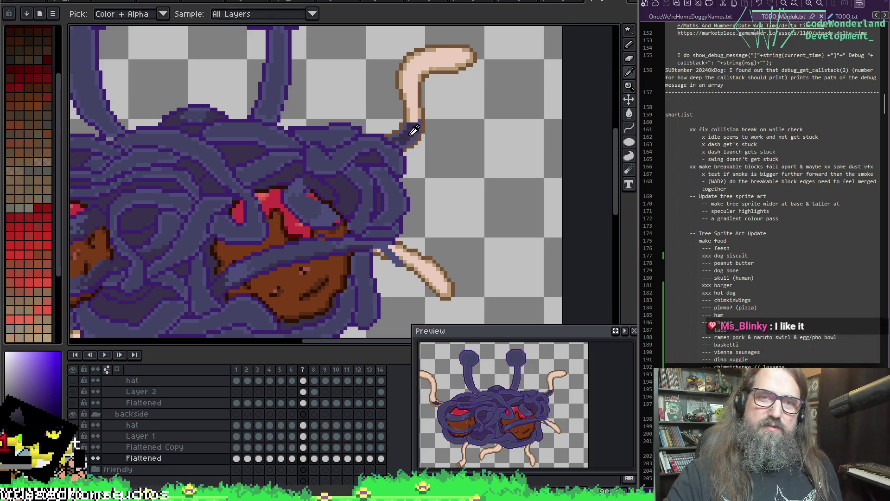
key("h")
scroll(412, 99, "up", 1)
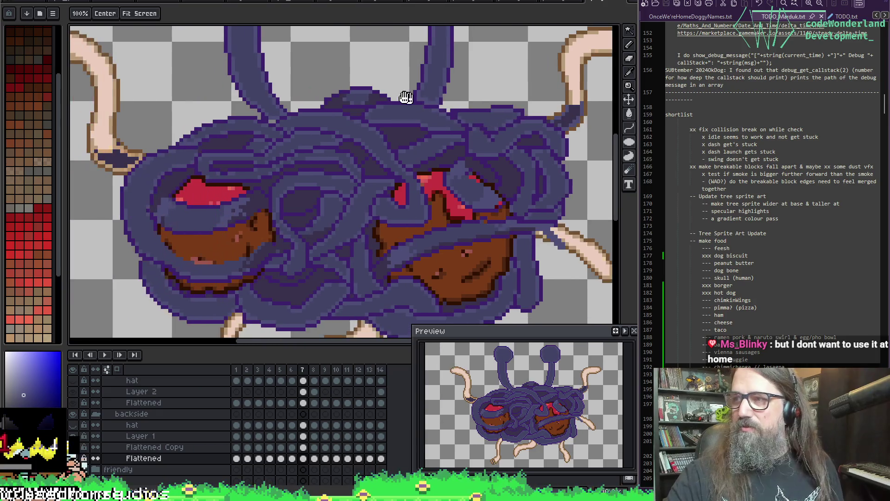
Fill the upper-left tentacle's joint with body blue and sample the outline and mid blues for touch-ups.
left_click_drag(412, 99, 412, 160)
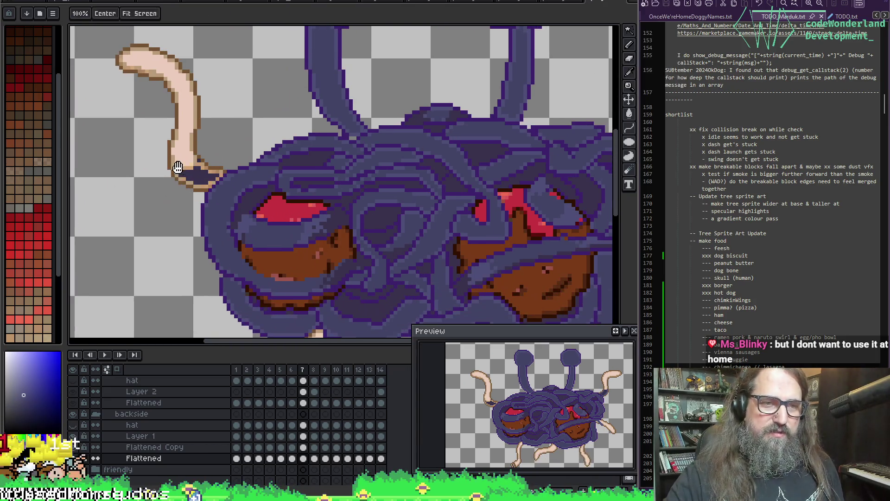
scroll(180, 177, "up", 1)
key("b")
key("g")
left_click(195, 176)
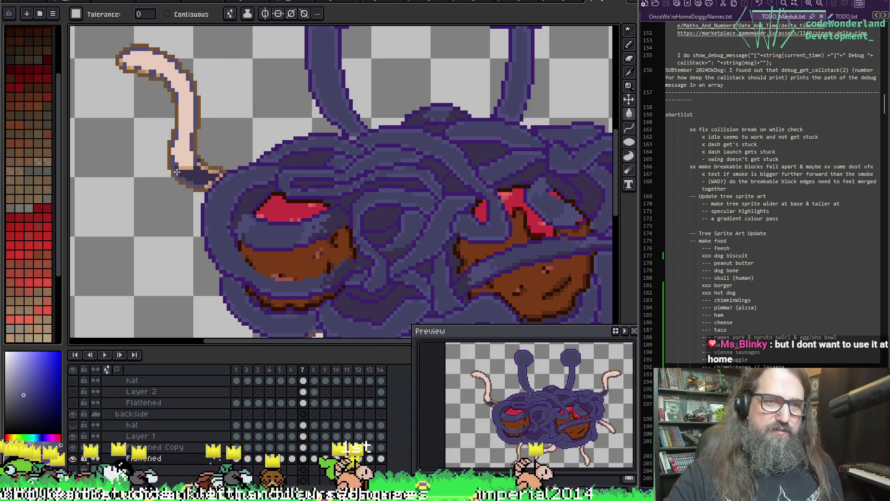
key("b")
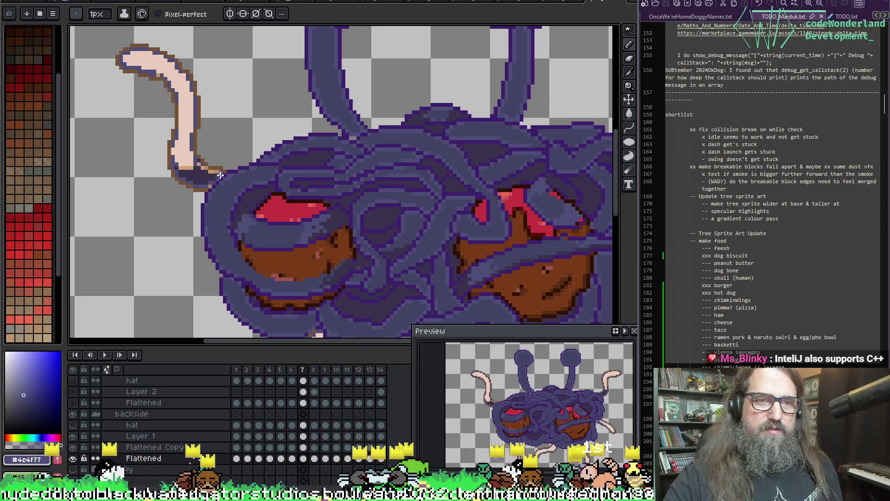
left_click(207, 171, "alt")
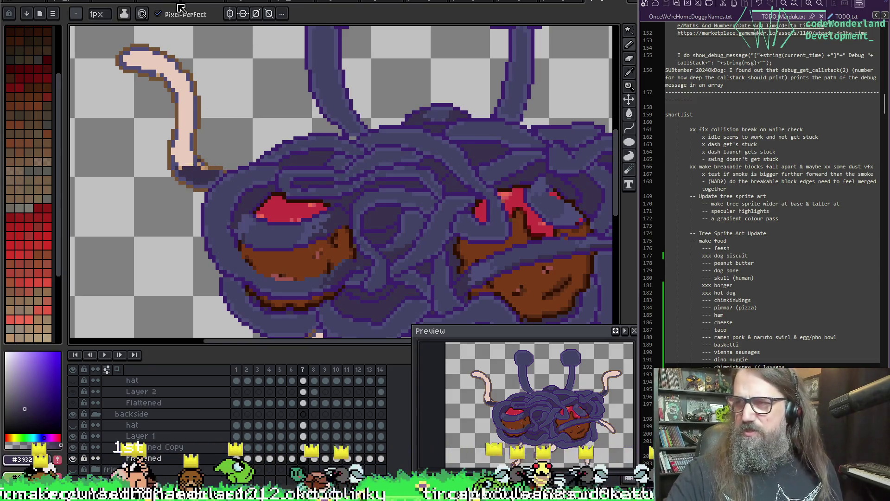
left_click(179, 159, "alt")
left_click(179, 157, "alt")
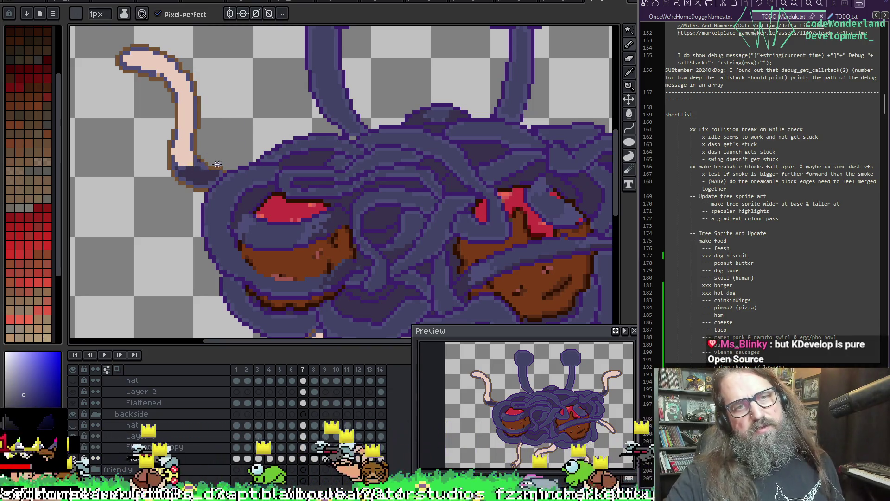
scroll(194, 88, "up", 2)
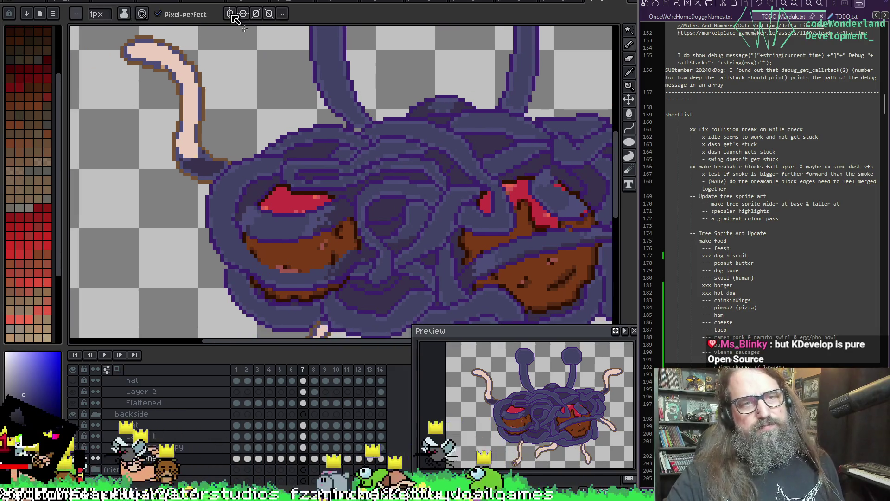
Centre the upper-right tentacle and flip between frames 7 and 8 to compare it.
mouse_move(557, 78)
left_mouse_down()
mouse_move(255, 102)
mouse_move(290, 86)
left_mouse_up()
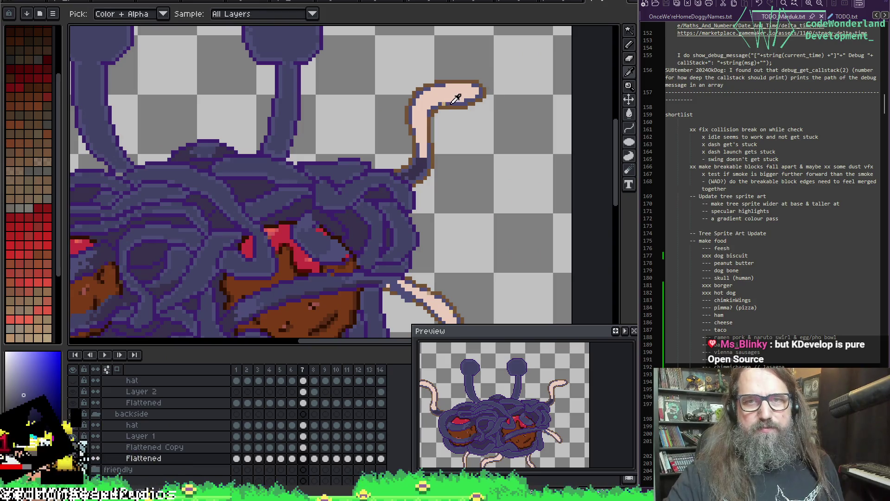
left_click_drag(443, 93, 453, 80)
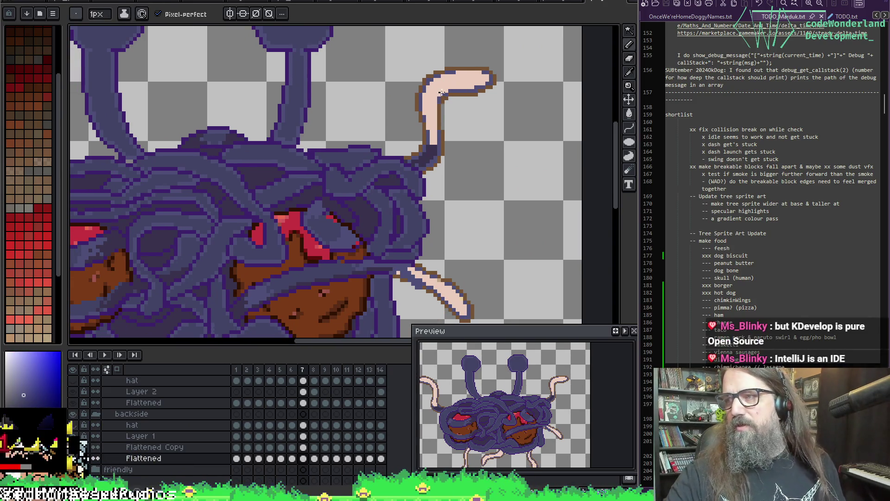
key("period")
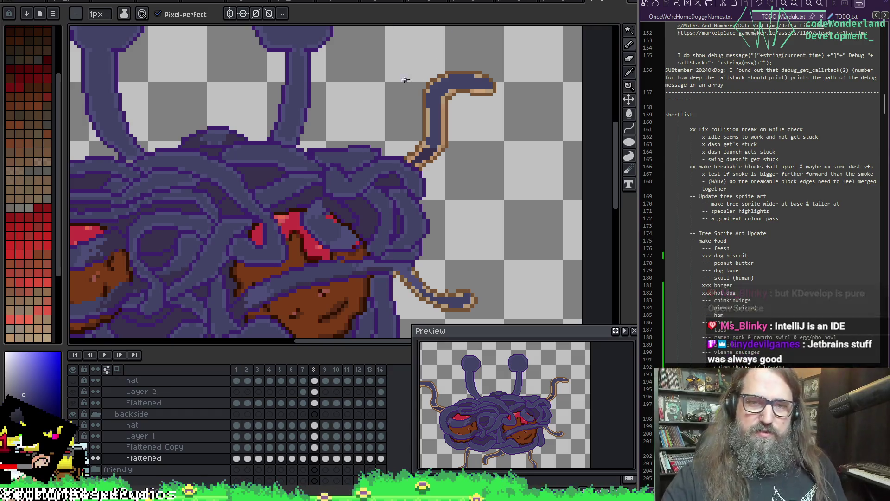
key("comma")
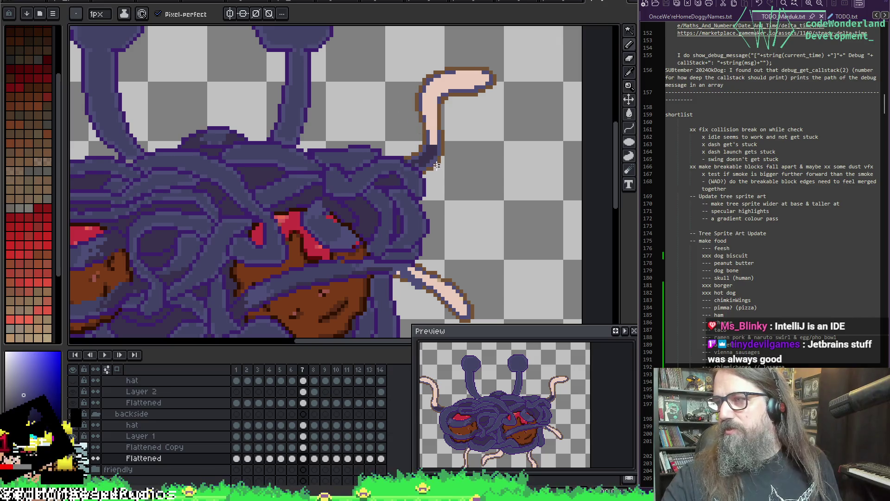
scroll(368, 89, "down", 2)
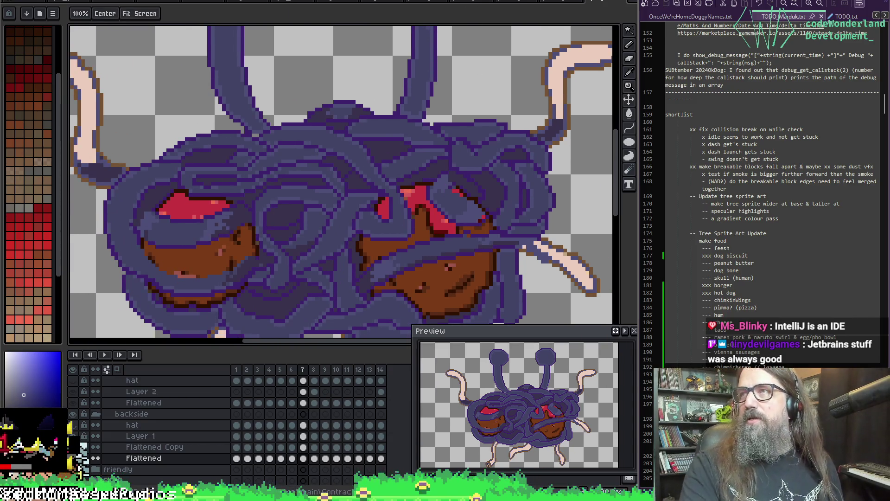
Dismiss the notes text's edit menu and switch to the JetBrains website.
right_click(722, 308)
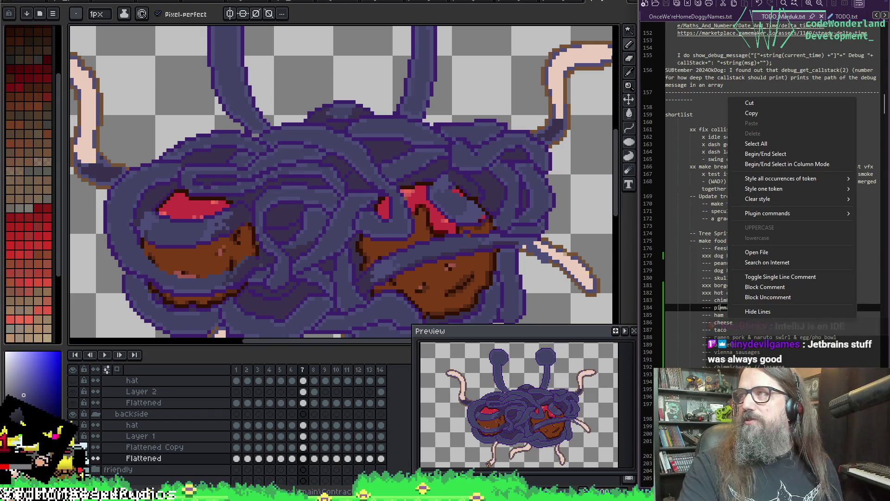
key("Escape")
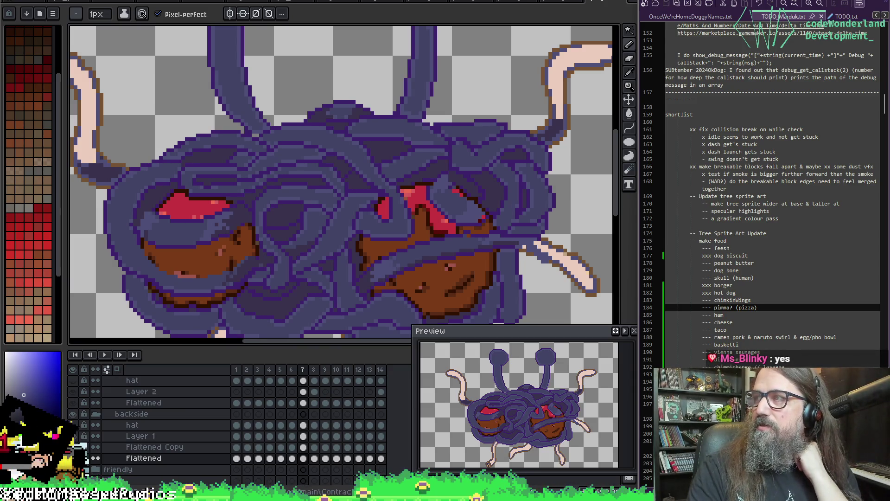
key("alt+Tab")
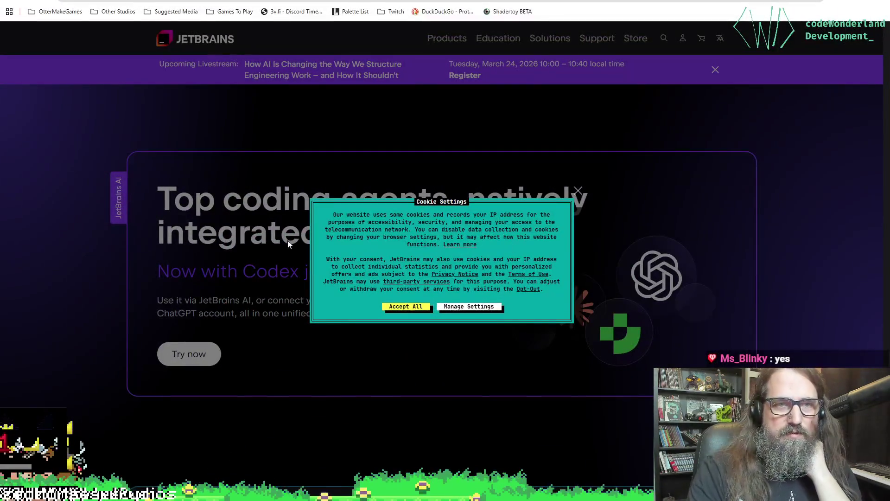
Dismiss the JetBrains cookie notice and scroll down to the IDE tool cards.
left_click(737, 170)
scroll(50, 243, "down", 3)
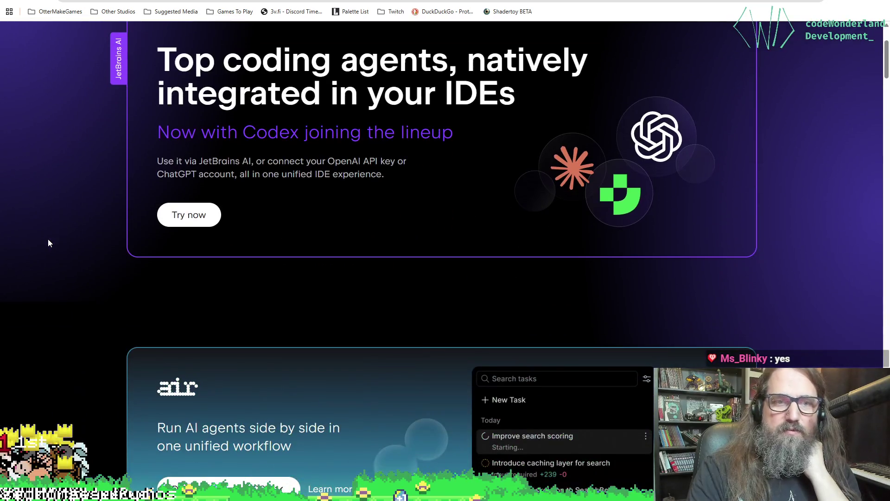
scroll(48, 243, "down", 4)
scroll(49, 245, "down", 6)
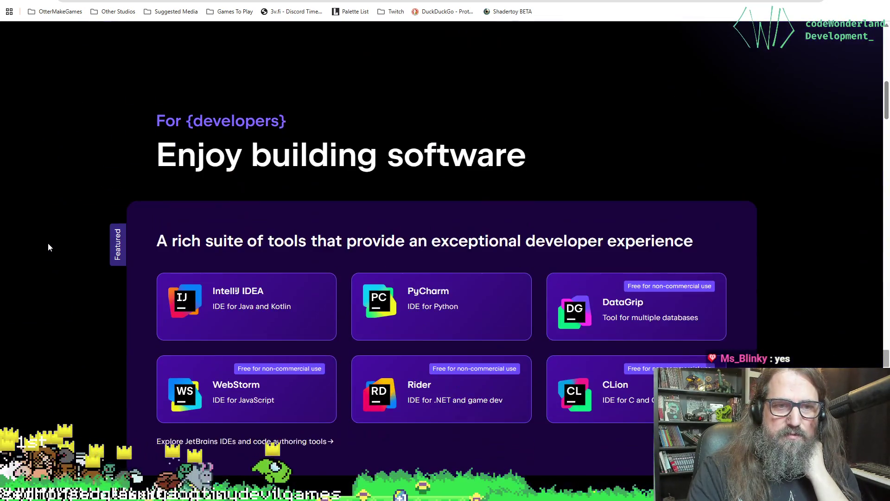
scroll(49, 243, "down", 2)
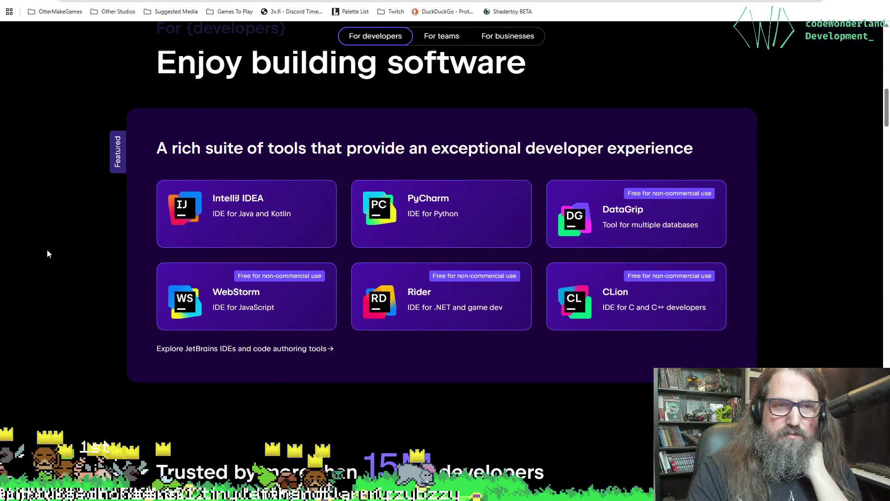
scroll(49, 241, "down", 1)
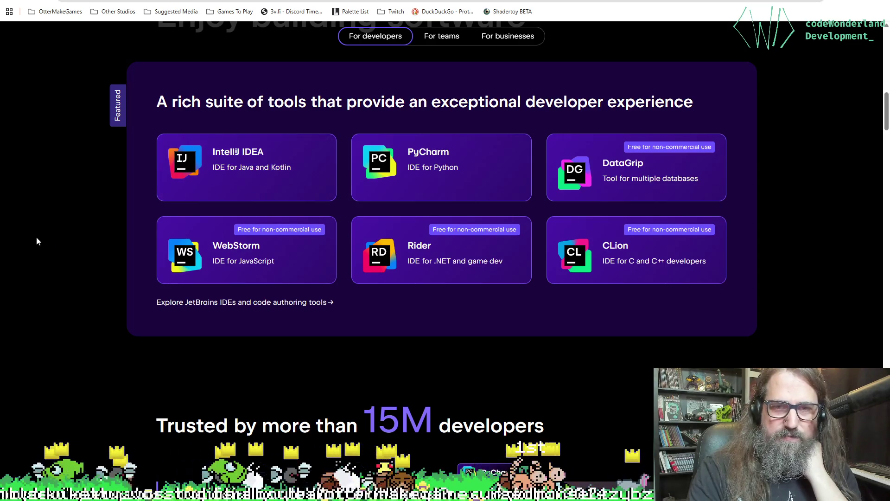
scroll(37, 238, "down", 5)
scroll(37, 238, "down", 3)
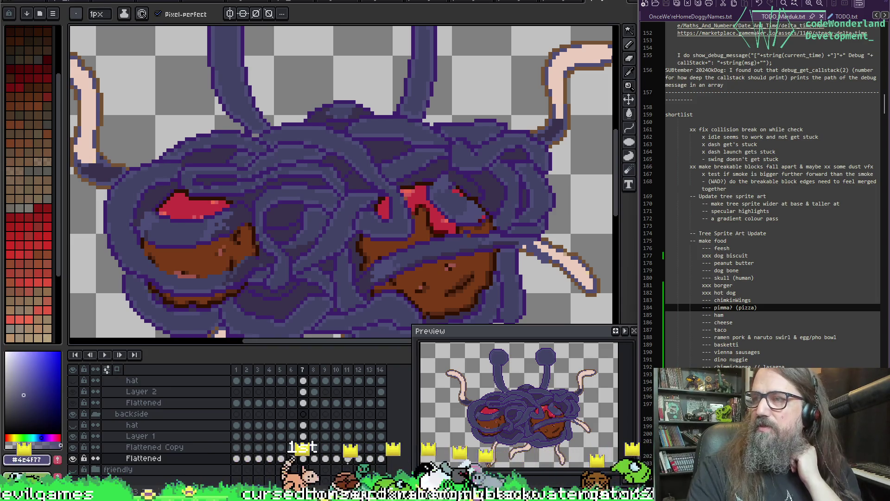
Fill the upper-left pink tentacle with the dark tentacle blue sampled from the sprite.
mouse_move(130, 76)
left_mouse_down()
mouse_move(213, 155)
mouse_move(302, 271)
left_mouse_up()
key("i")
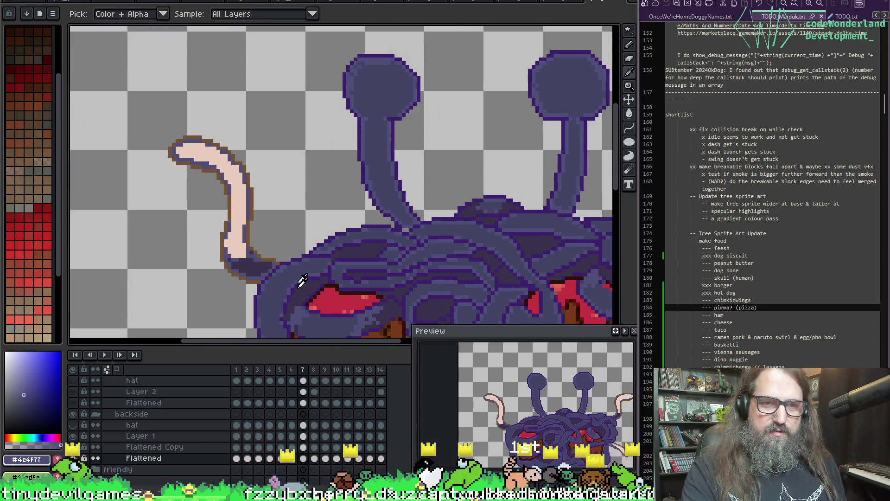
left_click(301, 271)
key("g")
left_click(241, 231)
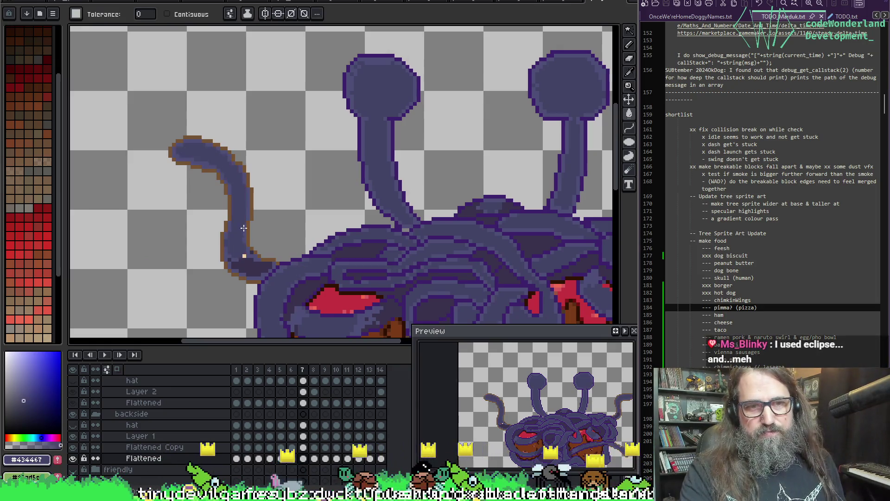
scroll(302, 176, "up", 1)
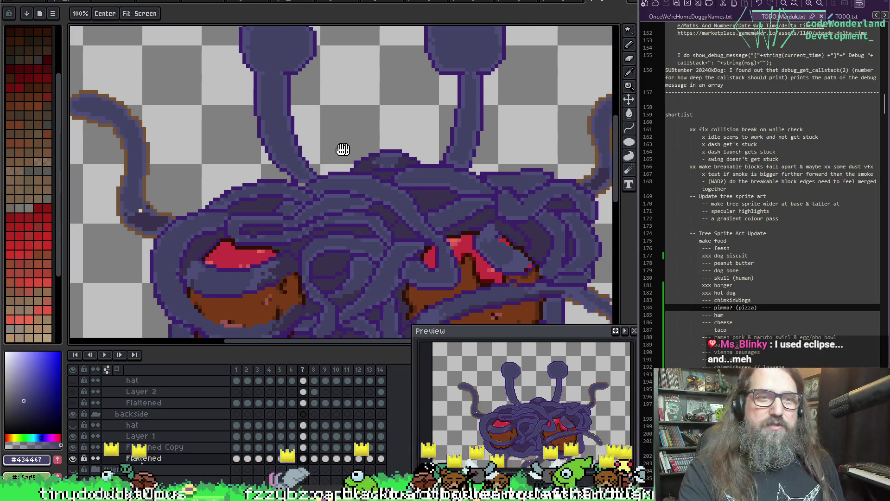
scroll(109, 193, "up", 1)
Sample the body's mid blue from the sprite for pencil touch-ups.
key("i")
left_click(108, 207)
left_click(107, 208)
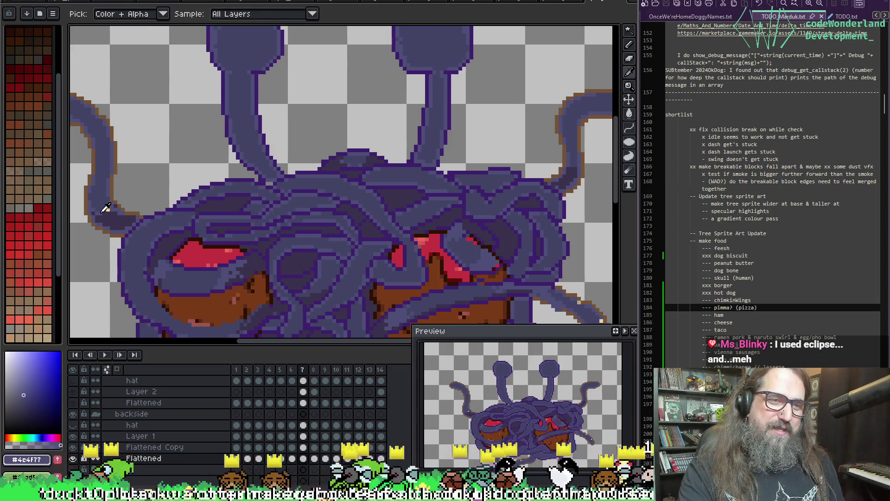
key("b")
key("i")
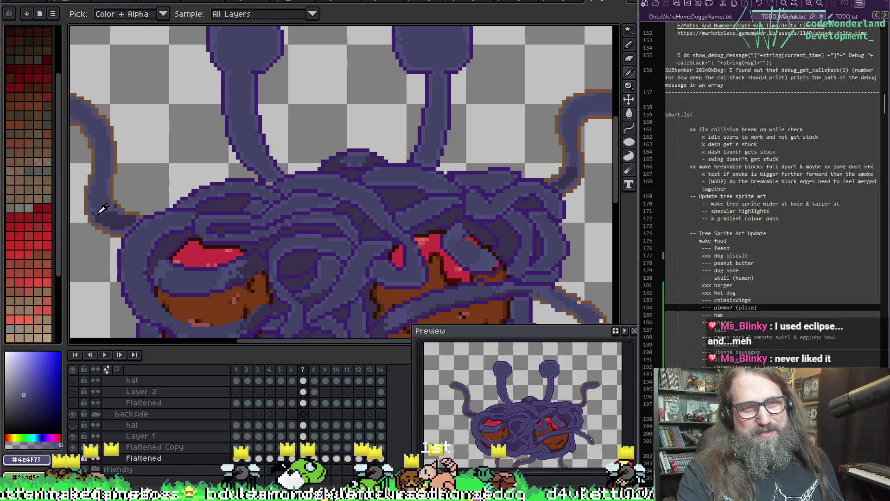
key("b")
scroll(384, 155, "up", 2)
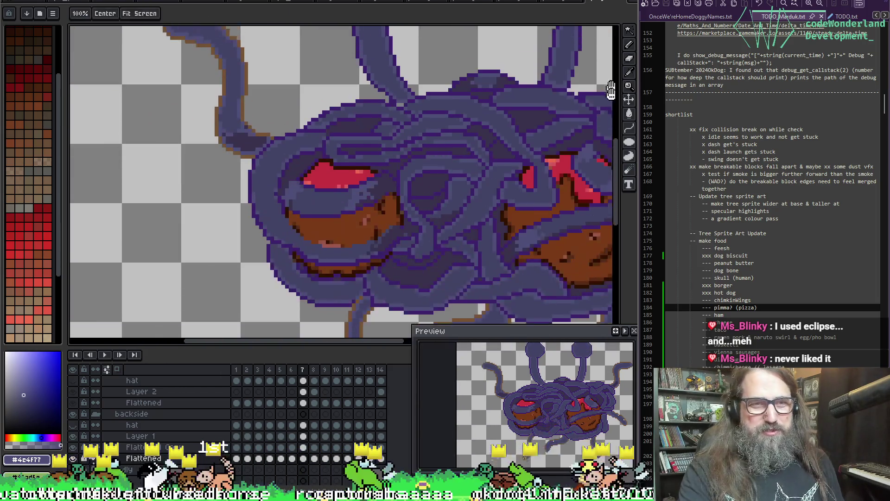
Flip between frames 7 and 8 to check the tentacle, ending on frame 8.
key("Right")
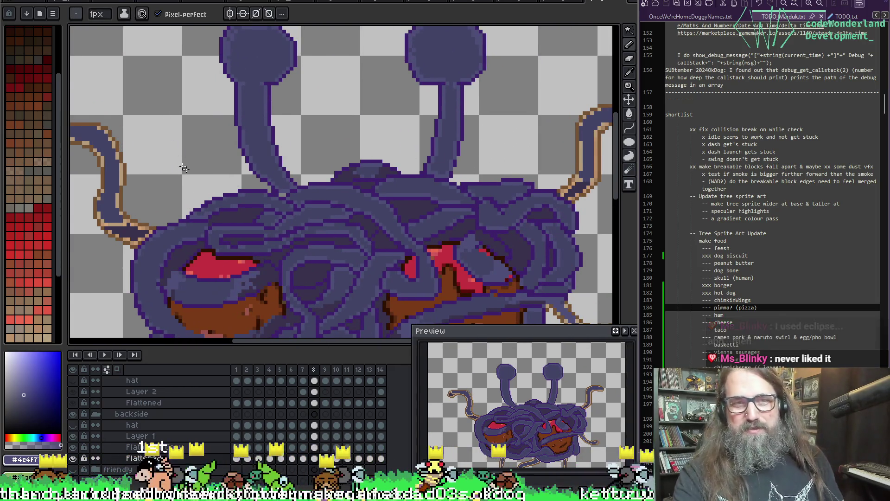
scroll(94, 234, "up", 2)
key("Left")
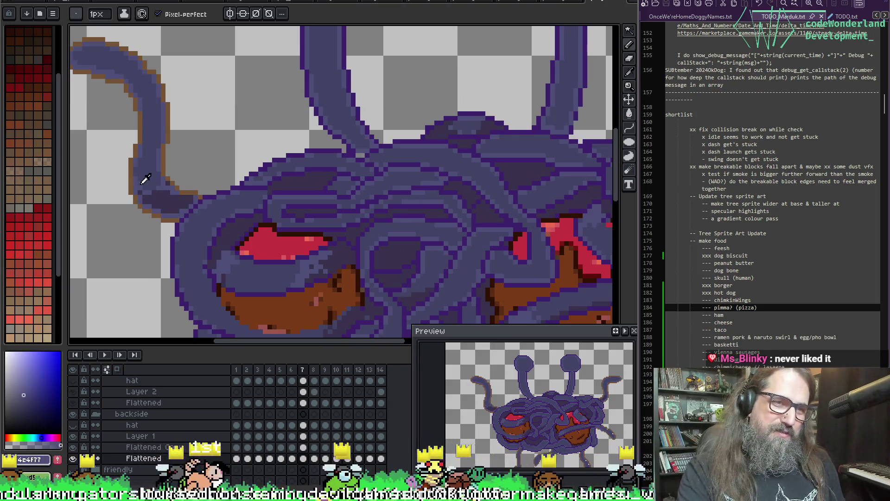
key("i")
key("b")
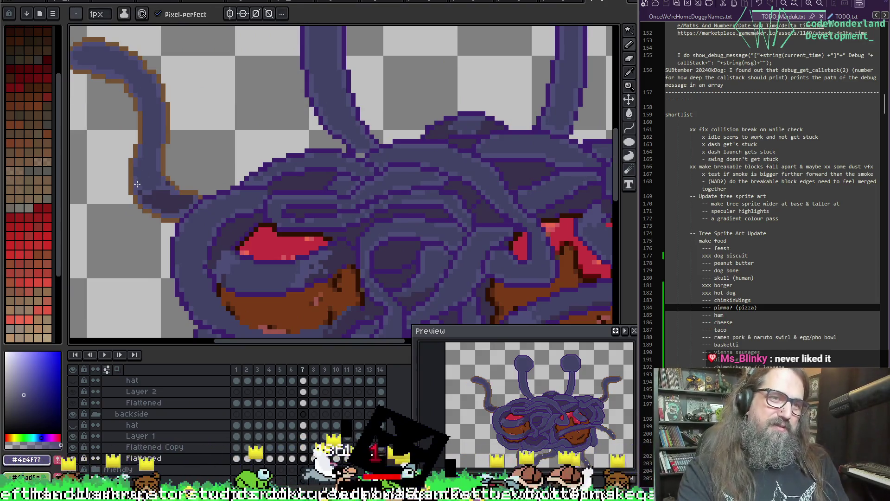
key("Right")
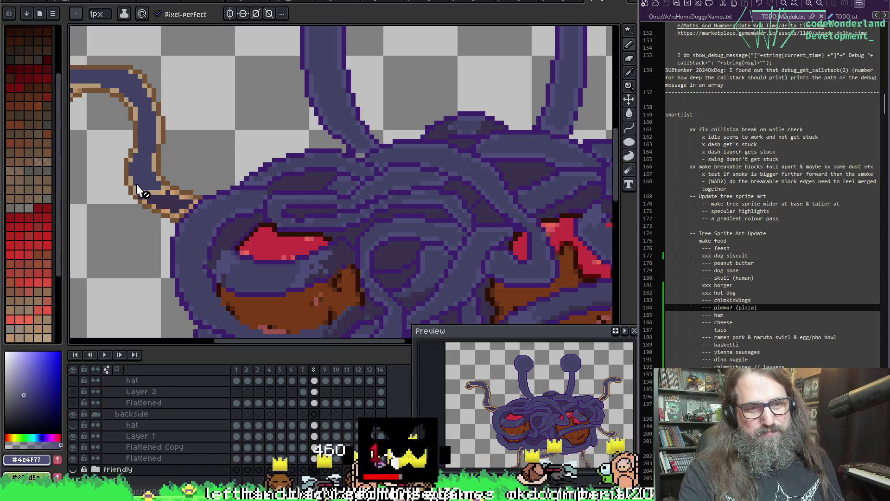
Select the Flattened layer and toggle its visibility off and on to compare the tentacle.
key("alt+Up")
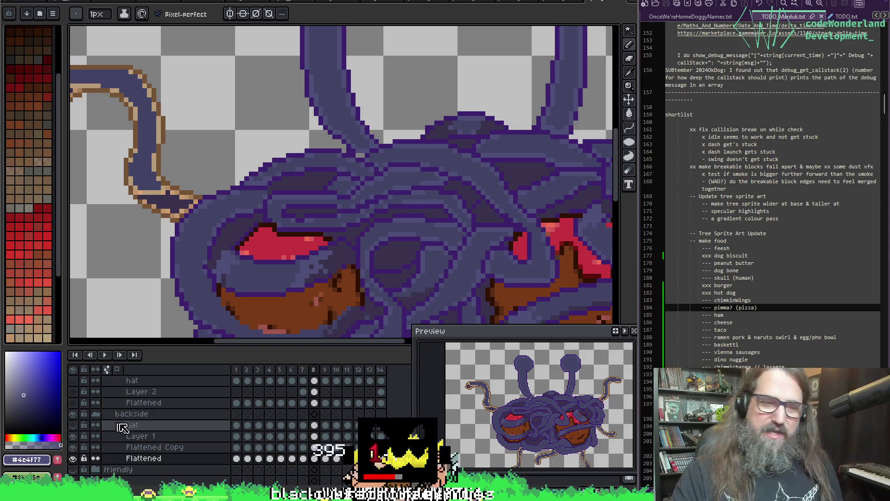
left_click(73, 459)
left_click(73, 458)
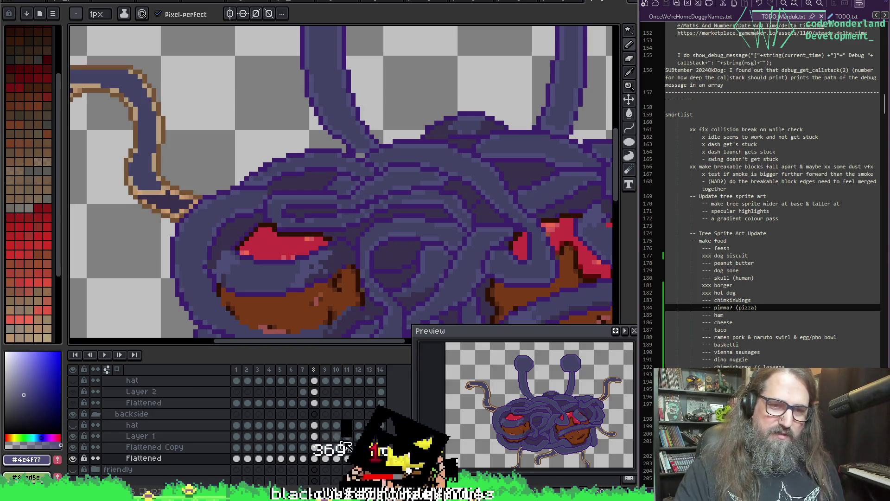
left_click_drag(188, 113, 228, 132)
Fill the upper-left tentacle's tan highlight with dark purple and add a dark outline pixel.
key("g")
left_click(116, 103)
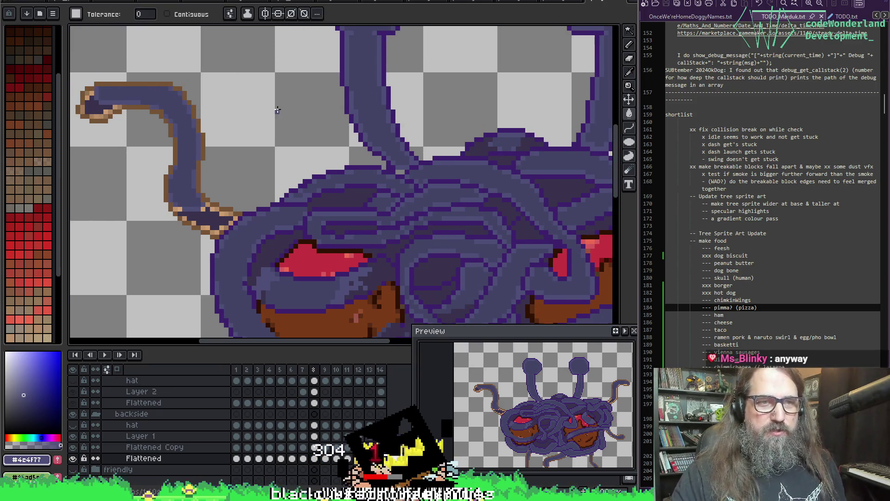
key("i")
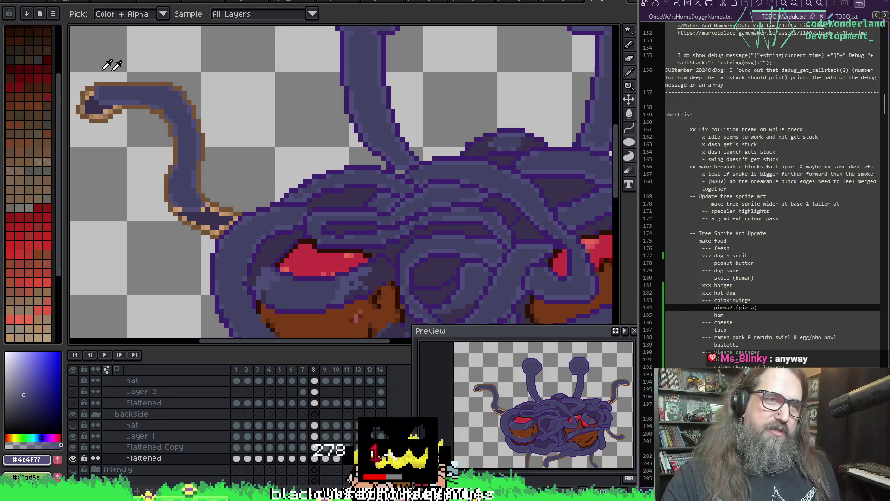
left_click(88, 93)
key("b")
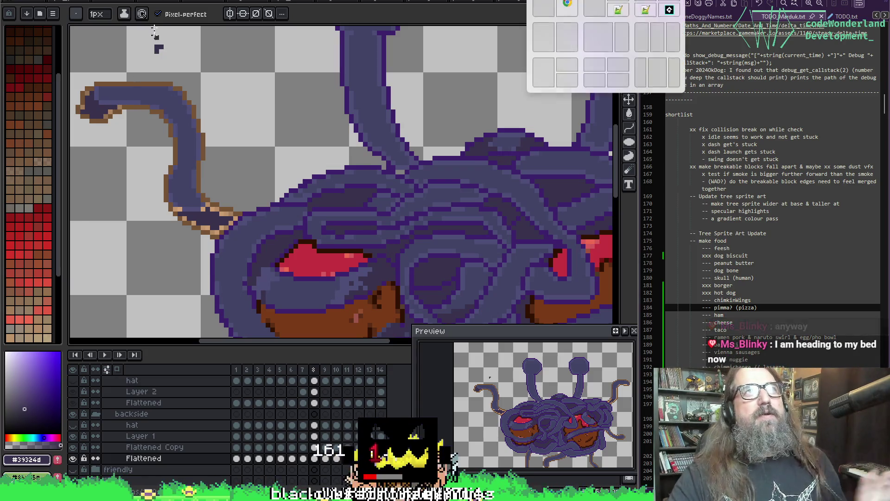
left_click(155, 75)
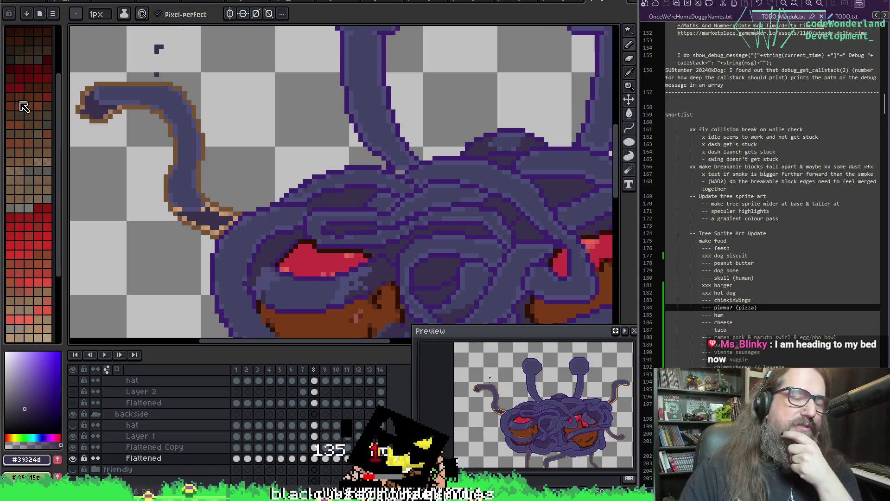
Erase the stray pixel, sample the lighter noodle purple, and pan to the right tail.
left_click_drag(155, 38, 184, 47)
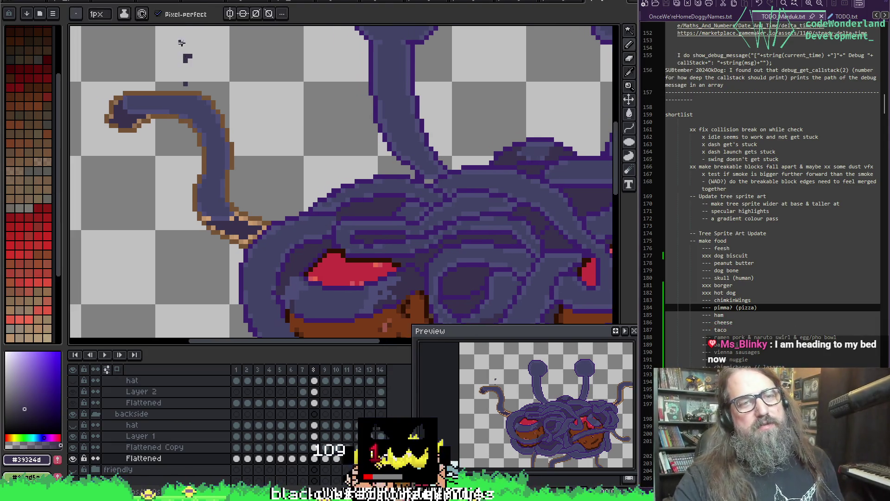
key("e")
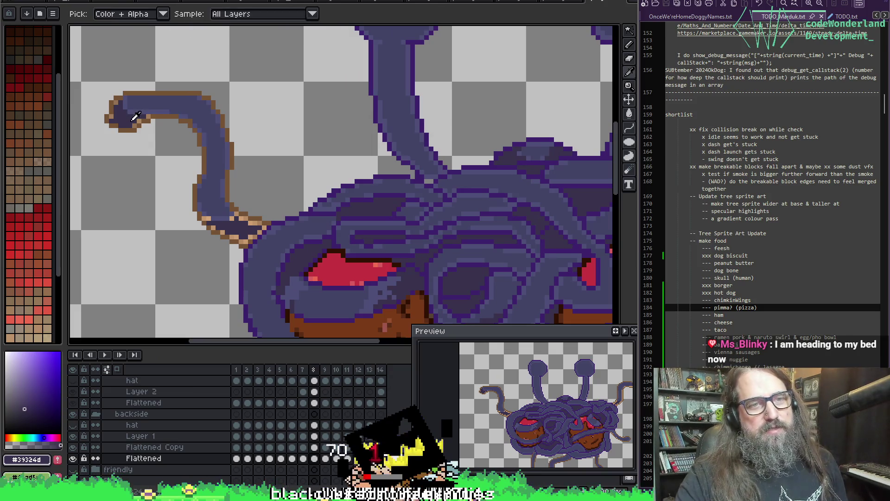
key("b")
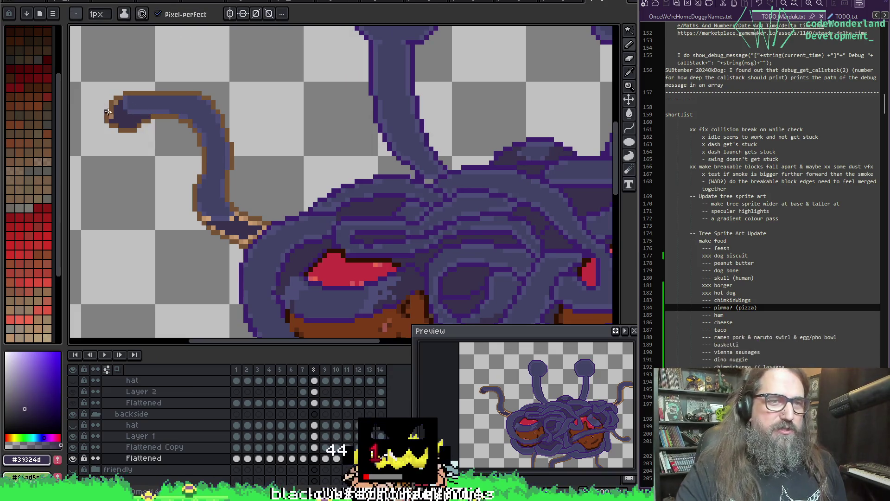
left_click(211, 214, "alt")
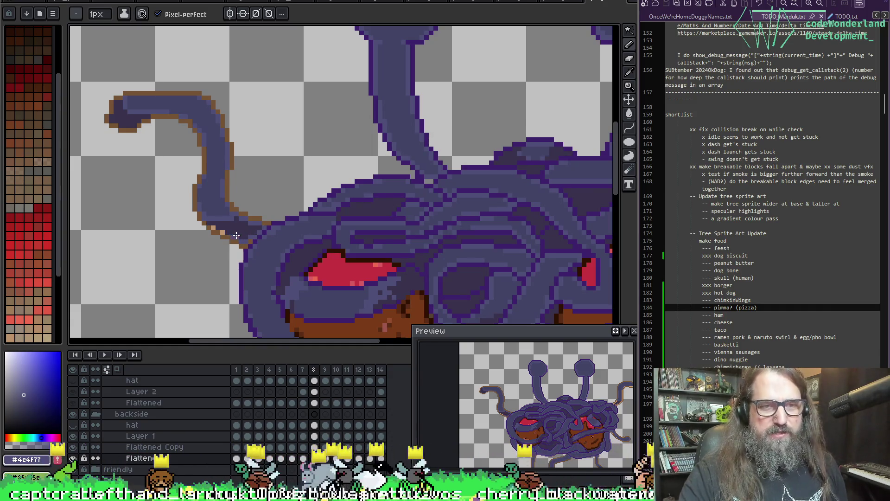
left_click_drag(397, 149, 252, 167)
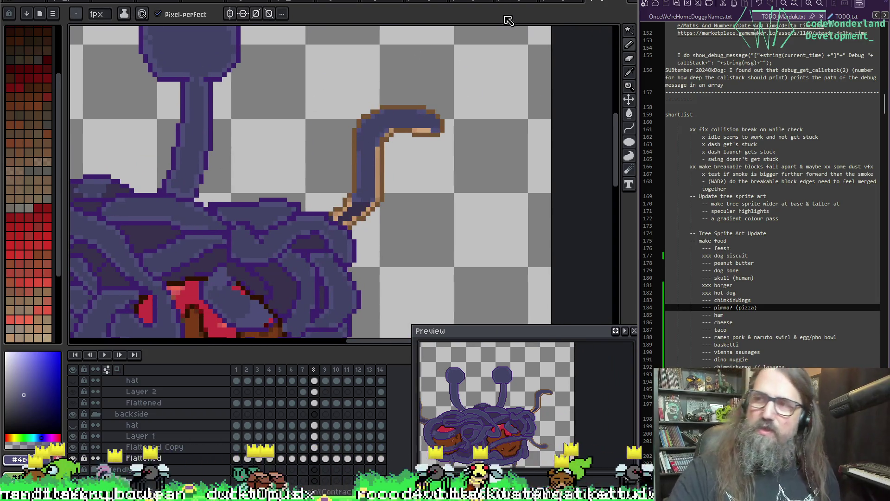
Sample noodle purple #4c4f77 and paint over the right tail's tan edge strip and bend.
key("i")
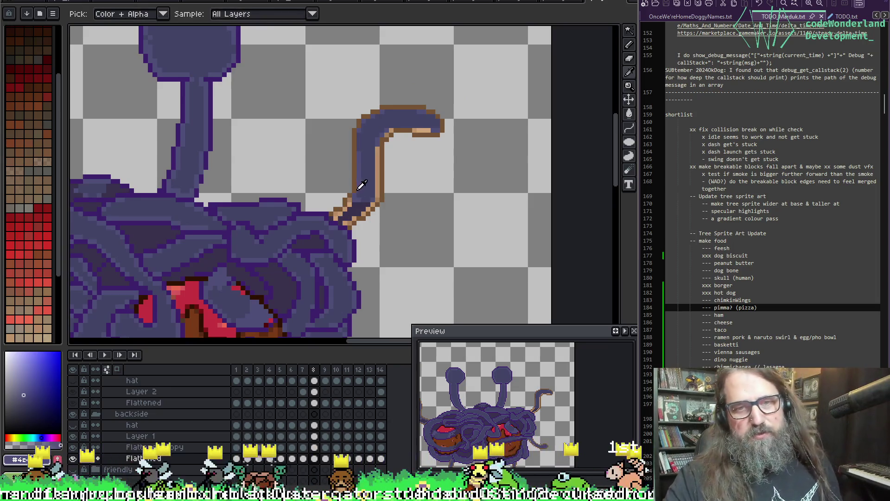
left_click(346, 210)
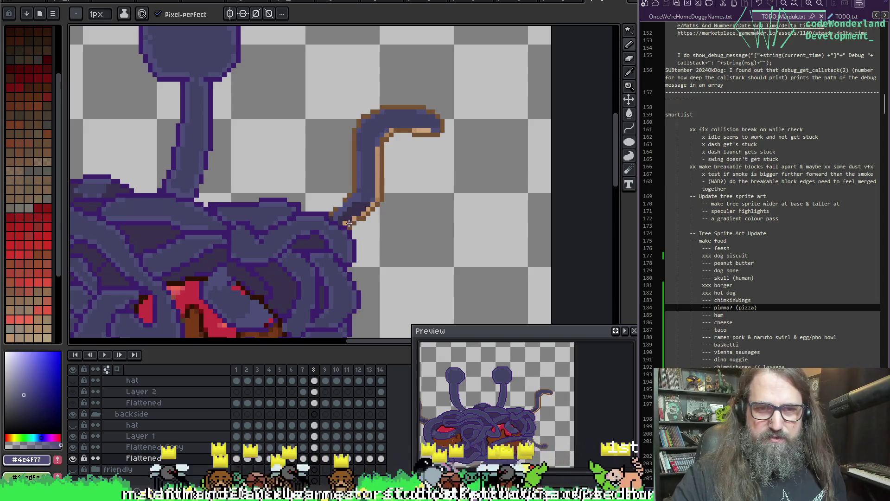
key("v")
key("b")
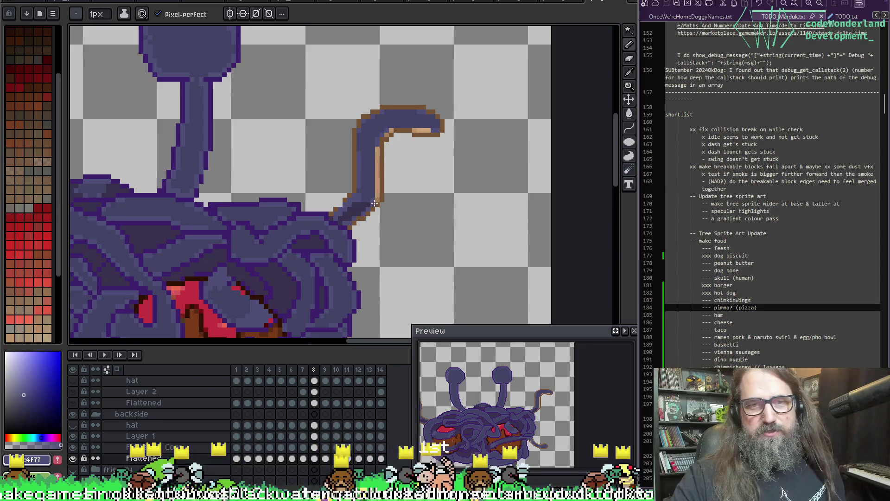
left_click_drag(377, 151, 378, 178)
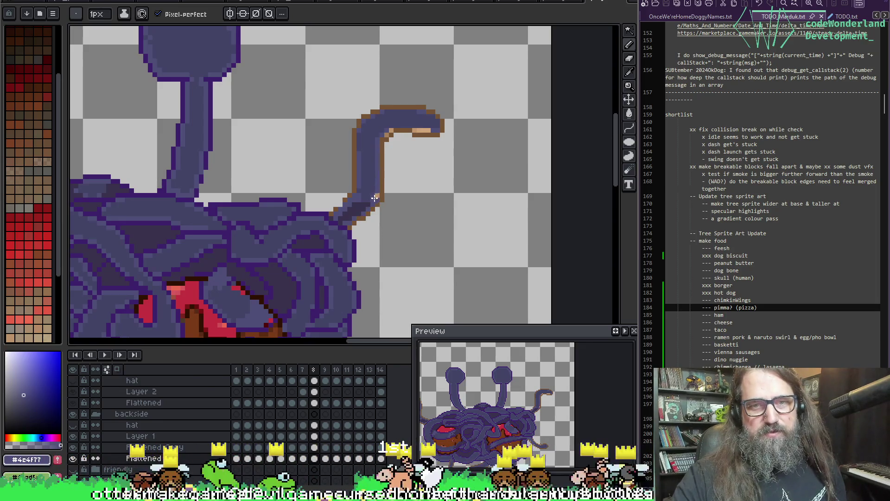
left_click_drag(444, 129, 412, 131)
Finish darkening the tail's top bend, save the sprite, and advance to frame 9.
left_click_drag(418, 177, 510, 134)
key("ctrl+s")
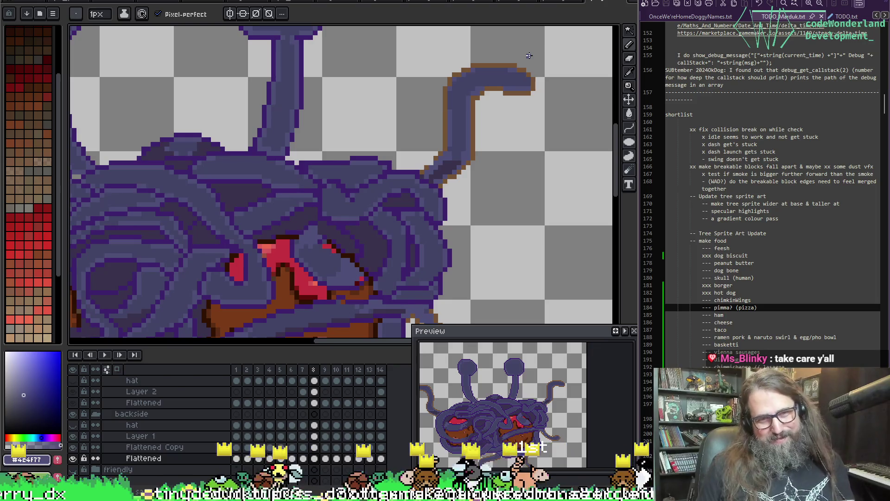
key("Right")
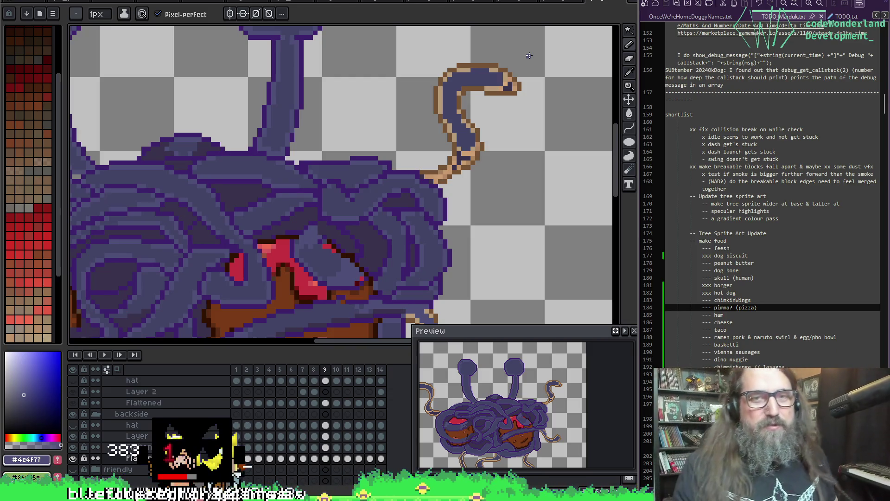
Recentre on the right tail and sample purples along it to find the dark outline purple.
left_click_drag(444, 92, 436, 79)
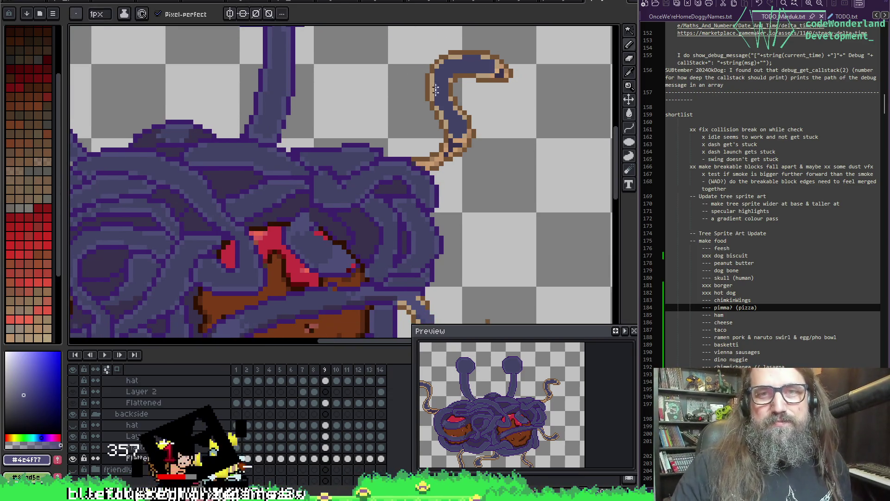
left_click(457, 142, "alt")
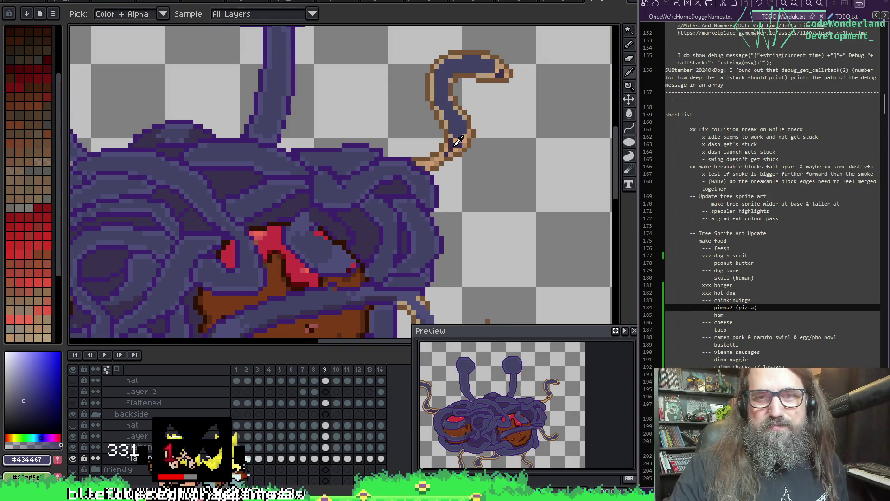
left_click(441, 153, "alt")
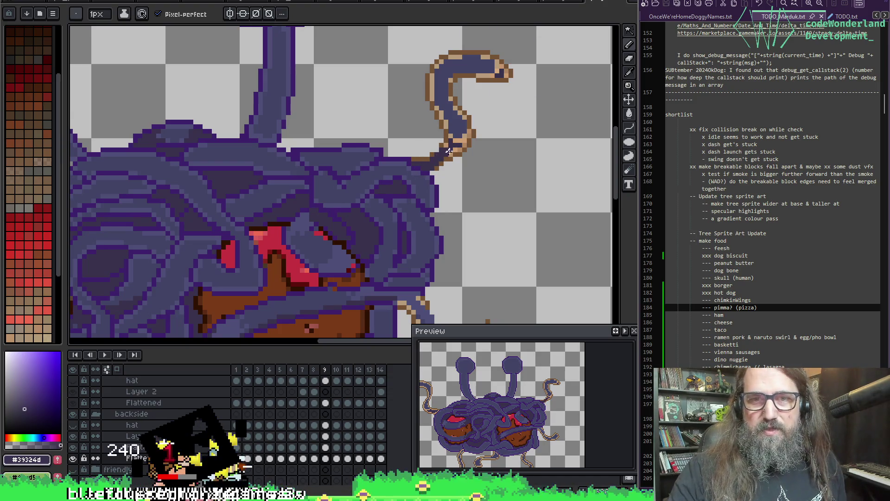
left_click(471, 134, "alt")
left_click(460, 144, "alt")
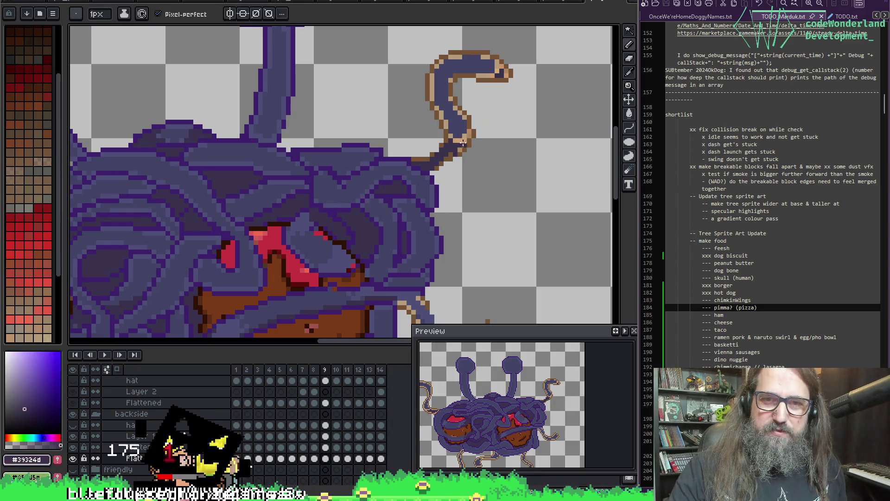
left_click(460, 144, "alt")
left_click(459, 145, "alt")
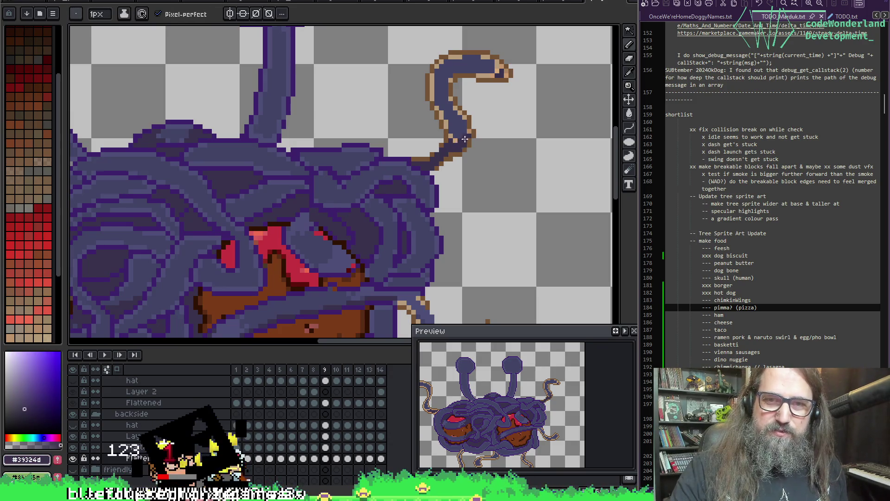
left_click(465, 136, "alt")
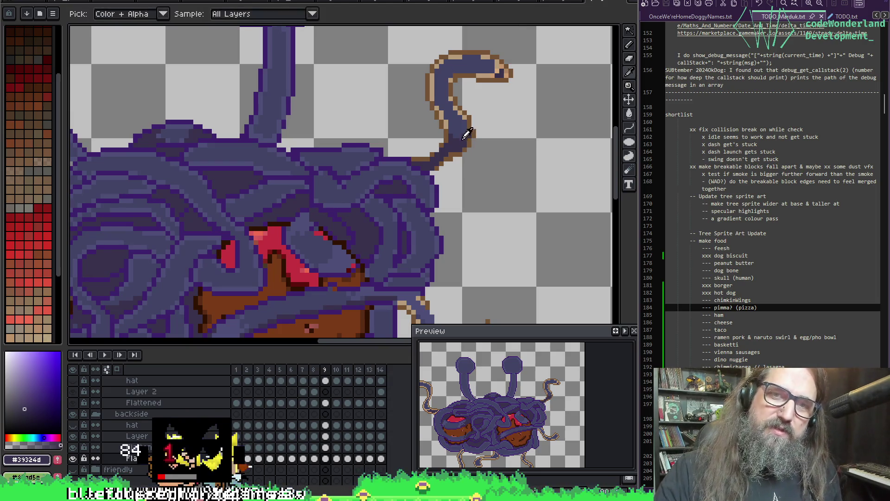
Compare the tail's brown outline and dark purple, settle on the noodle purple, and pan to the lower tentacles.
left_click_drag(466, 135, 485, 147)
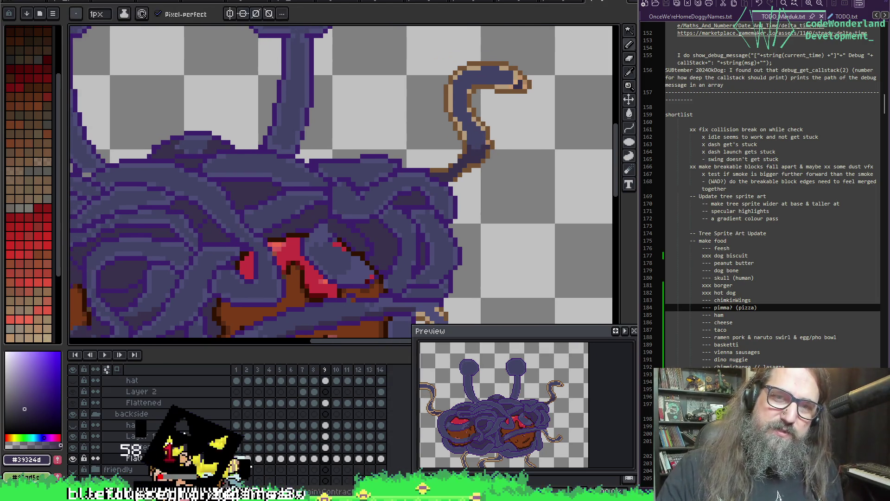
left_click(482, 145, "alt")
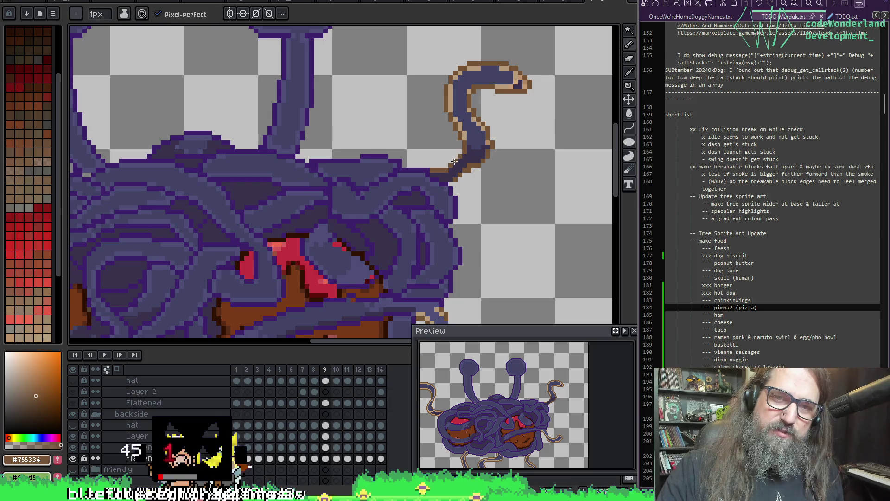
left_click(480, 148, "alt")
mouse_move(420, 123)
left_mouse_down()
mouse_move(552, 140)
mouse_move(449, 106)
left_mouse_up()
left_click(480, 83, "alt")
key("g")
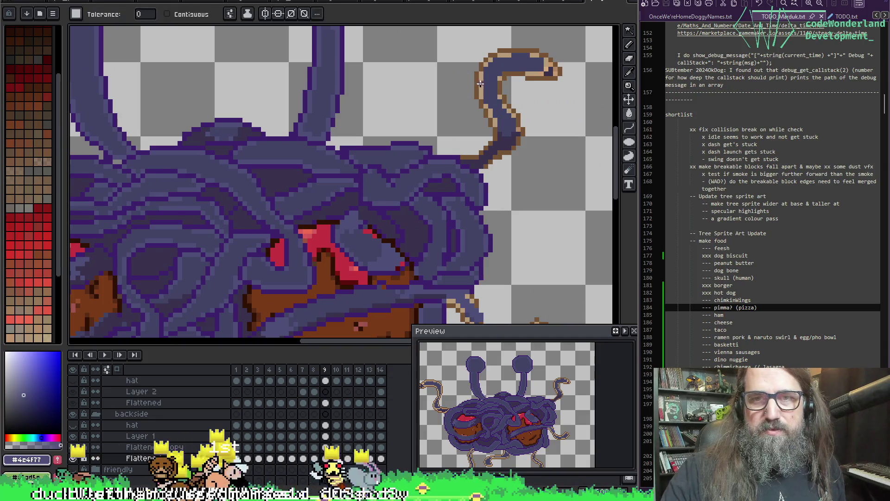
left_click_drag(510, 297, 510, 65)
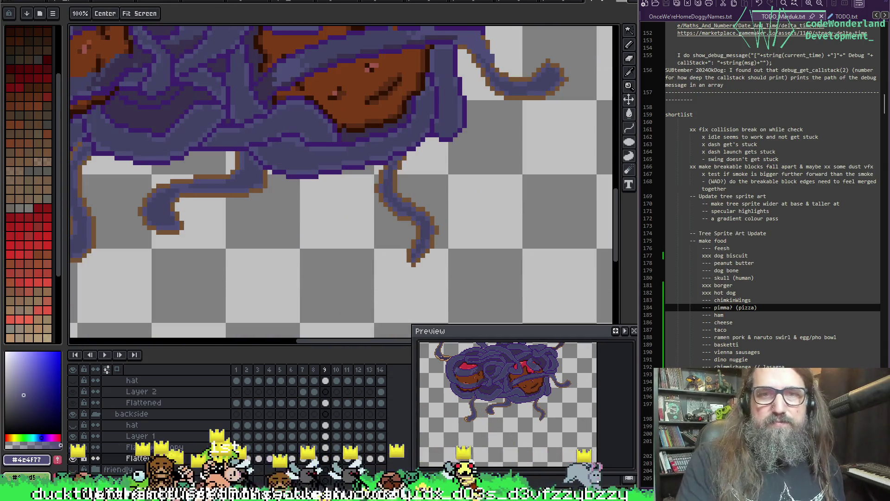
Flood-fill the lower tails' outline brown and their tan tip dark purple.
scroll(237, 267, "down", 3)
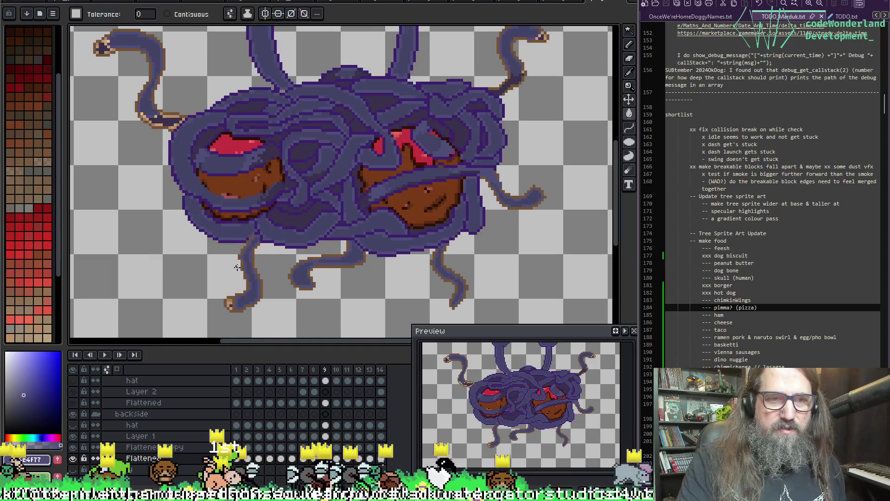
scroll(218, 215, "up", 3)
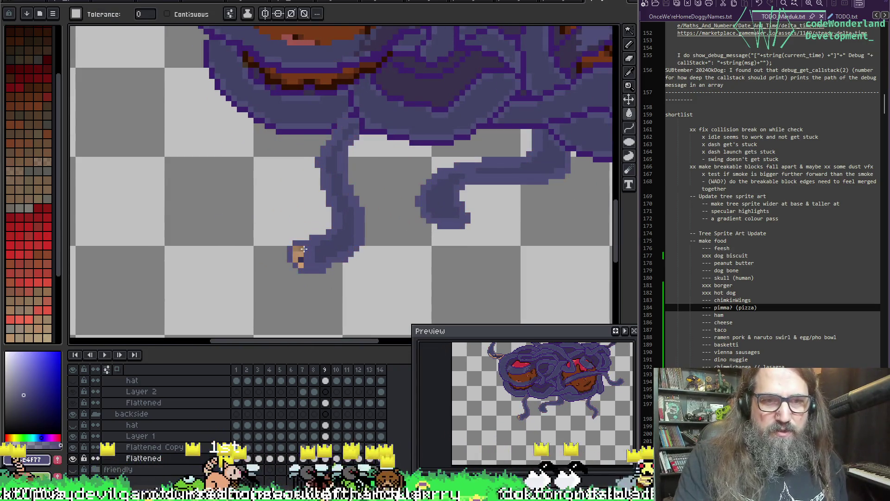
left_click(298, 258)
key("b")
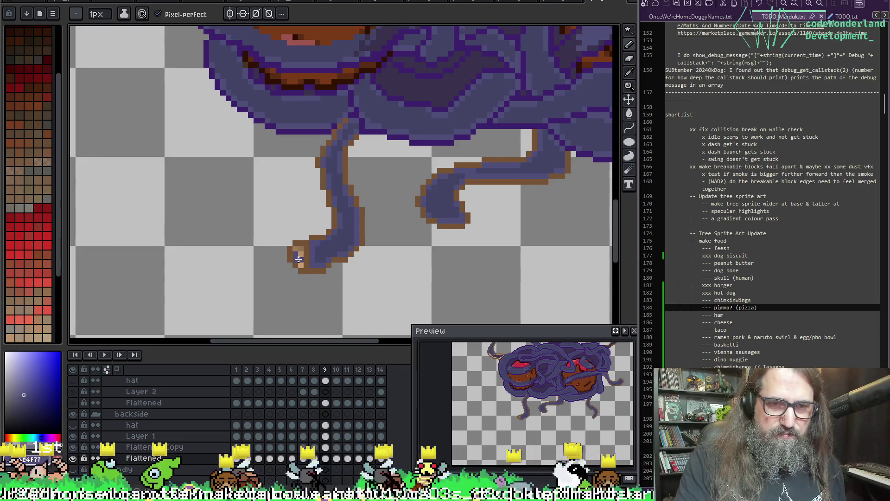
key("g")
left_click(299, 253)
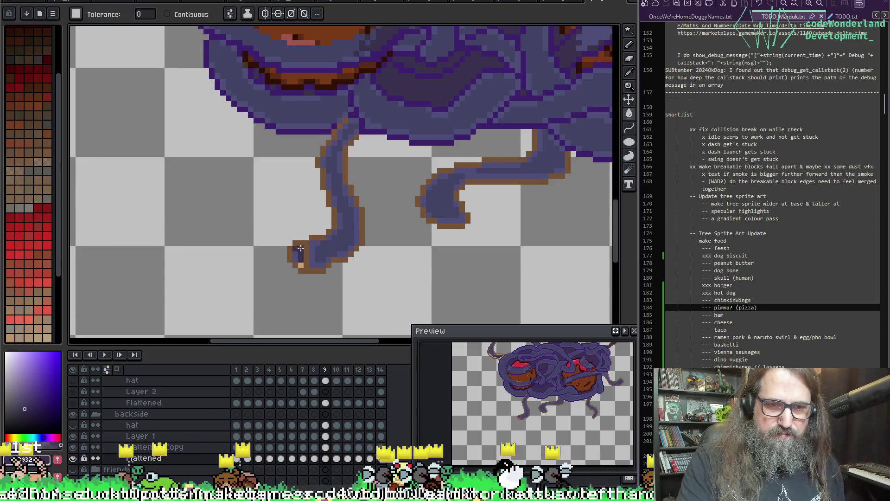
scroll(283, 245, "down", 3)
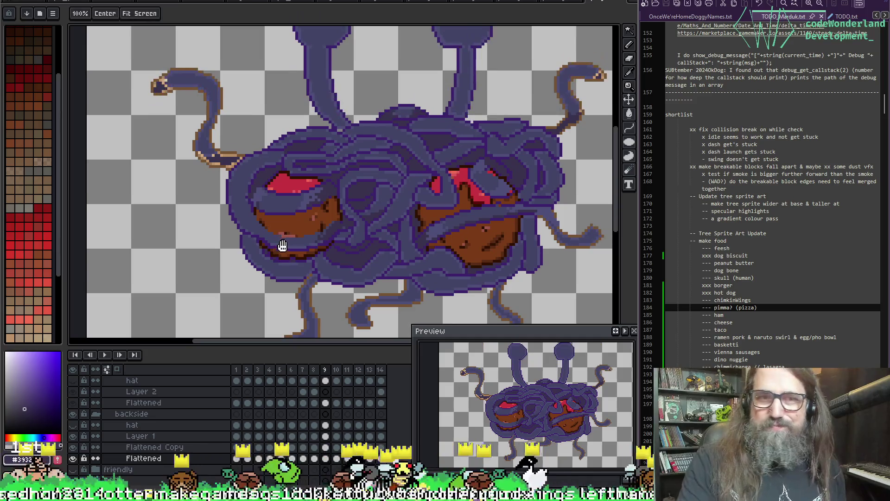
scroll(205, 204, "up", 2)
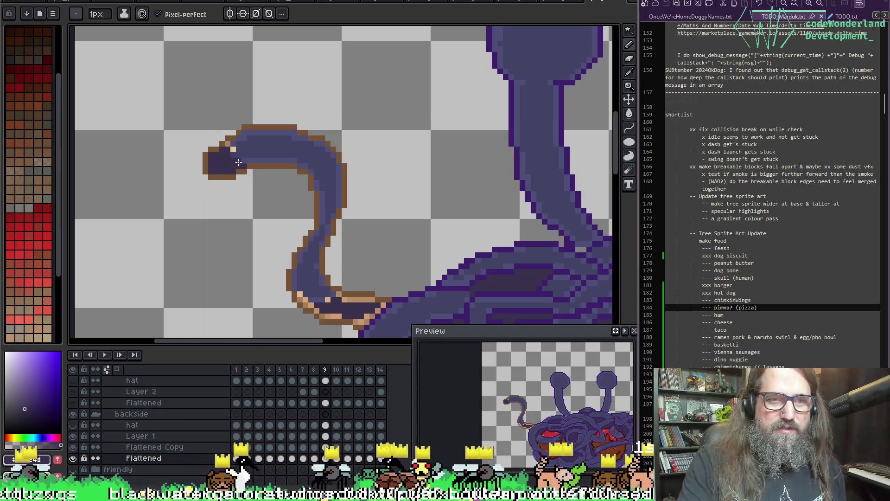
Sample the tentacle's purple body colour and undo a stray pencil stroke.
left_click(230, 151, "alt")
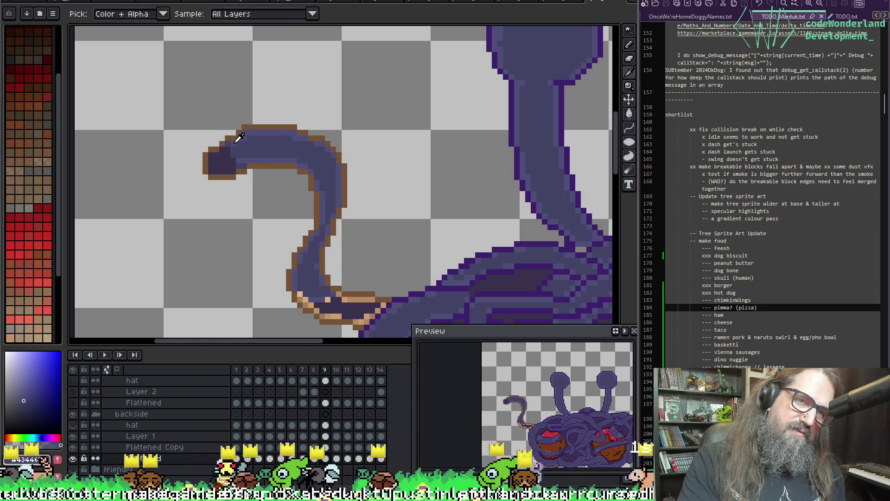
left_click(233, 150, "alt")
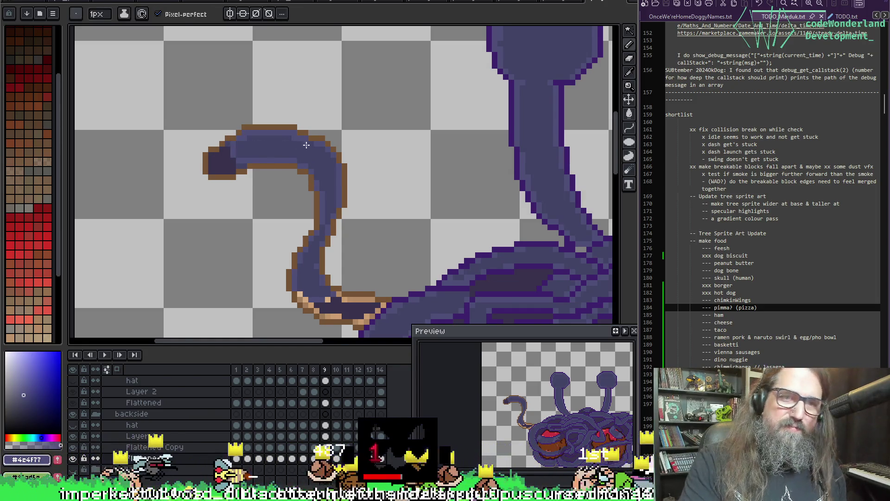
scroll(306, 145, "down", 3)
scroll(199, 207, "up", 3)
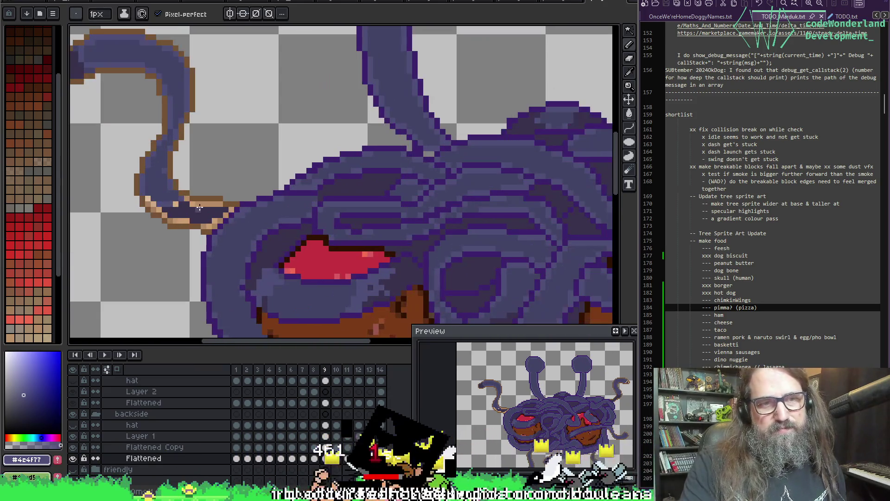
left_click(138, 193, "alt")
left_click(148, 181, "alt")
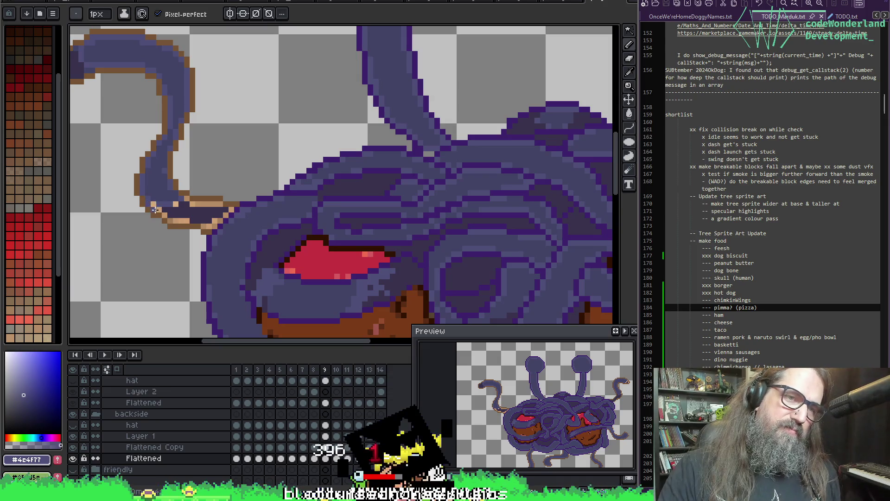
key("ctrl+z")
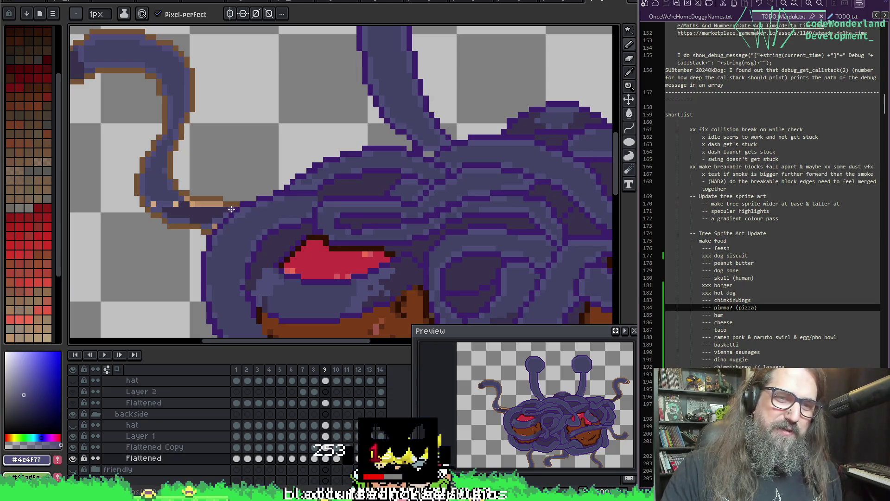
Repaint the peach tail-tip pixels dark purple #39324d.
scroll(213, 226, "left", 3)
key("i")
key("b")
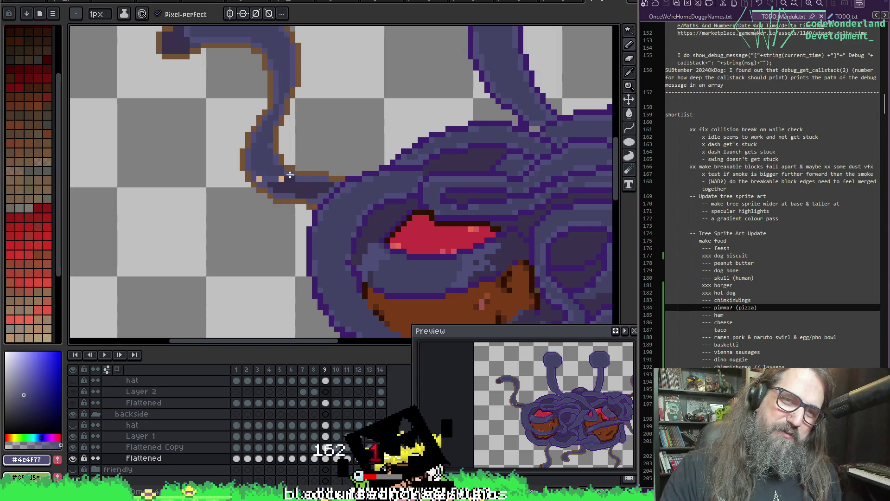
left_click(278, 176, "alt")
left_click(281, 178)
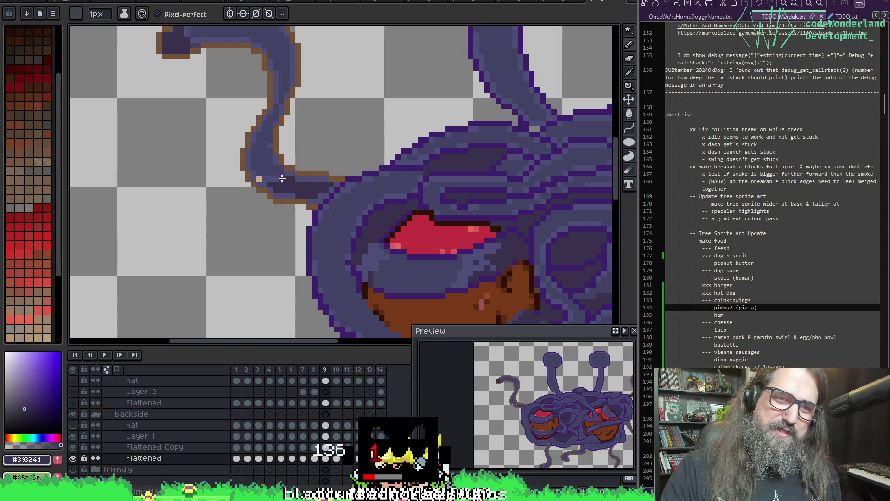
left_click(254, 177, "alt")
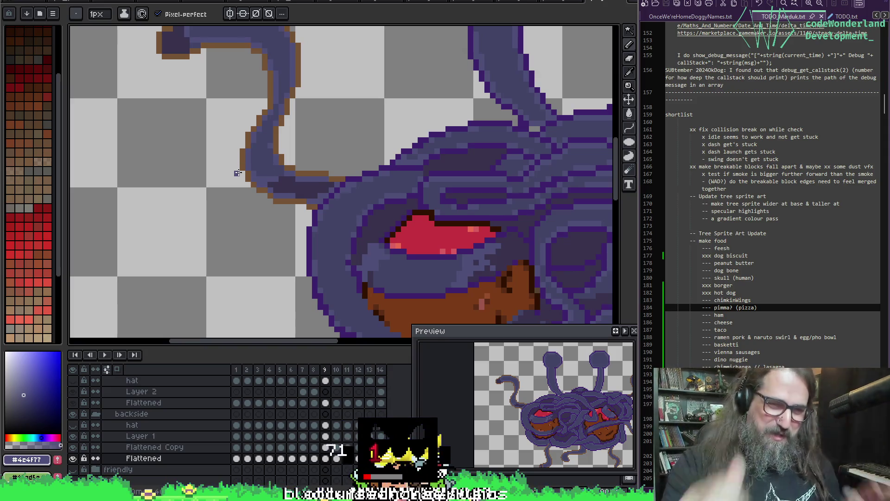
scroll(237, 173, "right", 15)
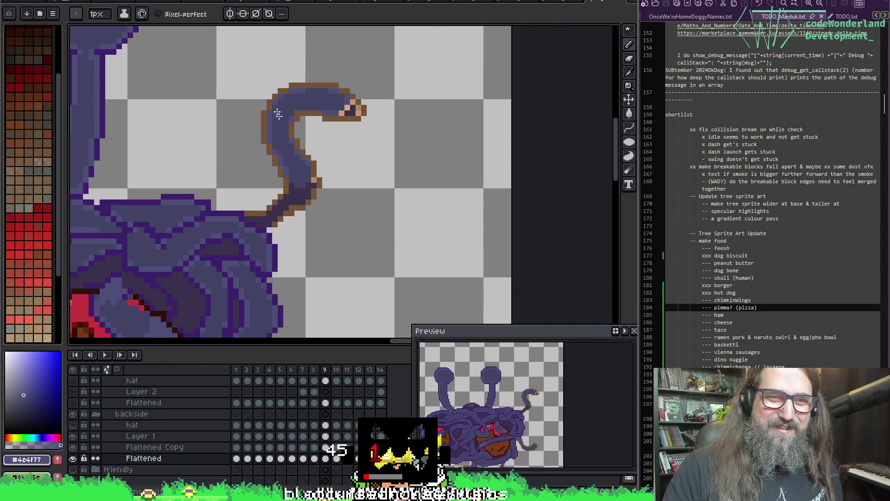
Sample the brown outline and the right tentacle's dark, mid and main purple shades.
key("alt")
left_click(276, 222)
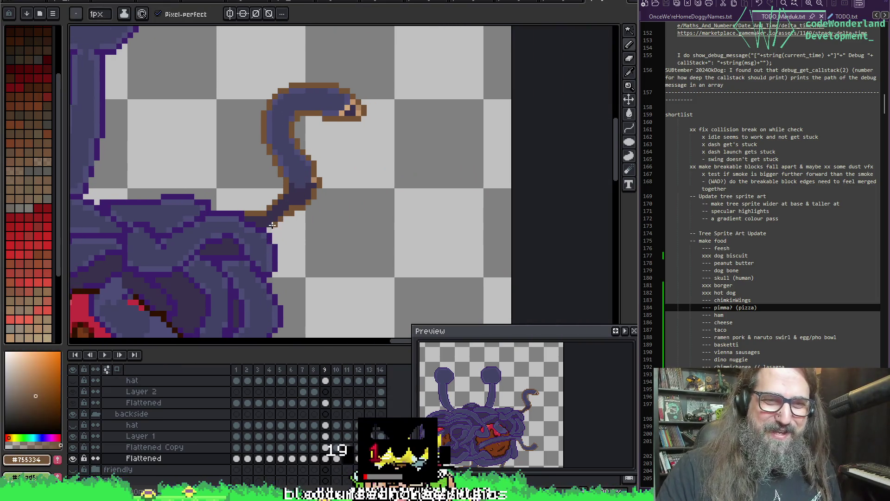
scroll(368, 121, "up", 2)
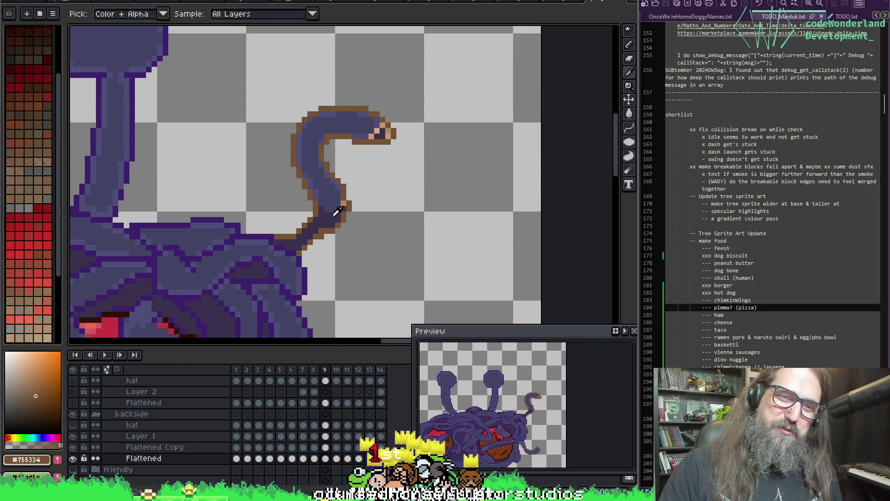
left_click(333, 199, "alt")
left_click(342, 203, "alt")
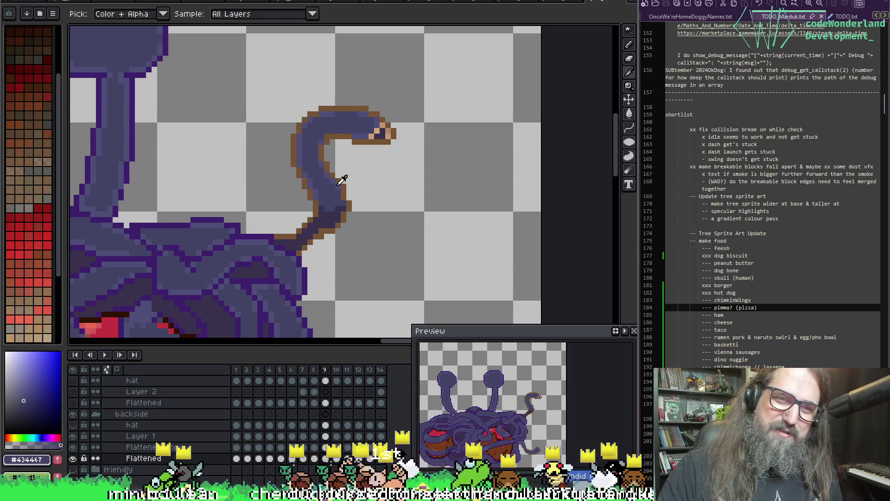
left_click(340, 195, "alt")
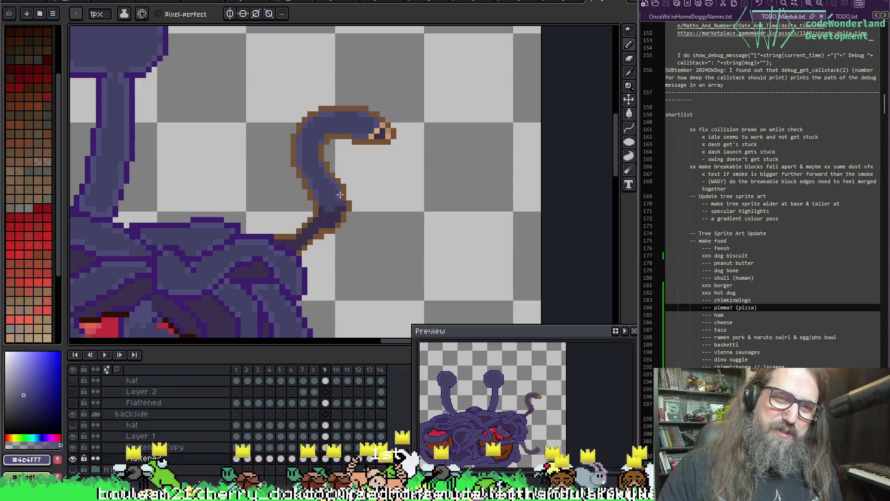
left_click(374, 133, "alt")
left_click(385, 132, "alt")
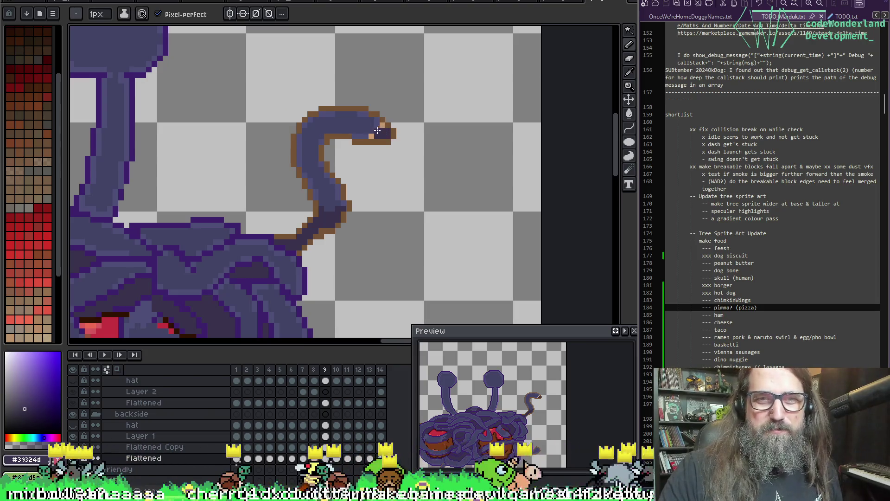
scroll(404, 69, "down", 5)
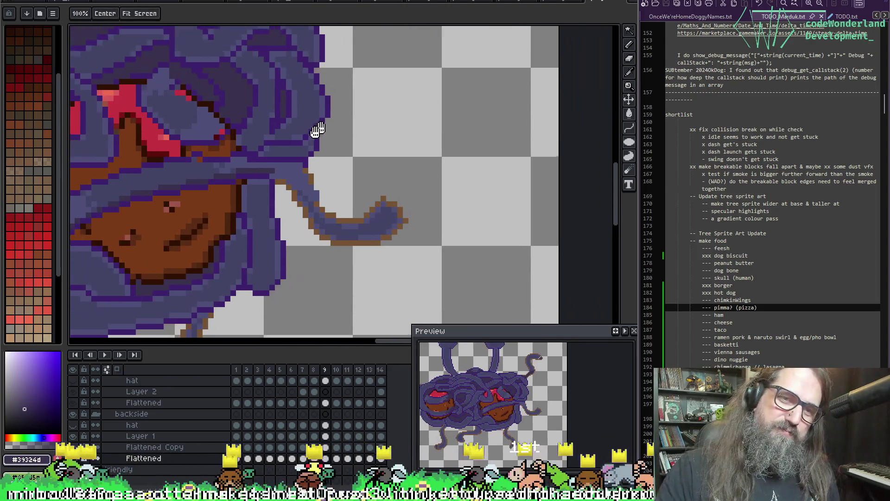
Reframe on the curled right tentacle and repaint its tip pixels dark purple #39324d.
left_click_drag(301, 115, 330, 77)
key("space")
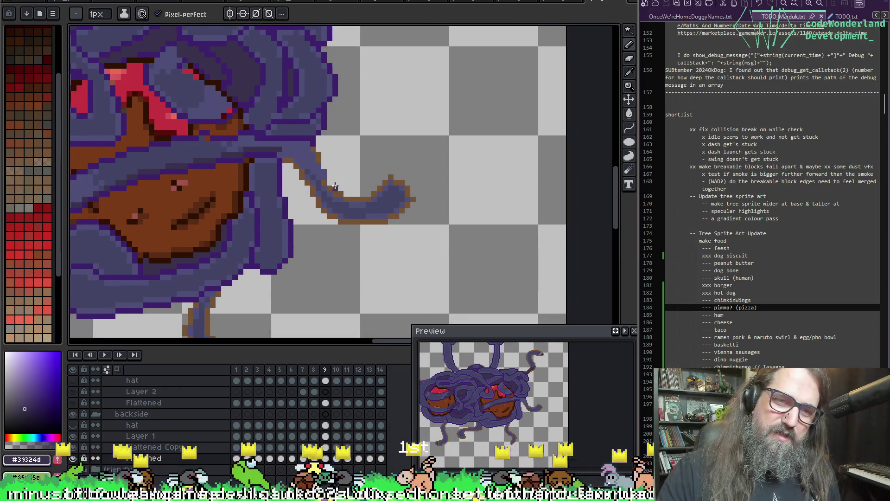
mouse_move(368, 133)
left_mouse_down()
mouse_move(437, 55)
mouse_move(306, 119)
mouse_move(351, 279)
left_mouse_up()
mouse_move(364, 176)
left_mouse_down()
mouse_move(357, 191)
mouse_move(264, 201)
left_mouse_up()
scroll(502, 121, "up", 3)
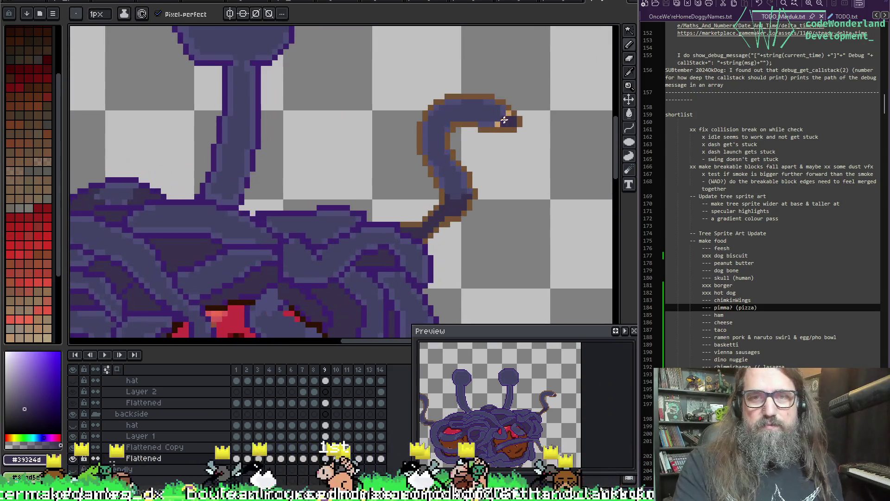
scroll(502, 121, "up", 1)
left_click(500, 118, "alt")
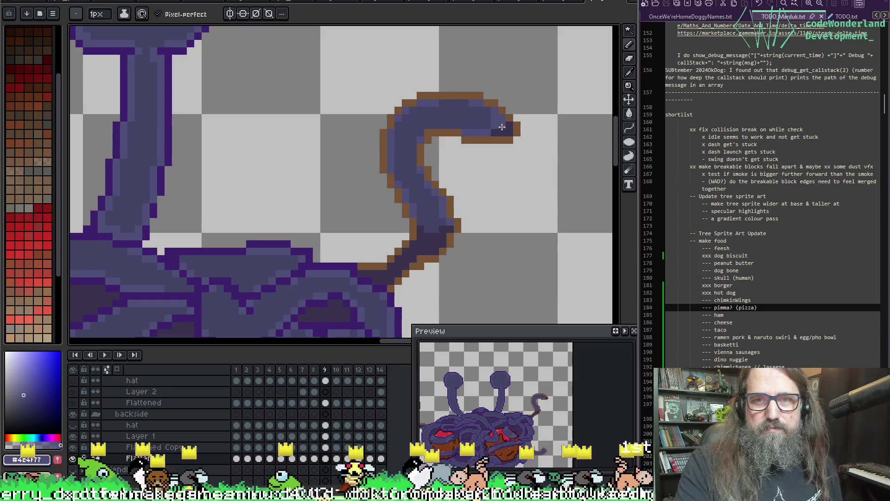
left_click(505, 129)
left_click(500, 129, "alt")
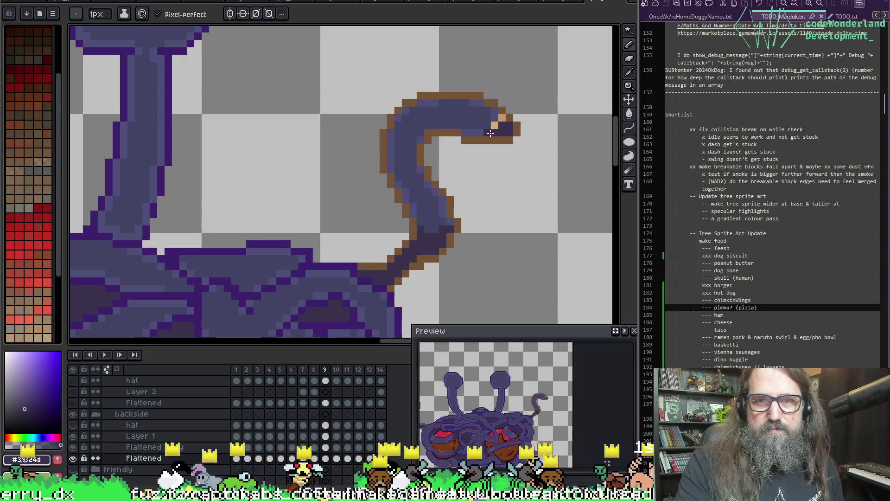
scroll(500, 118, "down", 3)
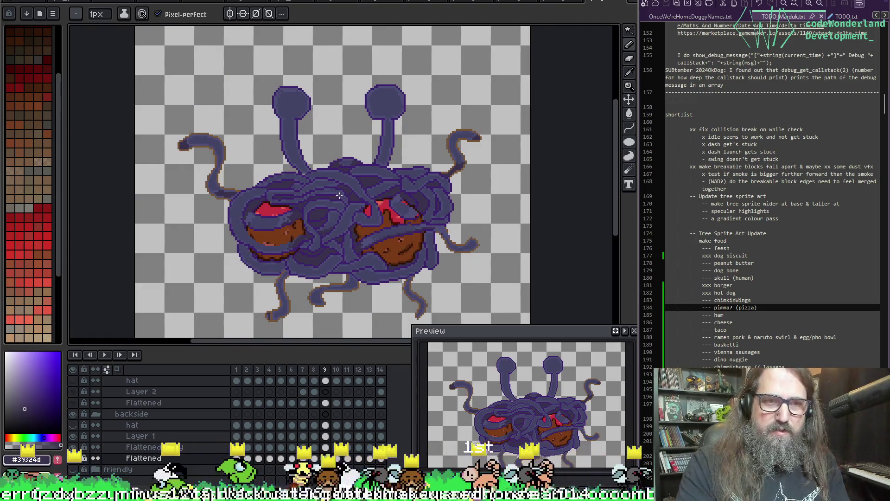
Go to frame 10 and sample a darker purple from the tentacle.
key("Right")
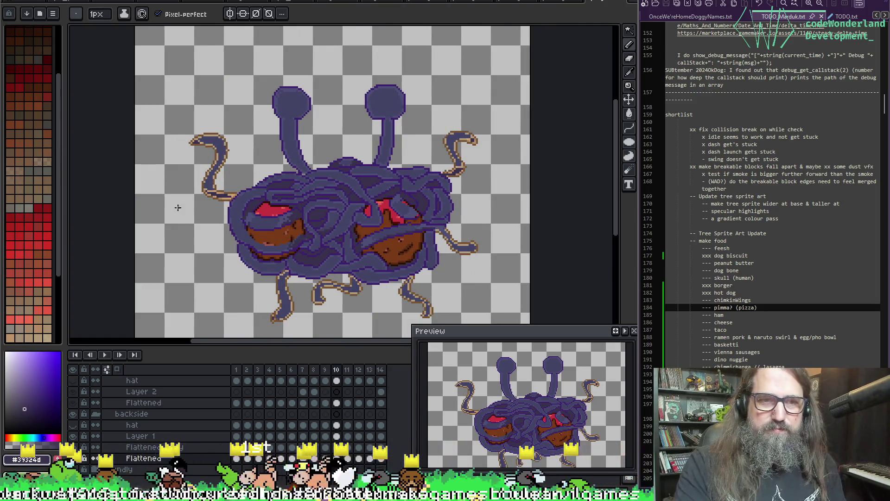
scroll(177, 208, "up", 3)
key("alt")
left_click(332, 185, "alt")
scroll(350, 191, "down", 4)
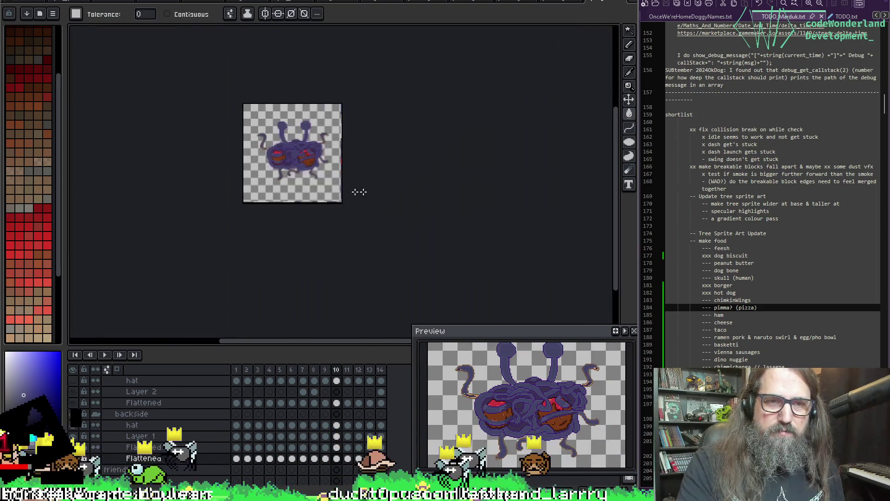
scroll(351, 191, "up", 5)
mouse_move(327, 149)
left_mouse_down()
mouse_move(522, 287)
mouse_move(317, 236)
left_mouse_up()
scroll(363, 136, "up", 3)
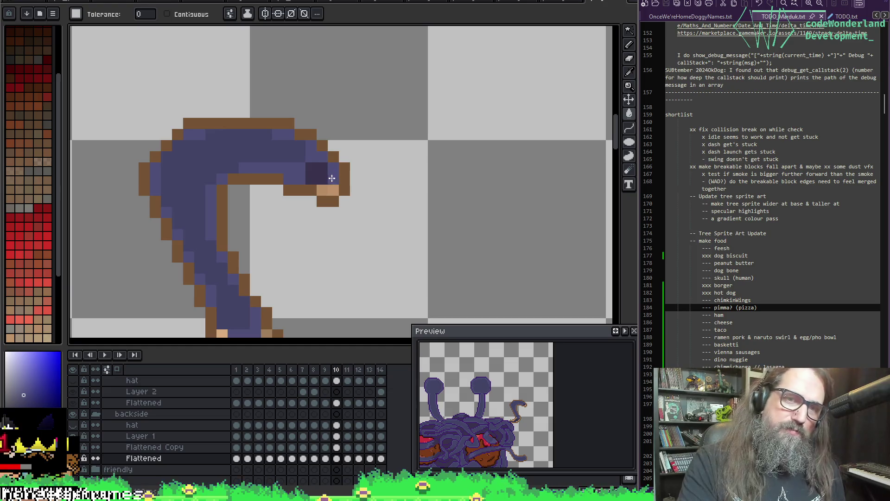
mouse_move(330, 189)
left_mouse_down()
mouse_move(443, 181)
mouse_move(314, 171)
mouse_move(232, 146)
mouse_move(492, 181)
left_mouse_up()
scroll(491, 181, "down", 3)
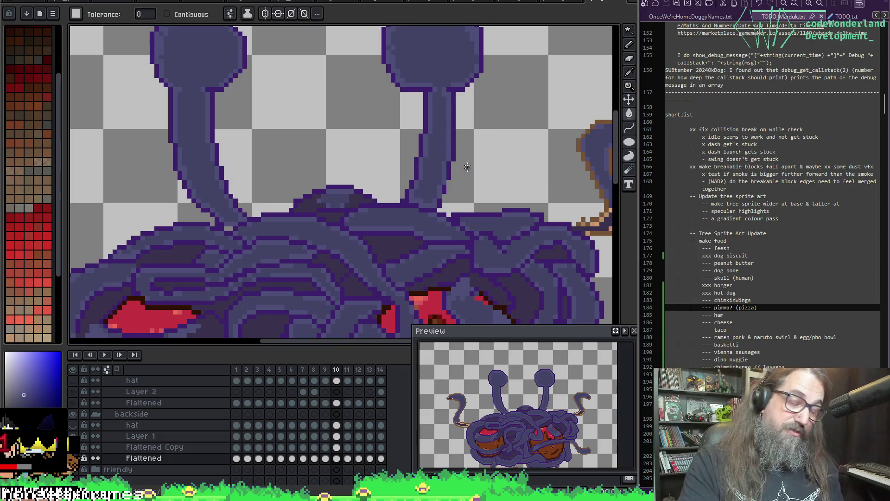
mouse_move(391, 179)
left_mouse_down()
mouse_move(616, 185)
mouse_move(241, 222)
mouse_move(463, 162)
left_mouse_up()
scroll(409, 176, "up", 3)
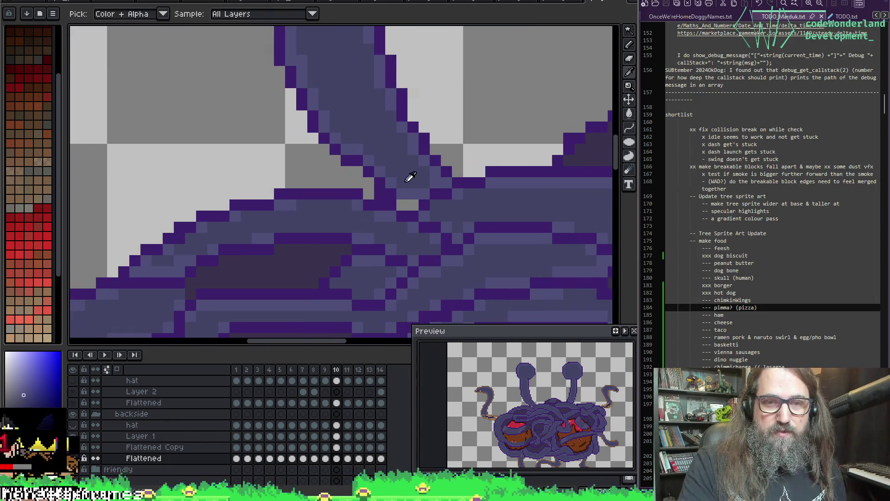
Paint purple pixels over the highlight on the left tentacle curl.
key("b")
mouse_move(411, 204)
left_mouse_down()
mouse_move(519, 204)
mouse_move(423, 199)
mouse_move(403, 189)
mouse_move(213, 211)
left_mouse_up()
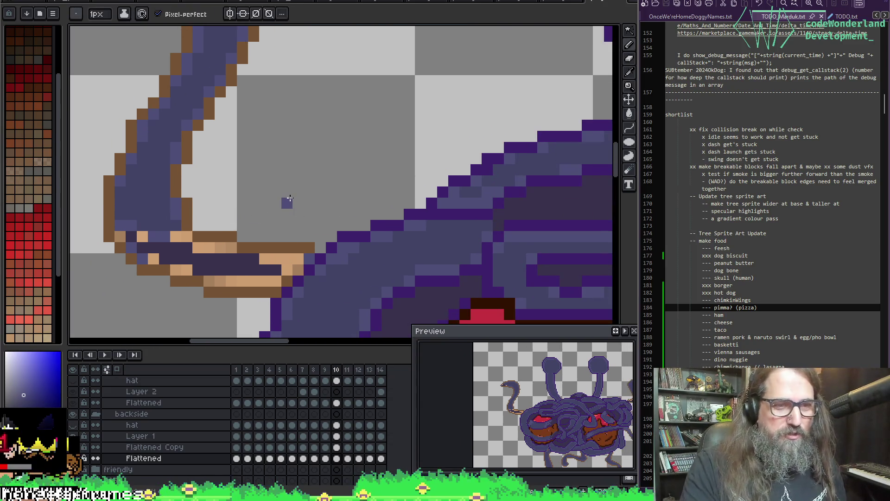
left_click(115, 201, "alt")
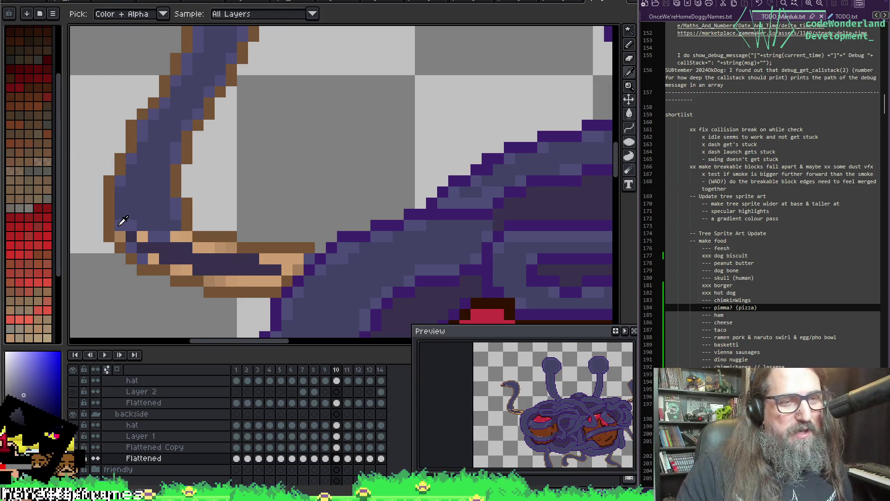
left_click(198, 204)
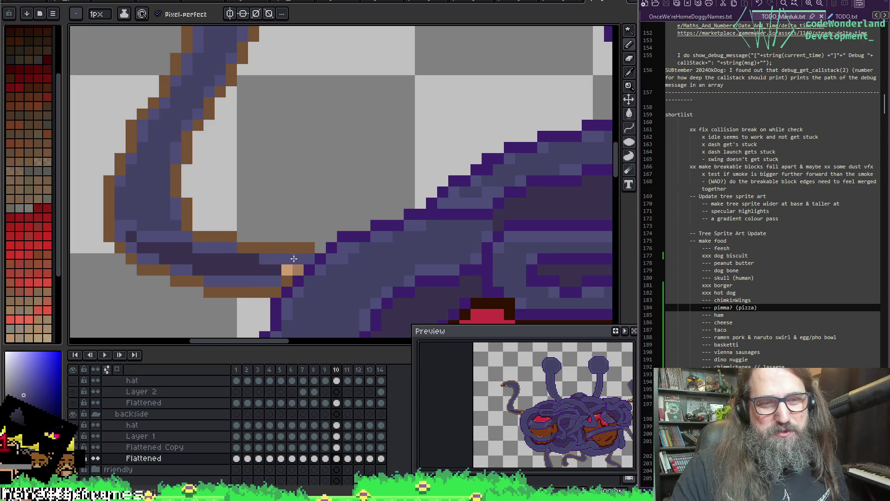
mouse_move(287, 267)
left_mouse_down()
mouse_move(326, 192)
mouse_move(396, 173)
left_mouse_up()
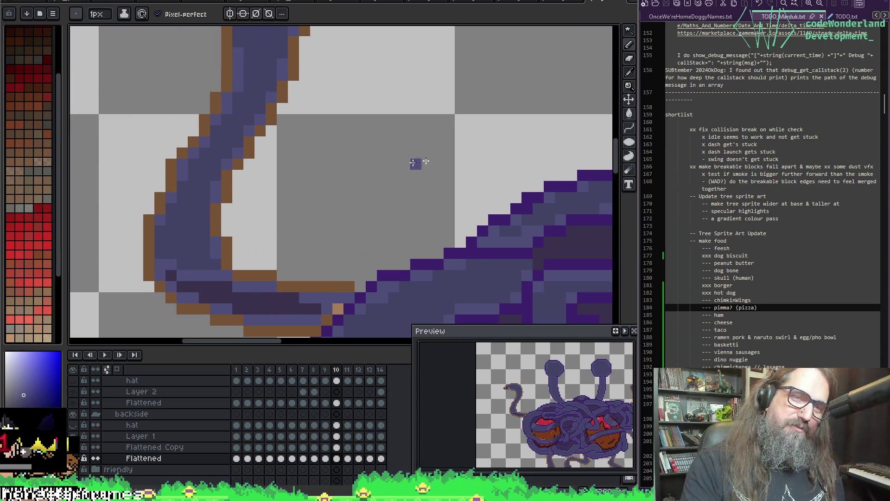
Cover another tan highlight pixel with the tentacle purple.
key("F11")
scroll(291, 161, "down", 2)
key("F11")
scroll(163, 149, "up", 2)
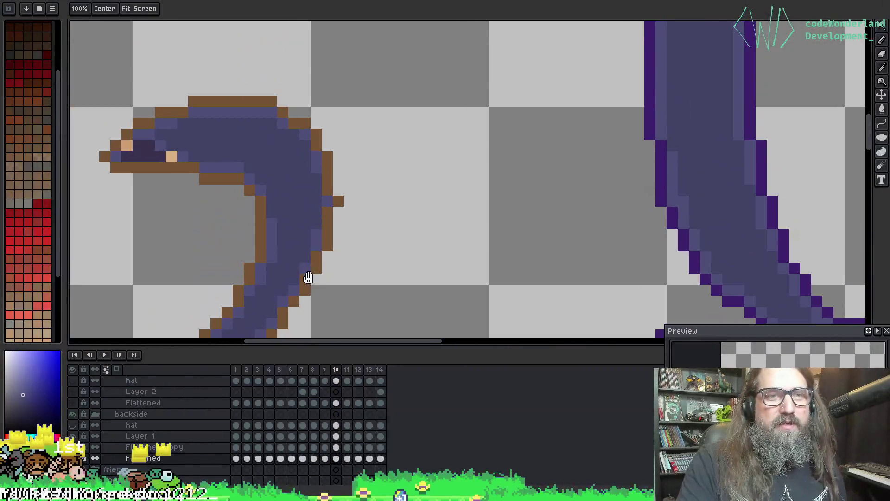
left_click(176, 155)
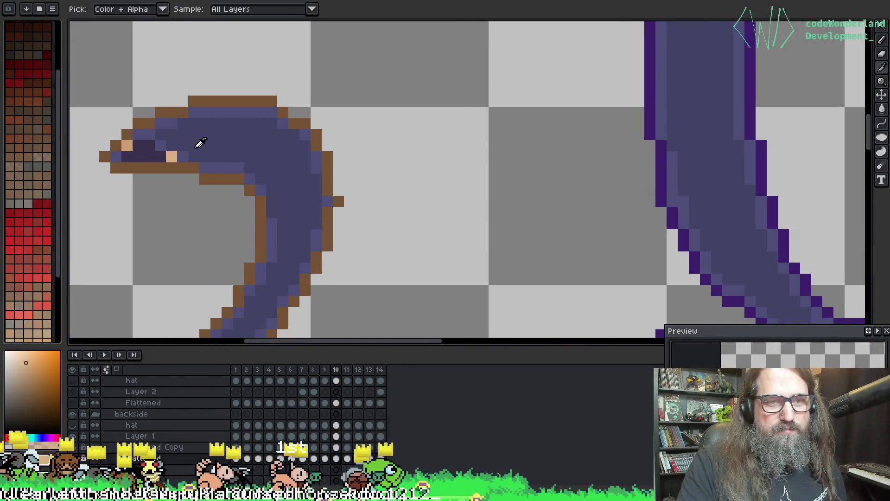
left_click(181, 154)
left_click(172, 158)
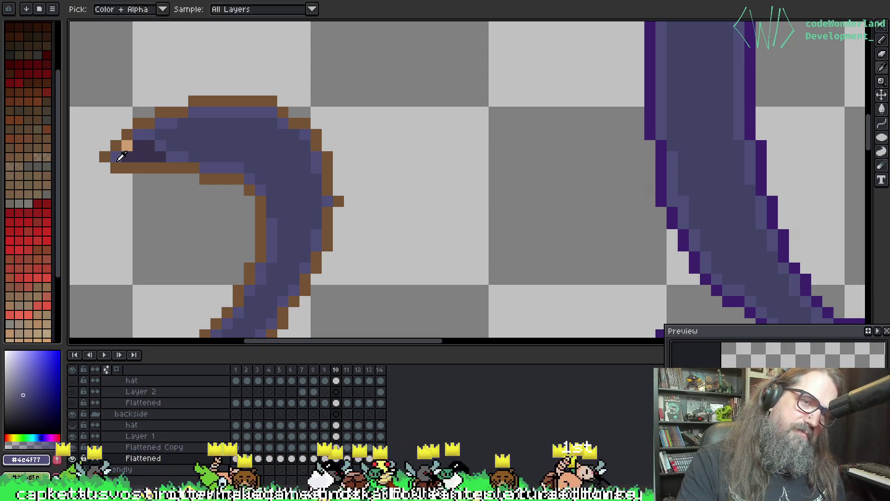
scroll(263, 145, "down", 5)
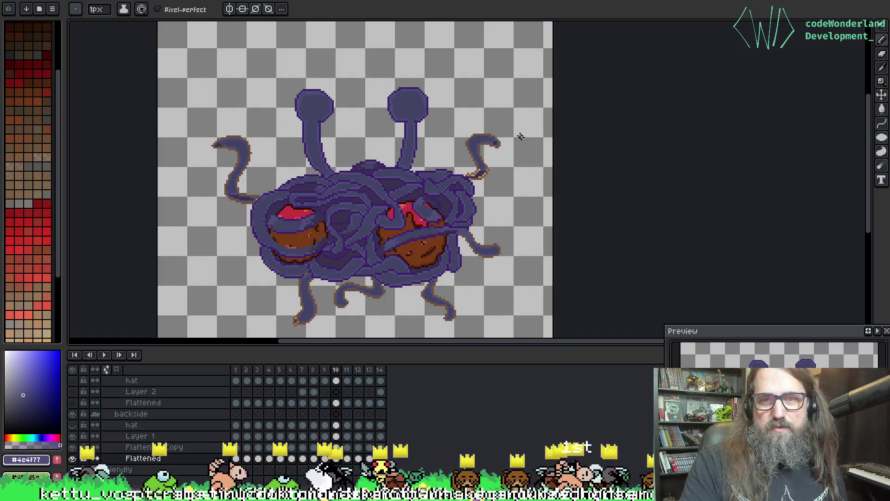
scroll(518, 134, "up", 5)
Repaint the right tentacle tip's tan pixels dark purple and advance to frame 11.
key("i")
left_click(364, 276)
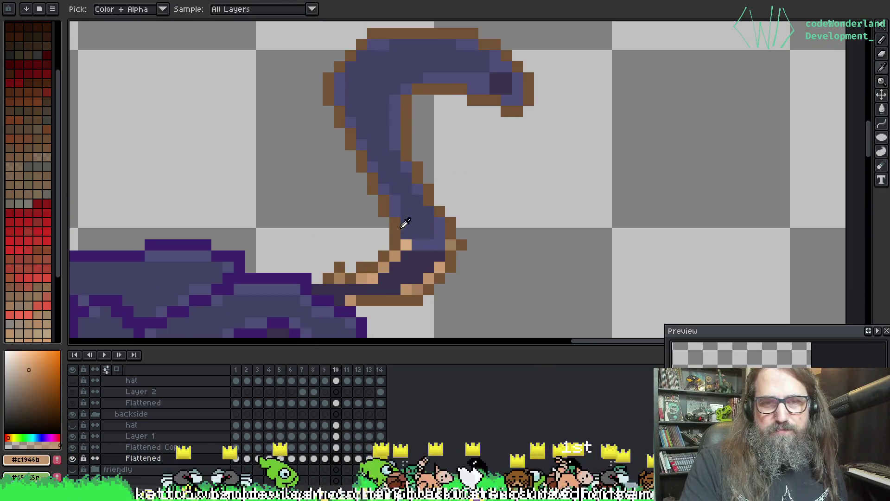
left_click(397, 200)
key("b")
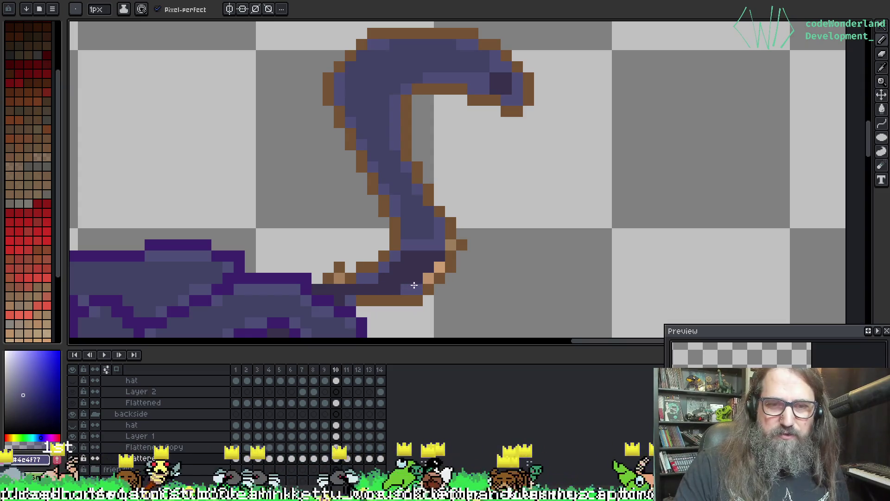
left_click(422, 256, "alt")
left_click(430, 242, "alt")
left_click(340, 282)
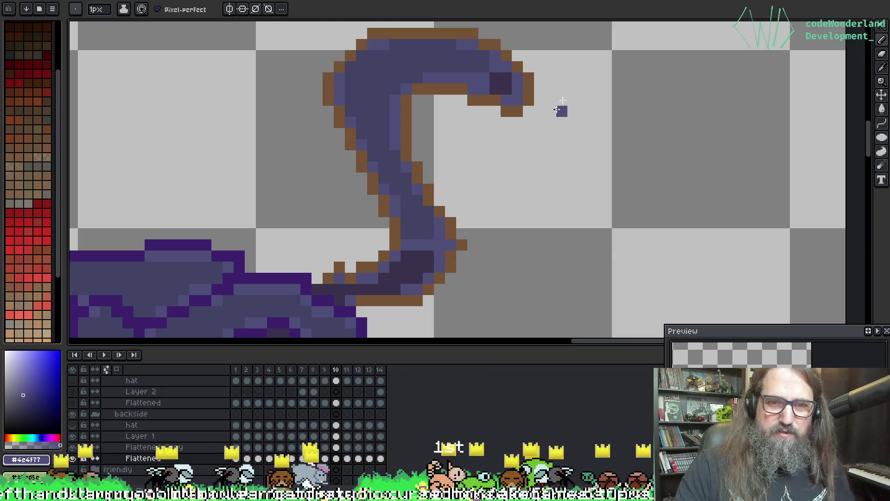
key("period")
Flood-fill the tan highlight pixels with purple, then reframe on the arm and body.
key("g")
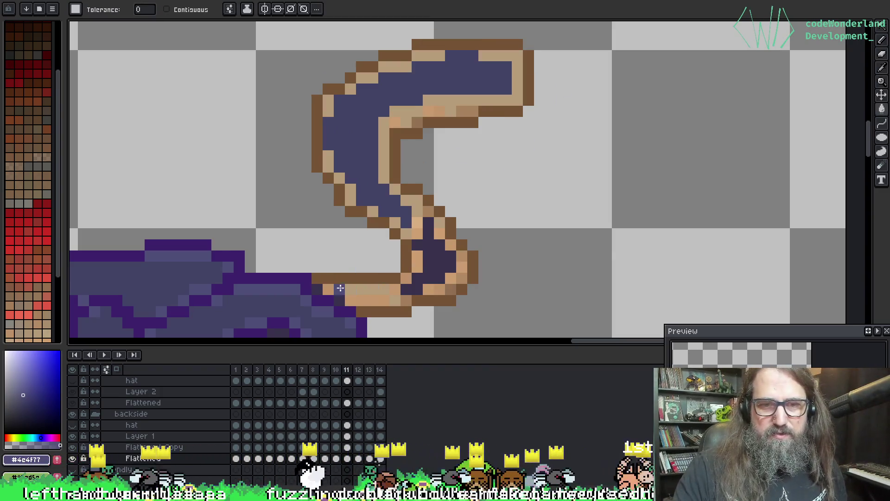
left_click(366, 287)
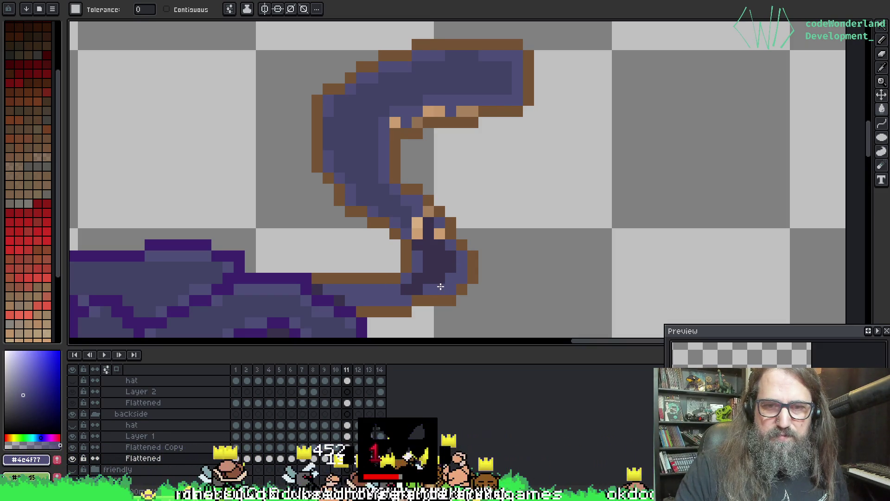
mouse_move(388, 176)
left_mouse_down()
mouse_move(734, 74)
mouse_move(737, 175)
mouse_move(622, 323)
mouse_move(577, 60)
left_mouse_up()
scroll(547, 90, "down", 1)
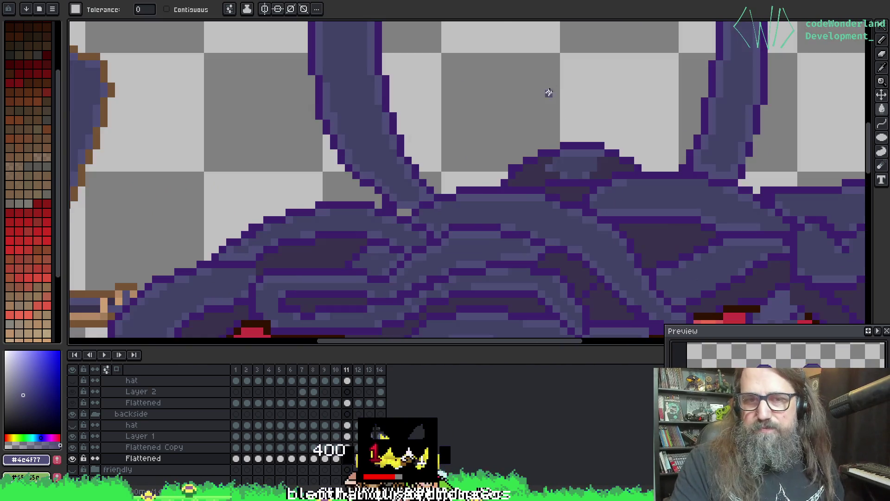
scroll(354, 242, "up", 1)
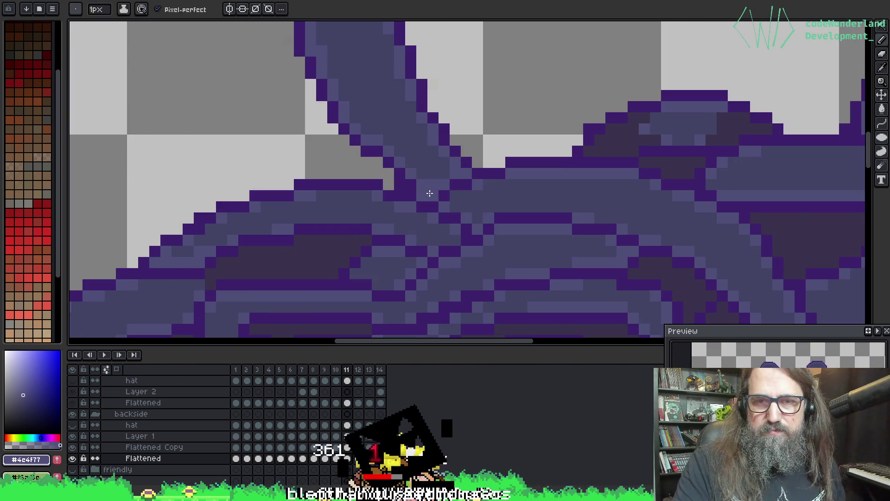
scroll(429, 193, "down", 2)
scroll(439, 138, "up", 2)
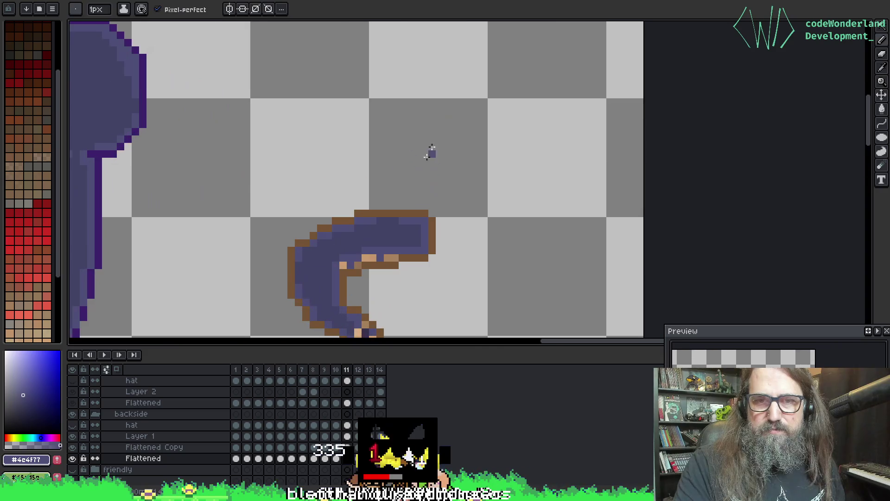
left_click_drag(360, 245, 345, 196)
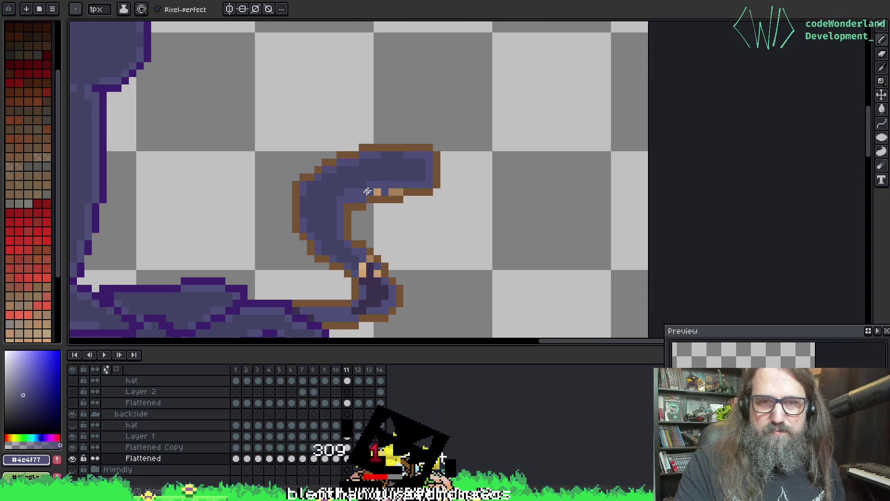
scroll(399, 189, "down", 2)
scroll(363, 250, "up", 3)
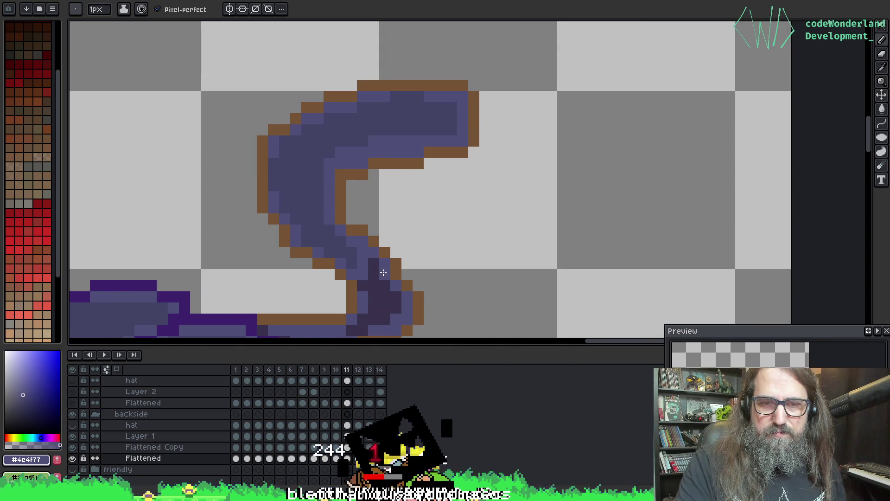
left_click_drag(383, 273, 531, 56)
scroll(354, 193, "down", 2)
scroll(353, 193, "up", 2)
left_click_drag(157, 215, 547, 255)
scroll(606, 135, "down", 1)
scroll(398, 224, "up", 2)
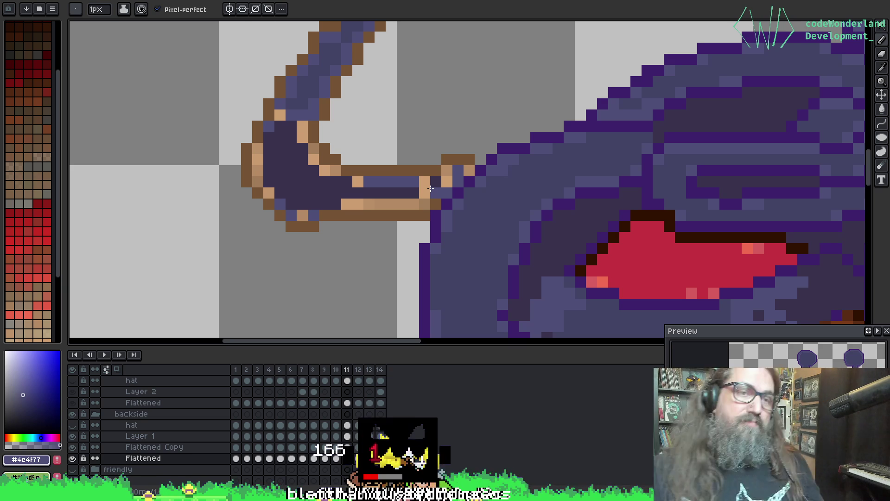
left_click_drag(346, 139, 247, 222)
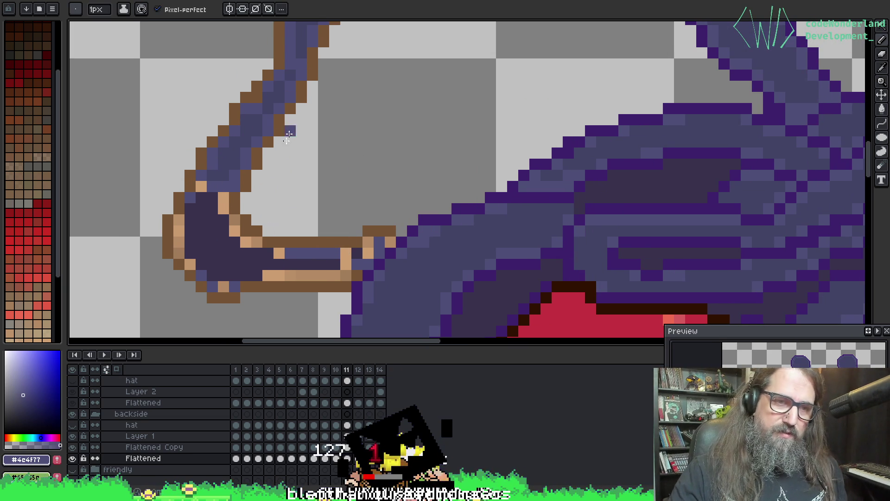
scroll(354, 142, "down", 1)
Repaint the tan row under the stripe, finishing it in purple #4c4f77.
key("i")
key("b")
left_click_drag(271, 236, 352, 236)
left_click(330, 212, "alt")
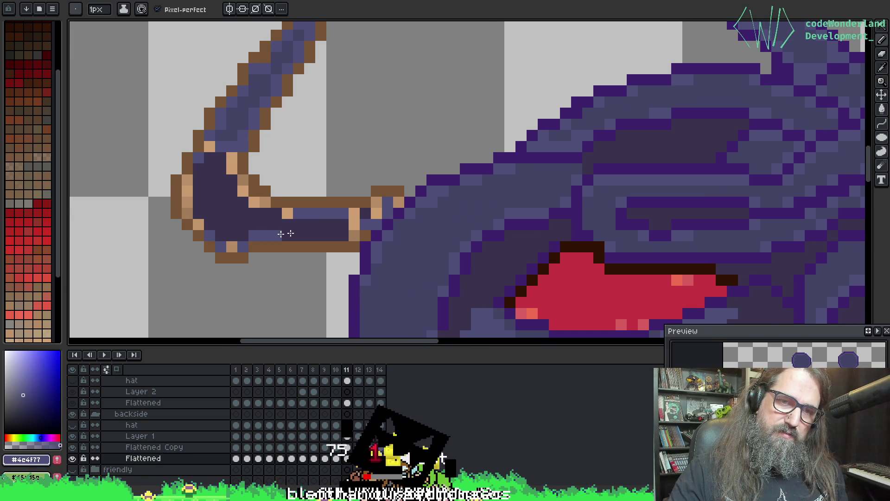
left_click_drag(268, 234, 345, 232)
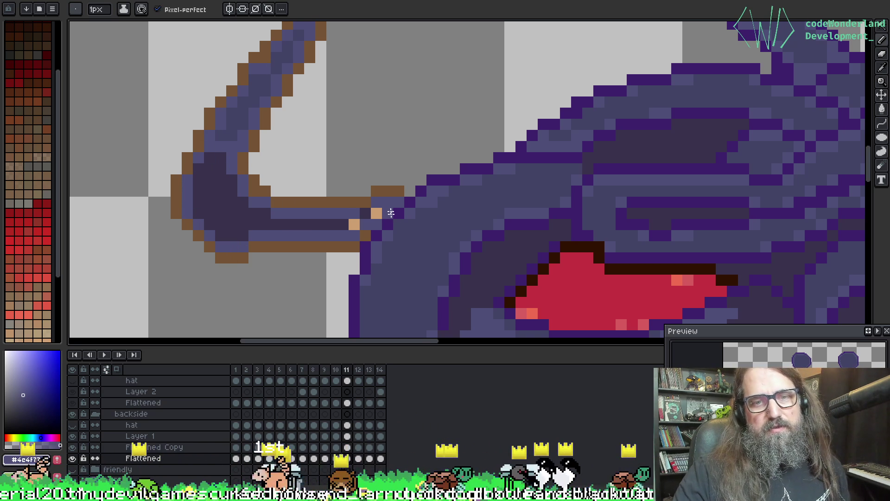
Paint over the orange highlight pixel with the tentacle's mid purple.
left_click(354, 224, "alt")
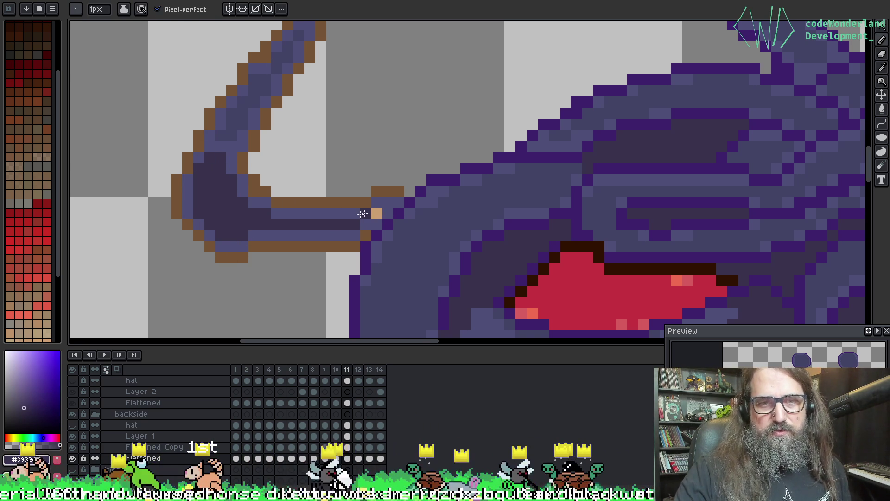
left_click(359, 211, "alt")
left_click(377, 216)
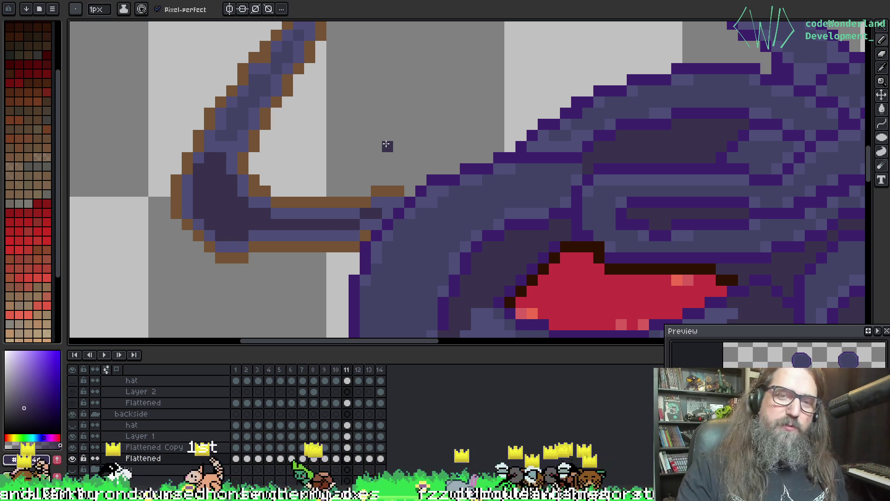
scroll(333, 170, "down", 4)
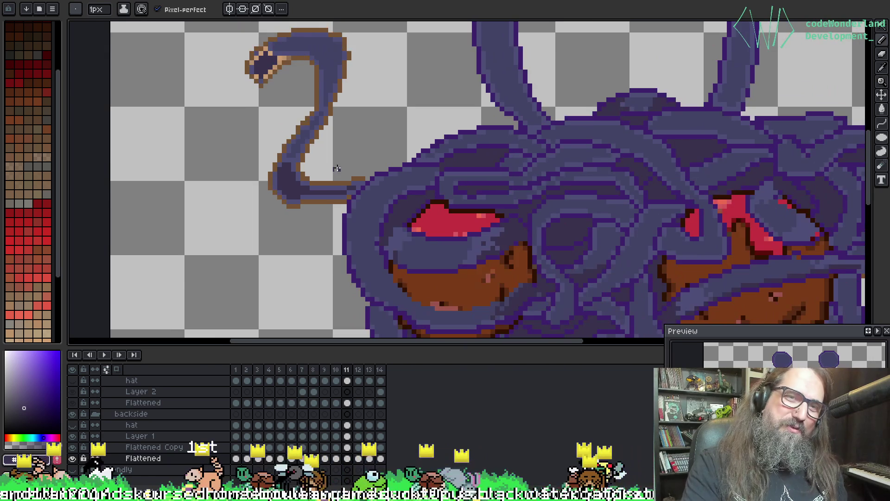
scroll(332, 148, "up", 3)
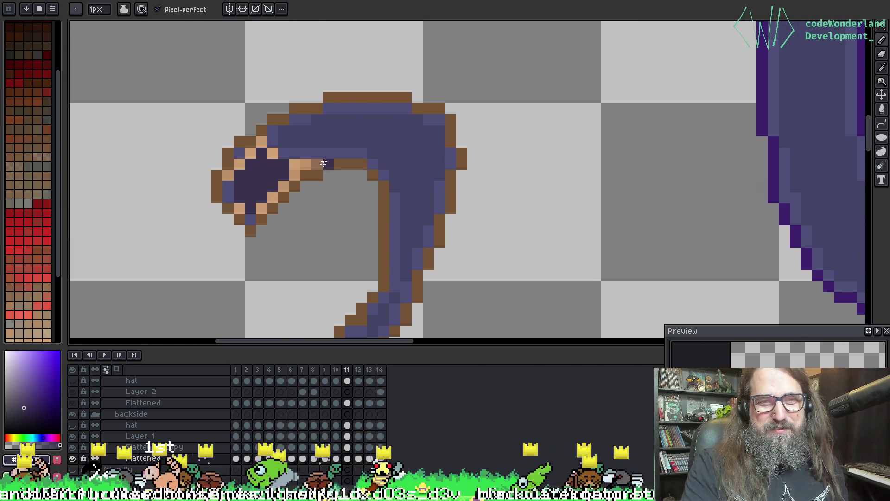
Cover the four tan tail-tip pixels with the tail's dark blue.
left_click(332, 149, "alt")
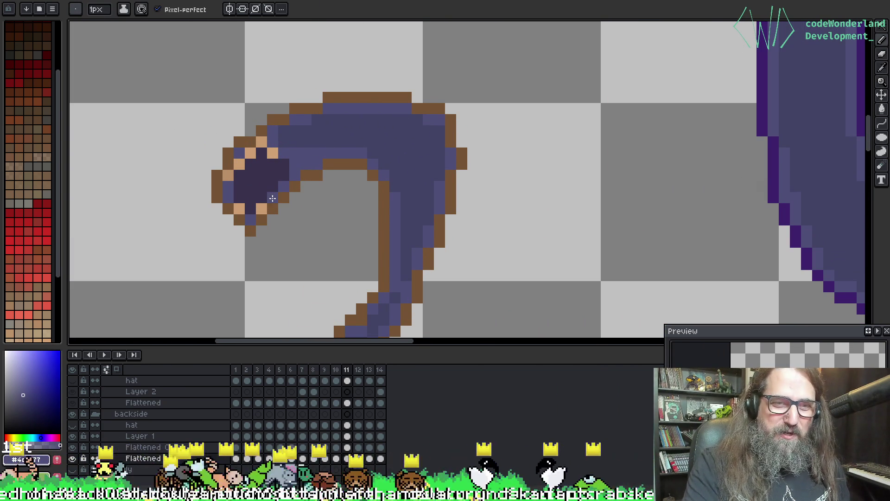
left_click(239, 208)
left_click(228, 176)
left_click(239, 164)
left_click(248, 152)
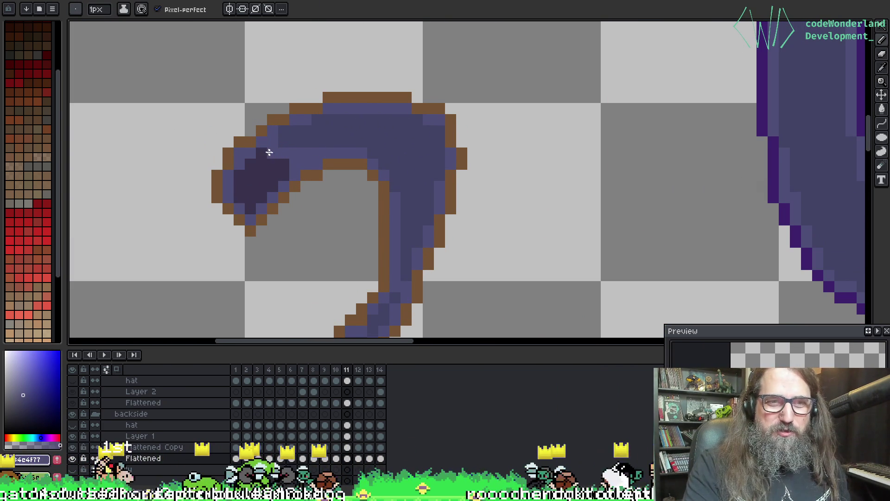
scroll(273, 153, "down", 4)
scroll(342, 207, "down", 1)
Paint the curled tentacle's tan tip pixel dark purple.
mouse_move(341, 207)
left_mouse_down()
mouse_move(222, 195)
mouse_move(450, 185)
mouse_move(505, 20)
left_mouse_up()
scroll(360, 131, "up", 3)
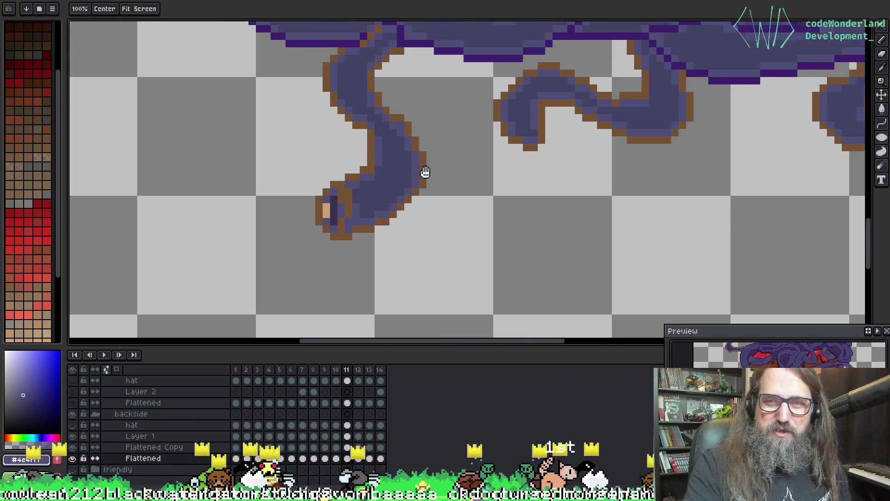
left_click(327, 205, "alt")
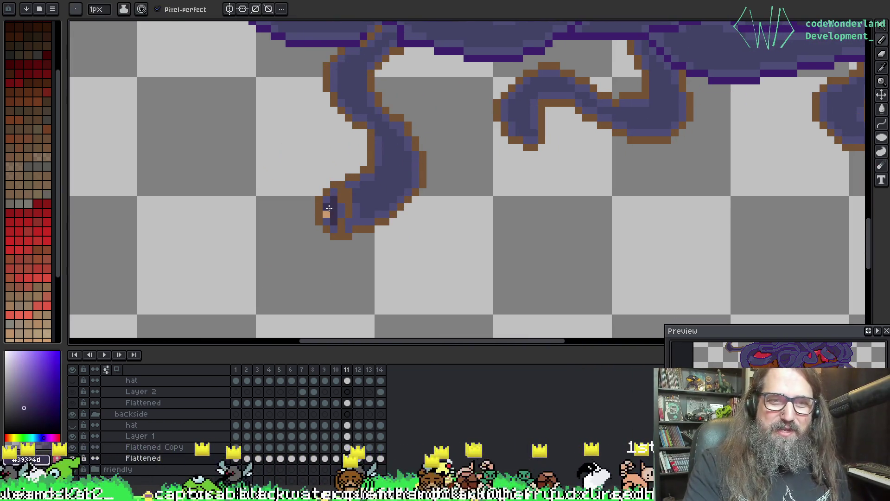
left_click(328, 207)
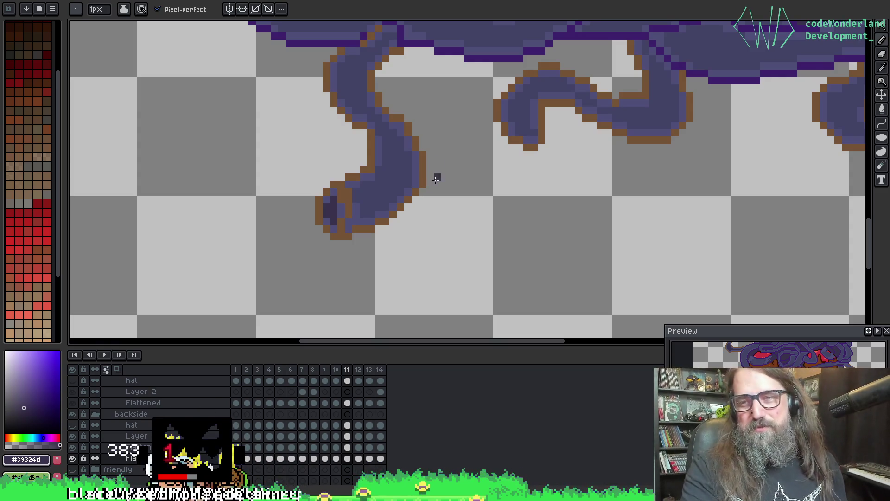
scroll(436, 179, "down", 5)
scroll(408, 218, "up", 3)
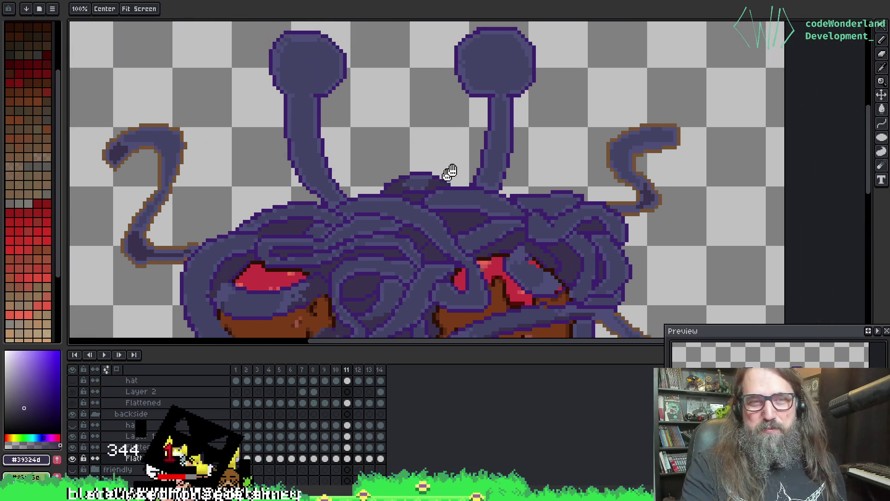
On frame 12, pick the mid purple and bucket-fill the tan highlights along the arm's bend.
key("Right")
scroll(346, 166, "down", 2)
scroll(432, 124, "up", 4)
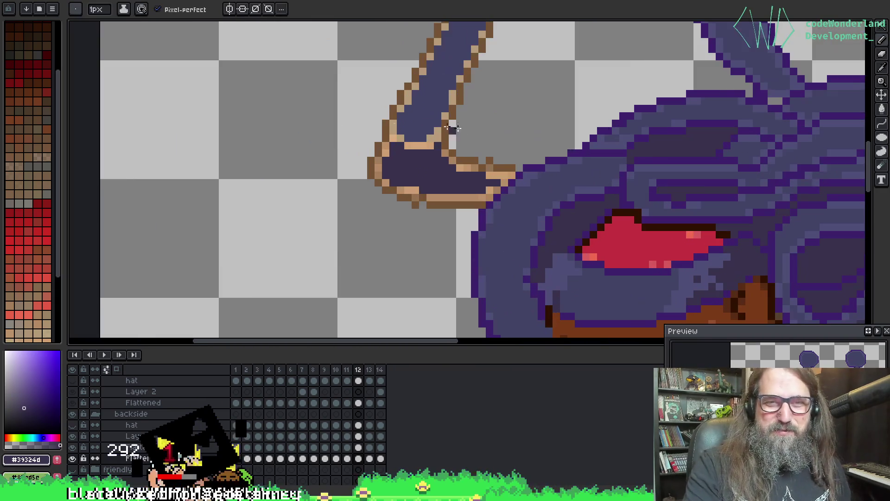
scroll(423, 124, "up", 2)
left_click(563, 196, "alt")
key("g")
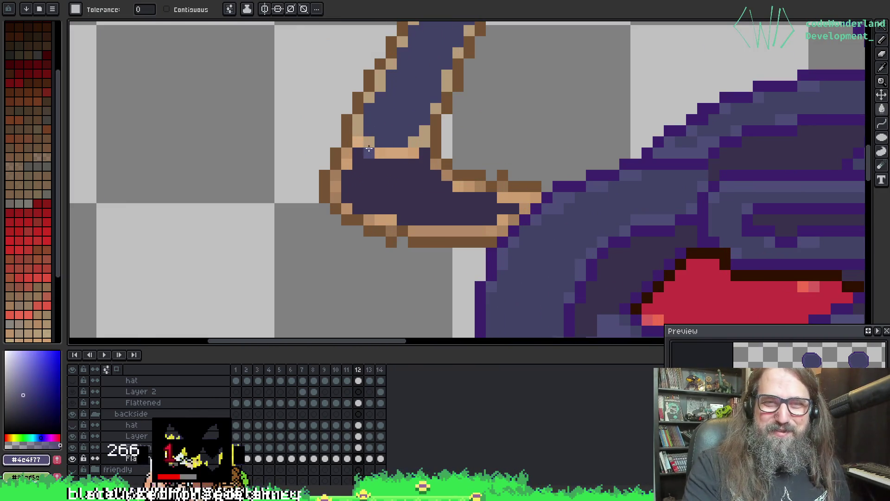
left_click(358, 138)
left_click(346, 153)
left_click(344, 163)
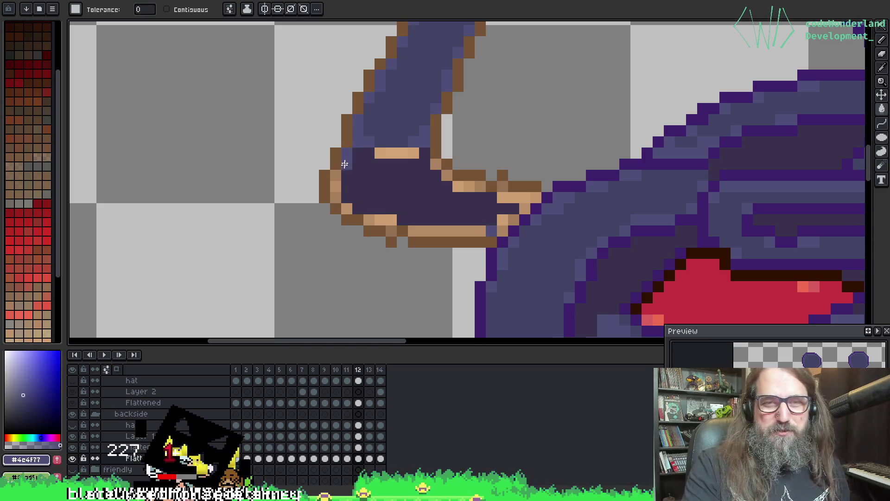
left_click(380, 153)
left_click(411, 153)
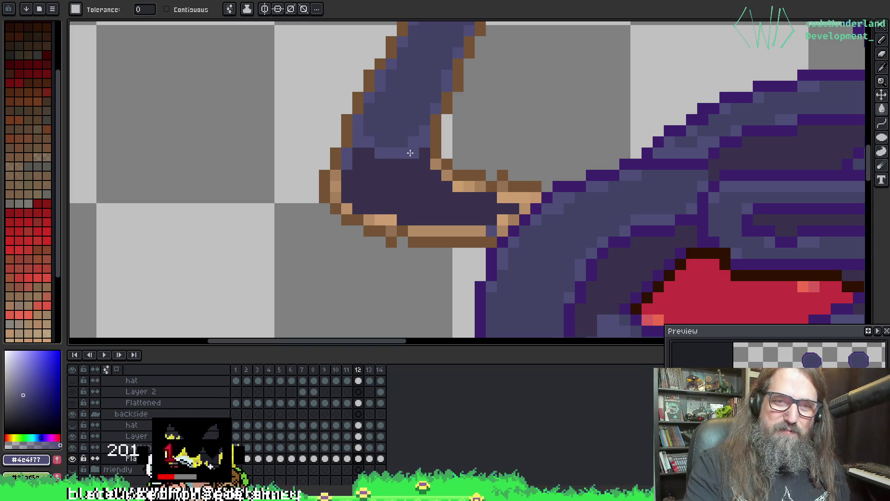
left_click(436, 163)
left_click(446, 174)
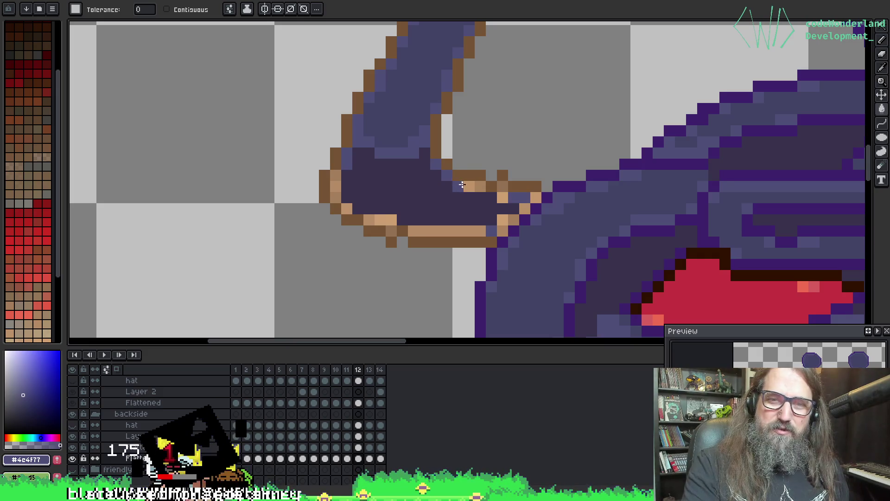
Fill the tan pixels along the arm's lower edge purple, undoing the fill that covered the outline.
left_click(469, 186)
left_click(503, 185)
left_click(503, 197)
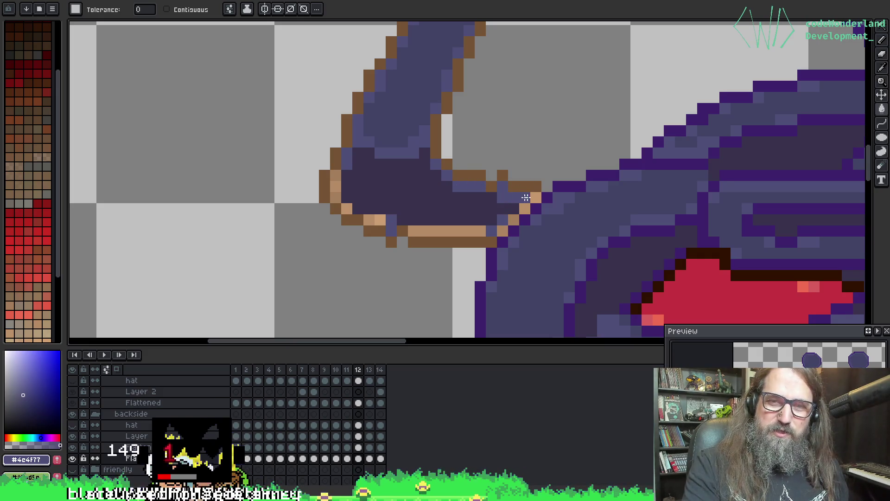
left_click(503, 230)
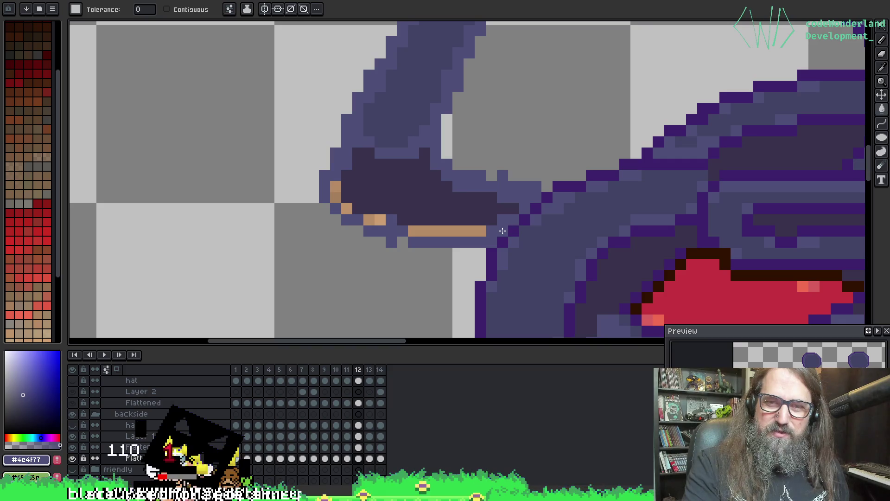
key("ctrl+z")
left_click(473, 231)
Zoom to the arm tip and pencil its tan pixels purple, undoing a stray pixel.
scroll(381, 223, "down", 2)
key("b")
scroll(472, 180, "down", 2)
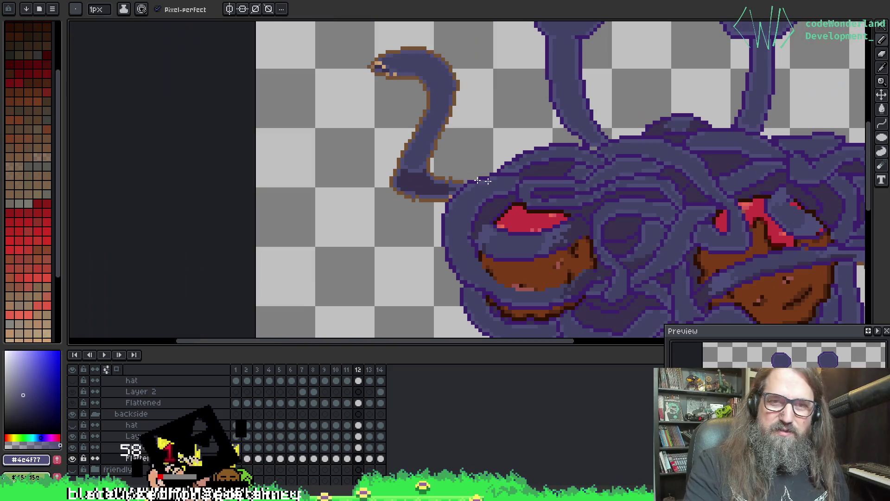
scroll(472, 180, "up", 3)
left_click_drag(390, 176, 432, 253)
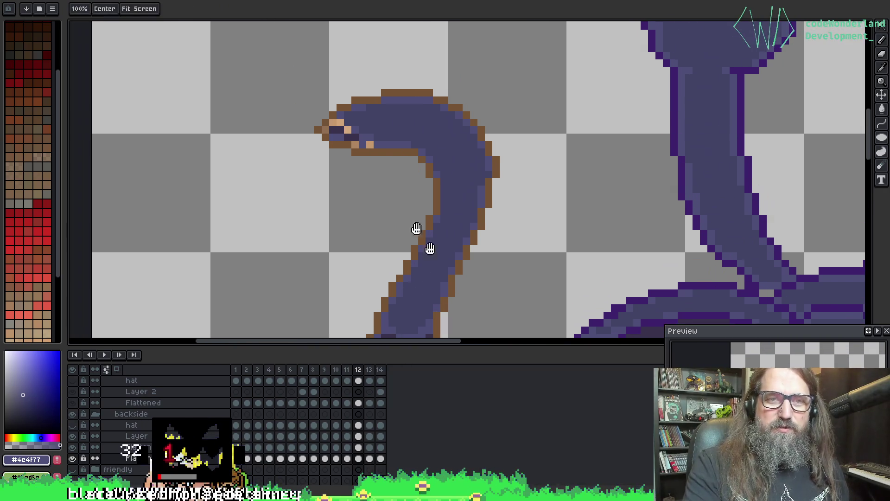
left_click_drag(370, 145, 332, 126)
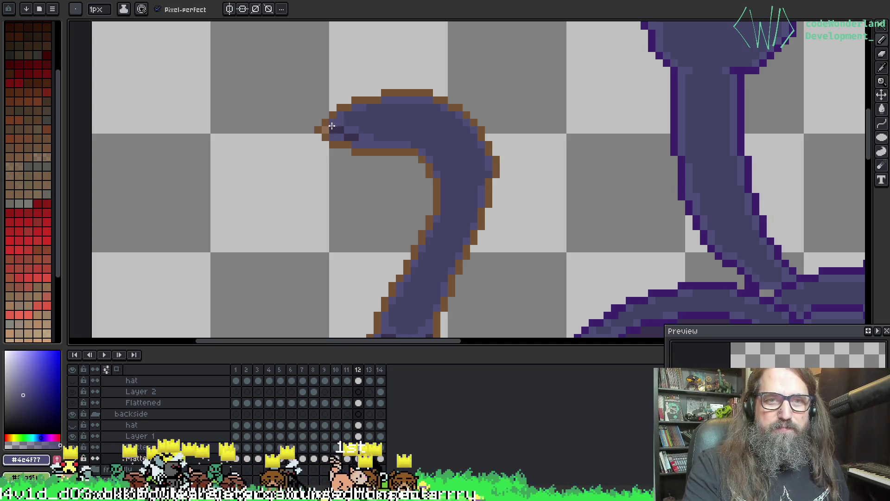
scroll(338, 129, "down", 2)
scroll(632, 232, "right", 5)
scroll(463, 188, "up", 4)
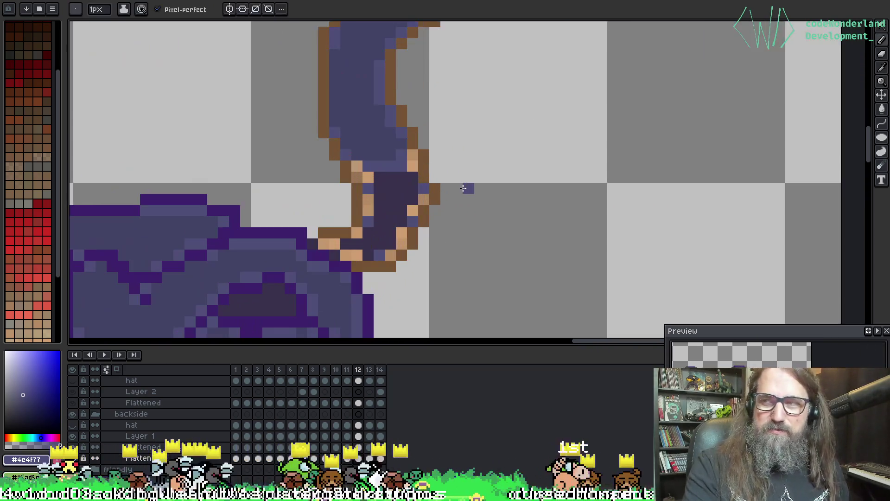
key("ctrl+z")
Repaint the remaining tan pixels along the hand's lower edge with the pencil.
key("i")
scroll(424, 199, "down", 1)
scroll(423, 199, "left", 1)
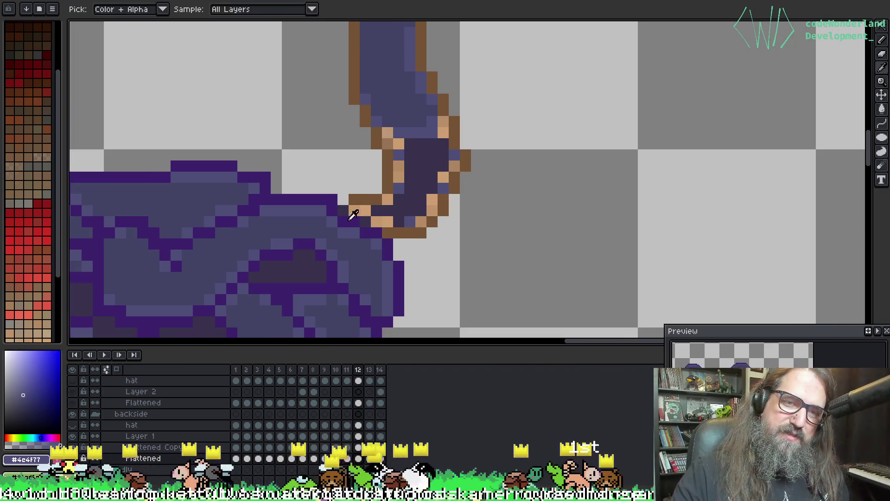
key("b")
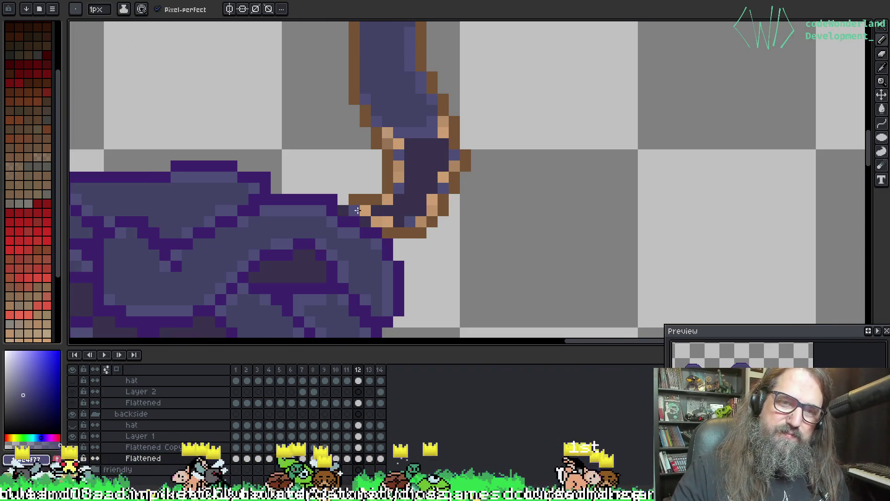
mouse_move(357, 210)
left_mouse_down()
mouse_move(394, 222)
mouse_move(431, 199)
left_mouse_up()
left_click(442, 177)
left_click(443, 133)
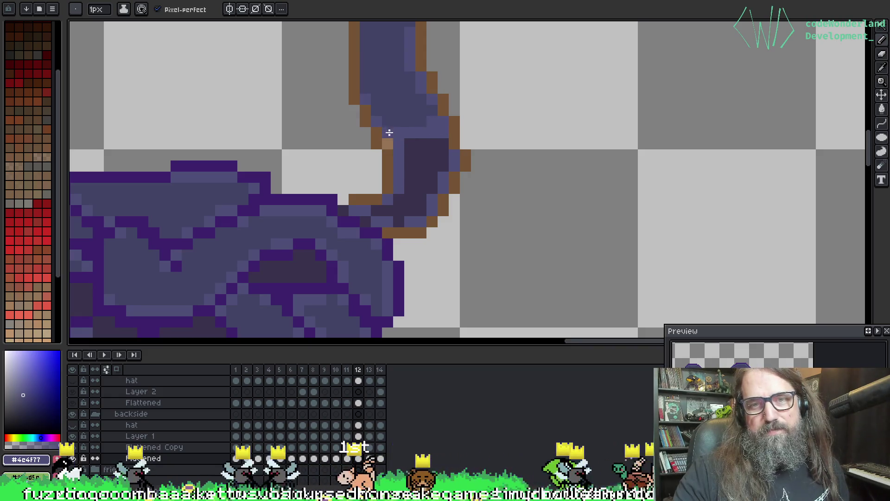
scroll(419, 130, "down", 2)
scroll(487, 175, "up", 2)
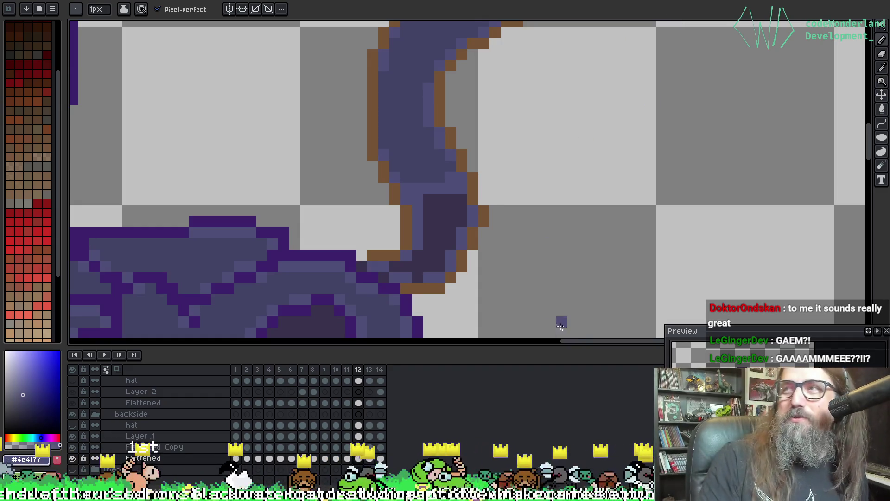
scroll(453, 182, "down", 3)
mouse_move(380, 313)
left_mouse_down()
mouse_move(477, 264)
mouse_move(465, 161)
mouse_move(451, 180)
left_mouse_up()
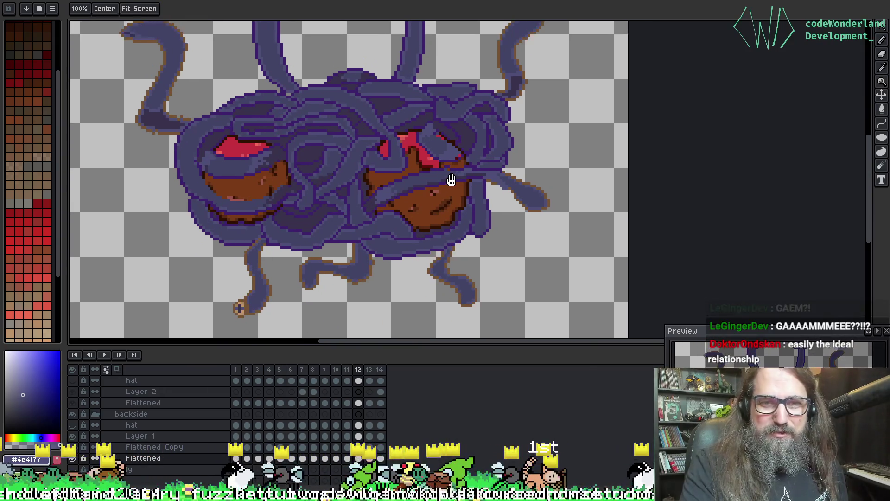
scroll(417, 277, "up", 2)
Zoom in on the lower-left tentacle and sample its dark purple.
left_click_drag(205, 144, 242, 205)
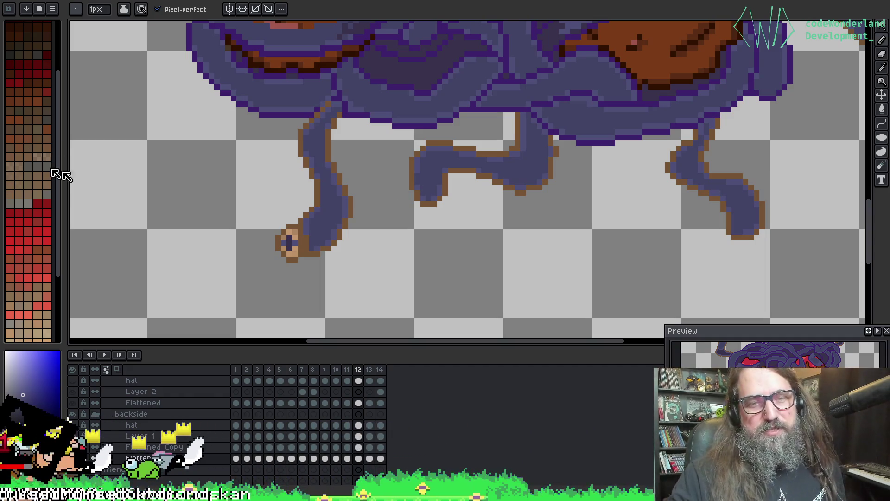
key("i")
left_click(297, 245)
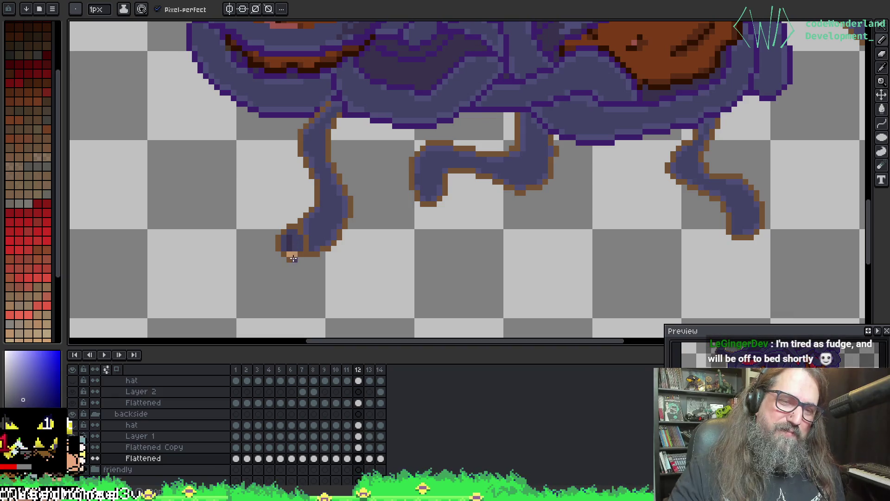
Pan along the lower tentacles to inspect the curled tentacle's base.
left_click_drag(435, 183, 440, 210)
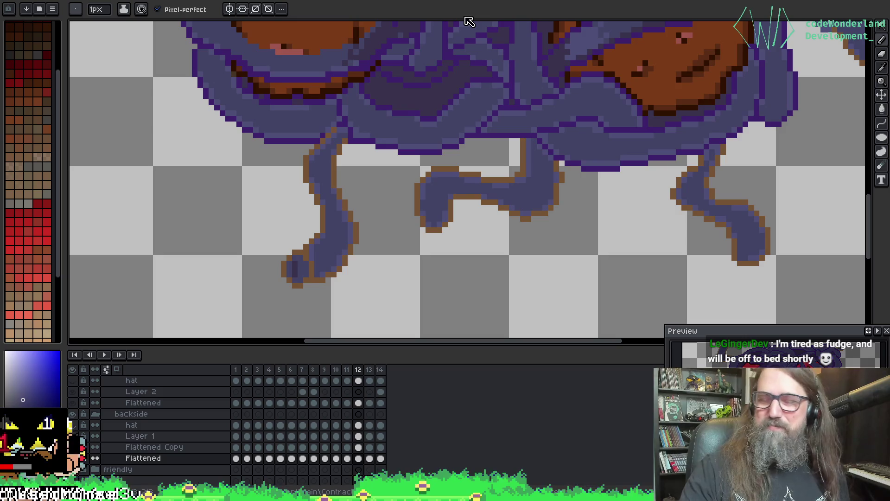
scroll(656, 223, "up", 5)
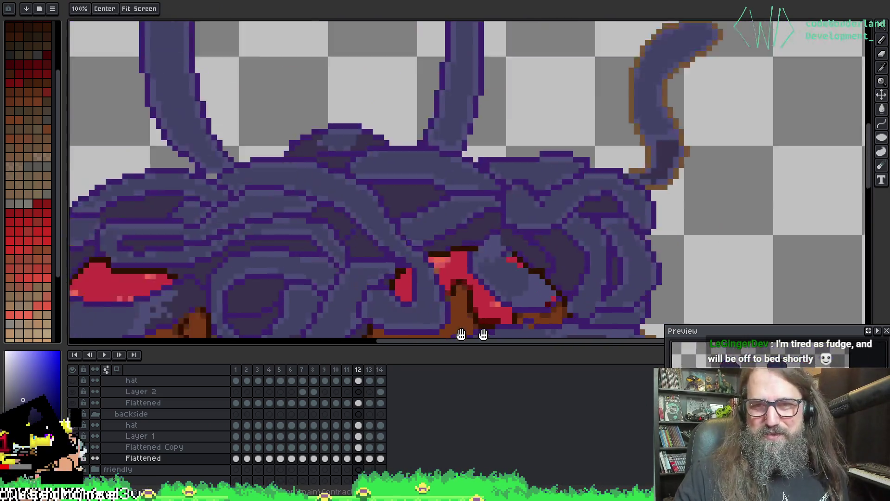
scroll(420, 176, "down", 3)
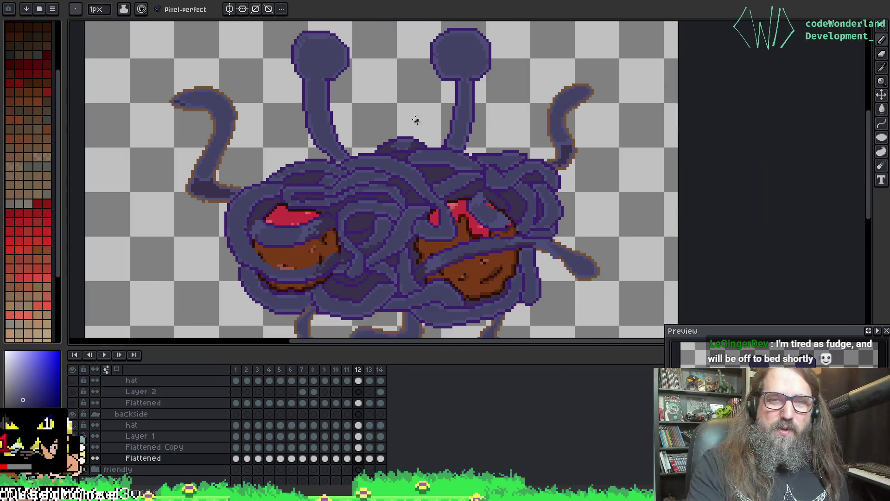
scroll(418, 123, "up", 2)
scroll(603, 176, "down", 1)
scroll(593, 179, "up", 2)
scroll(485, 211, "up", 1)
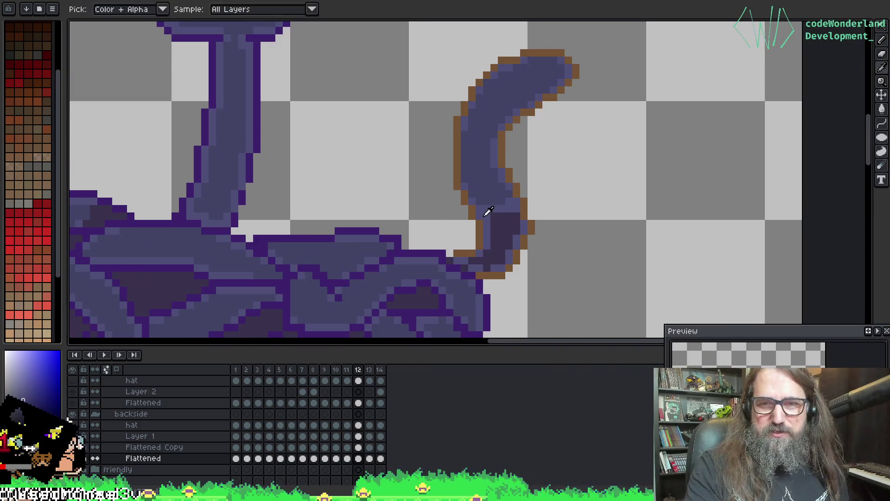
scroll(513, 232, "up", 2)
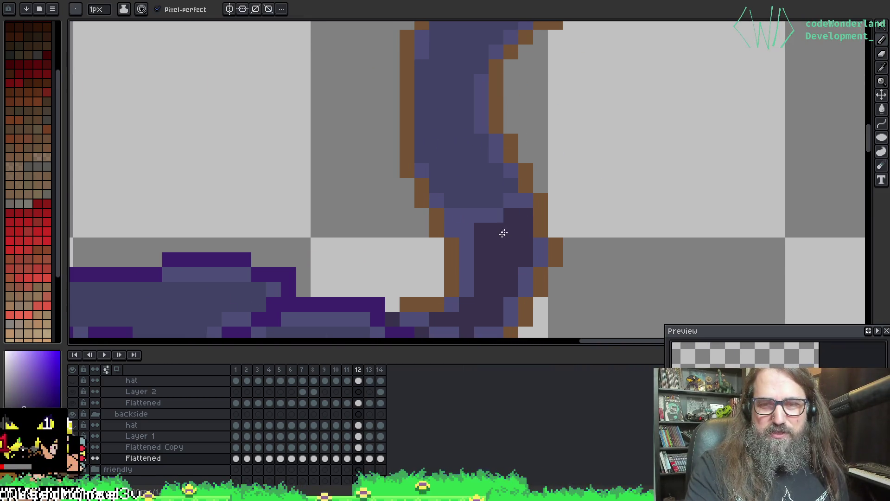
scroll(505, 231, "down", 2)
scroll(419, 107, "up", 1)
mouse_move(420, 107)
left_mouse_down()
mouse_move(388, 218)
mouse_move(476, 71)
mouse_move(488, 158)
left_mouse_up()
mouse_move(534, 145)
left_mouse_down()
mouse_move(492, 178)
mouse_move(497, 169)
left_mouse_up()
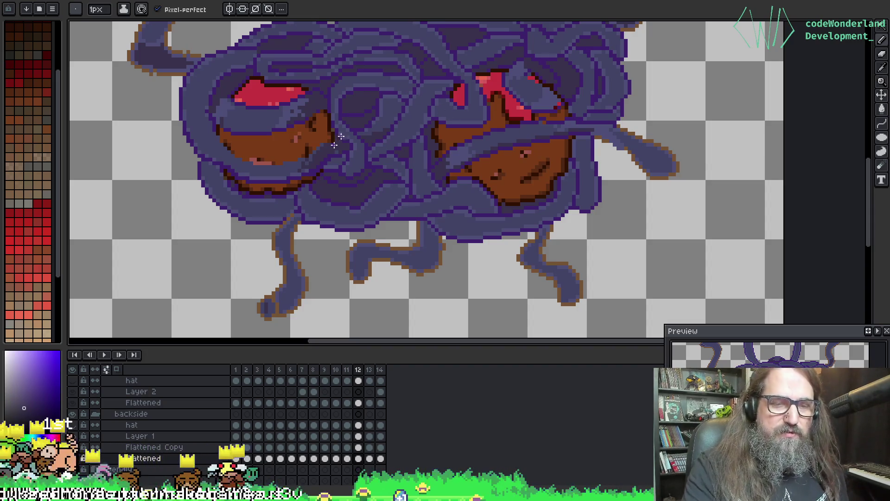
On frame 13, fill the left tentacle's lighter inner strip with the sampled dark blue.
key("Right")
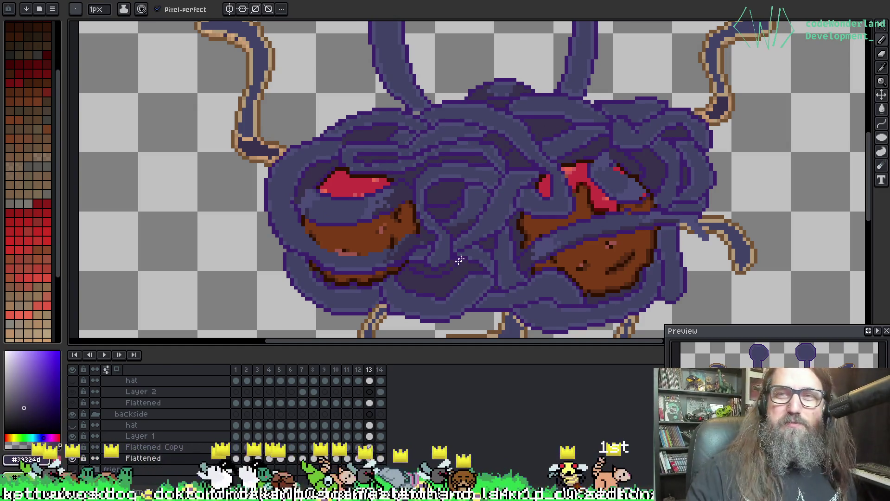
scroll(371, 151, "up", 3)
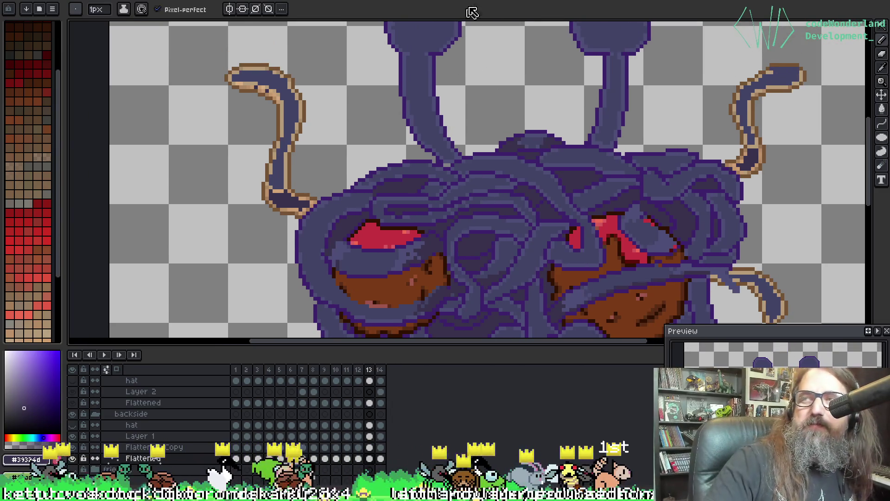
key("i")
left_click(292, 111)
key("g")
left_click(290, 107)
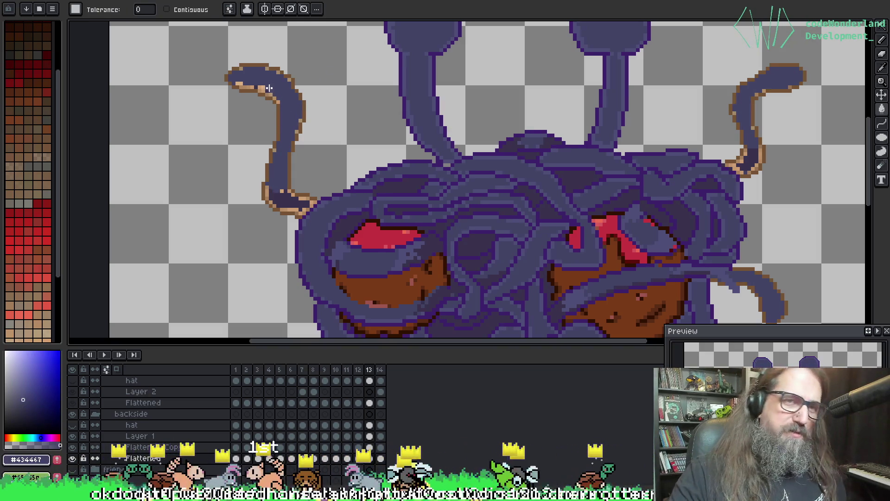
key("b")
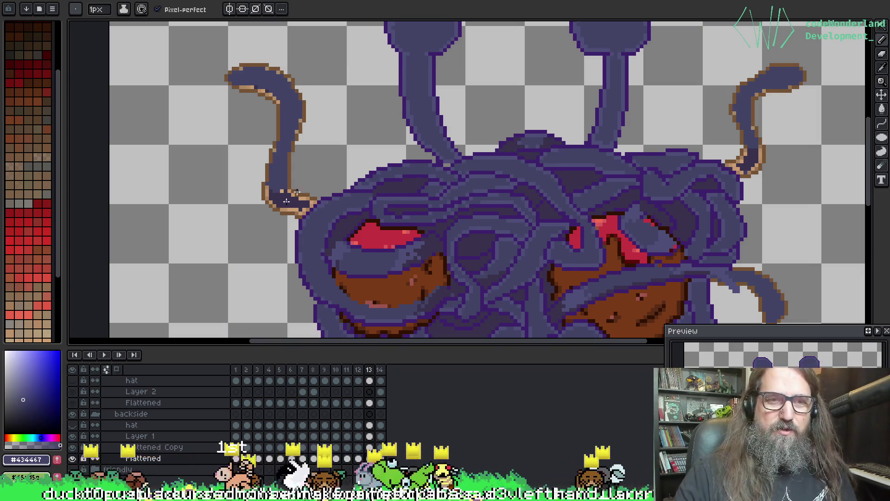
Repaint the right tentacle's tan lower edge purple and darken its lower-left shadow pixels.
key("i")
left_click(329, 188)
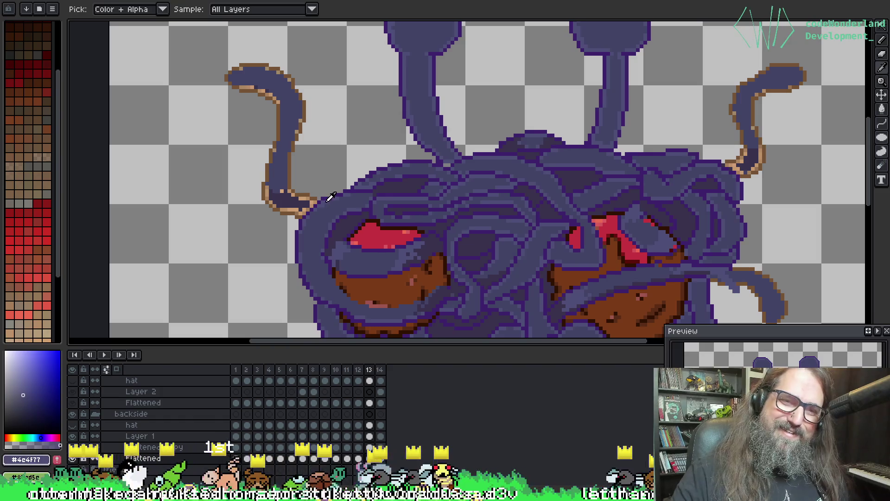
key("b")
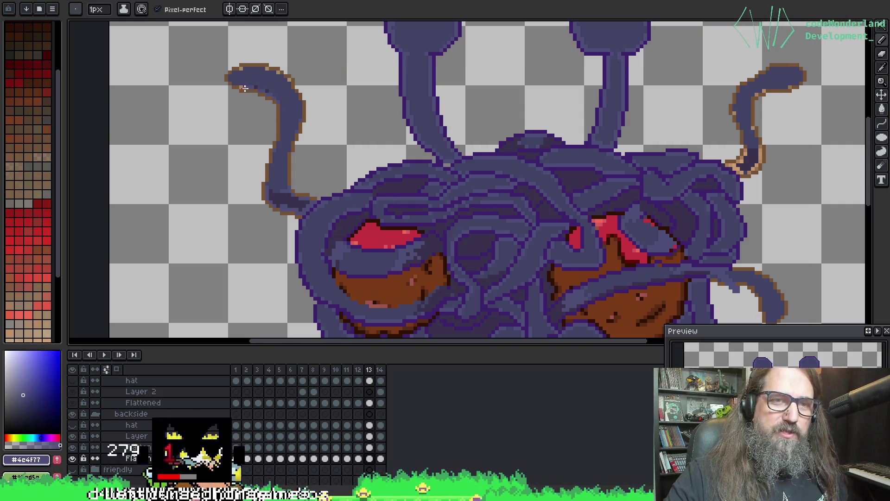
scroll(380, 215, "up", 3)
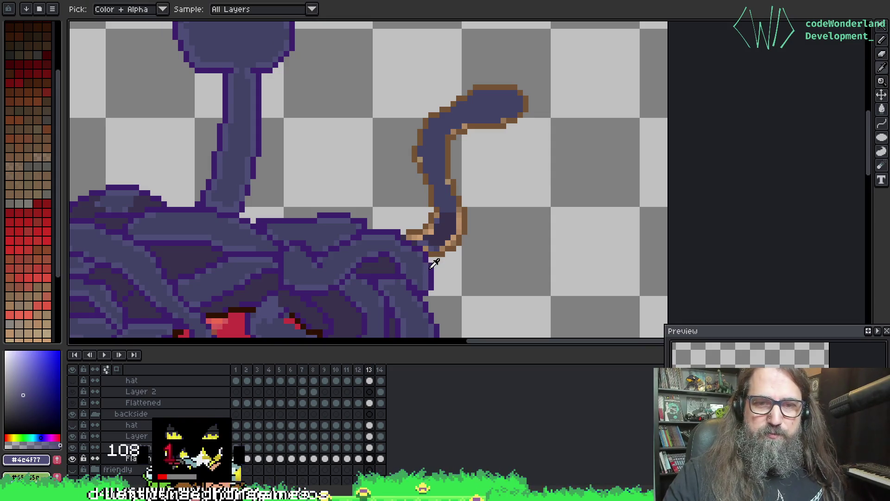
left_click(427, 248, "alt")
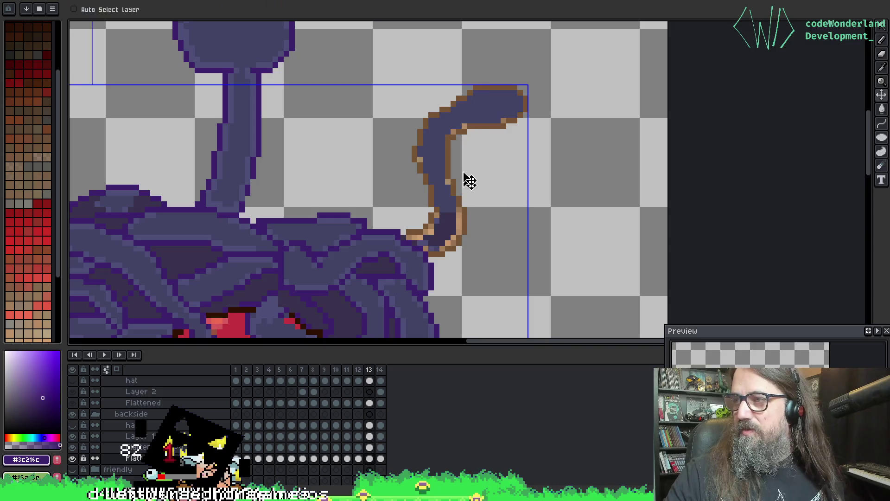
left_click(443, 225, "alt")
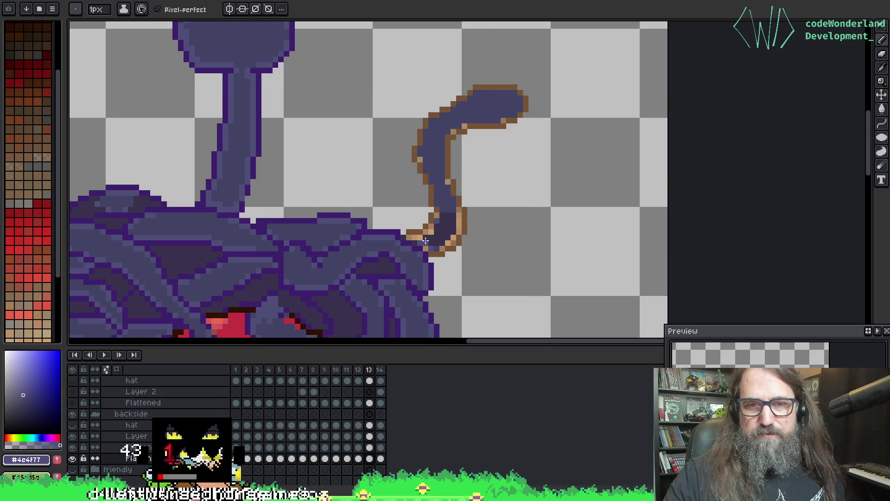
left_click_drag(462, 218, 446, 246)
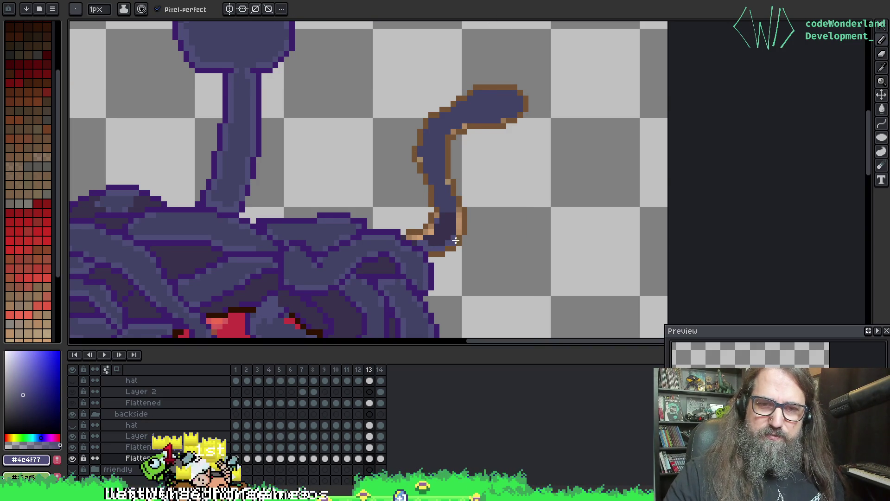
left_click(457, 241)
mouse_move(461, 213)
left_mouse_down()
mouse_move(461, 230)
mouse_move(426, 231)
left_mouse_up()
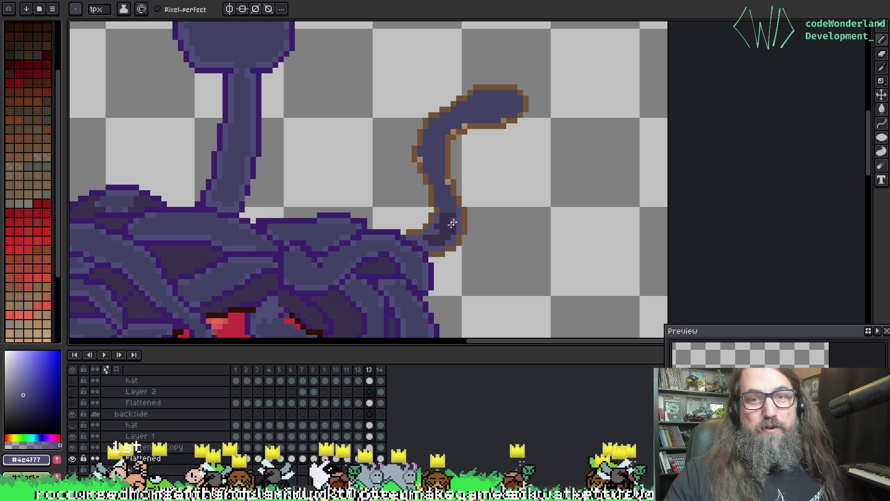
left_click(431, 232, "alt")
left_click(432, 234)
Paint over a tan pixel on the curve's left edge and two stray tip pixels, then save.
scroll(454, 190, "down", 2)
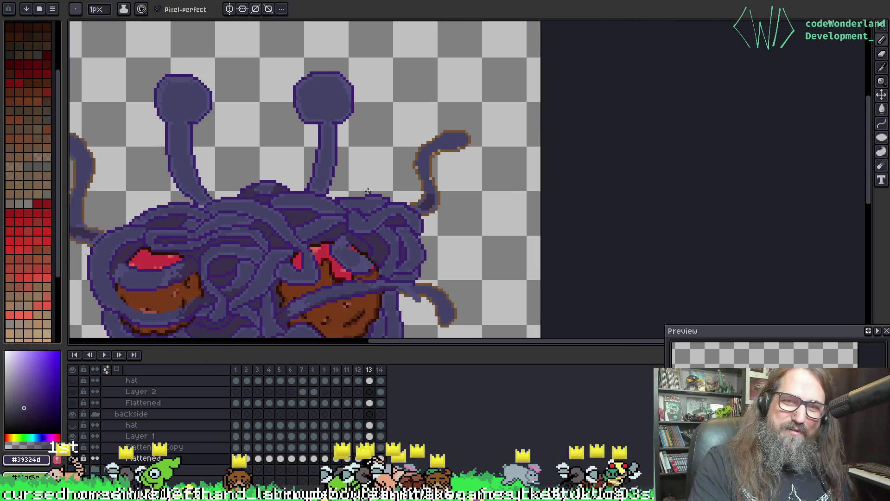
scroll(371, 190, "up", 4)
left_click_drag(444, 146, 277, 231)
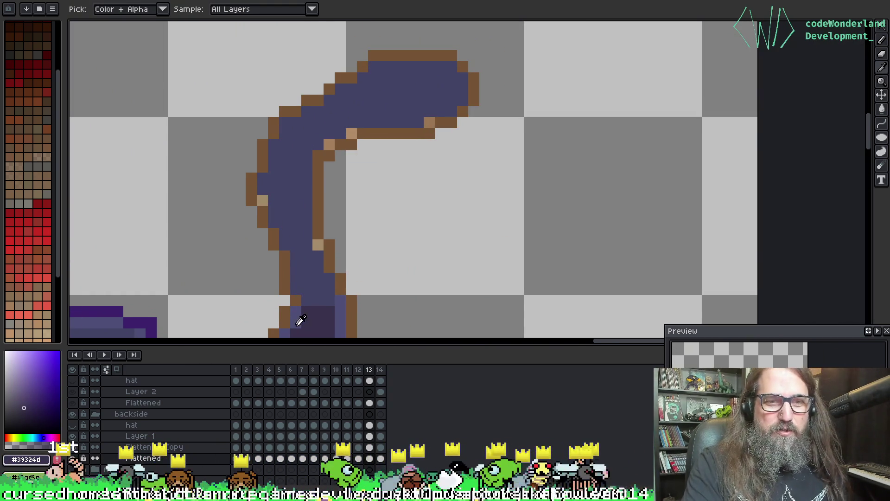
left_click(305, 292, "alt")
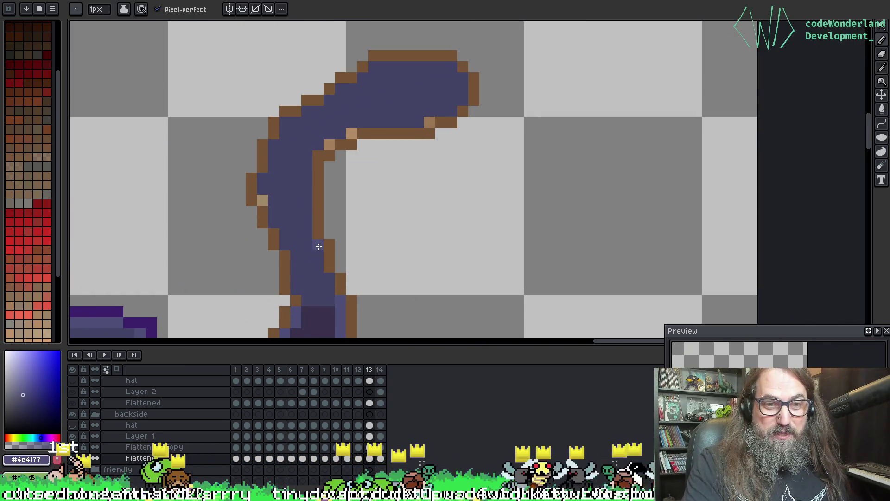
left_click(260, 200)
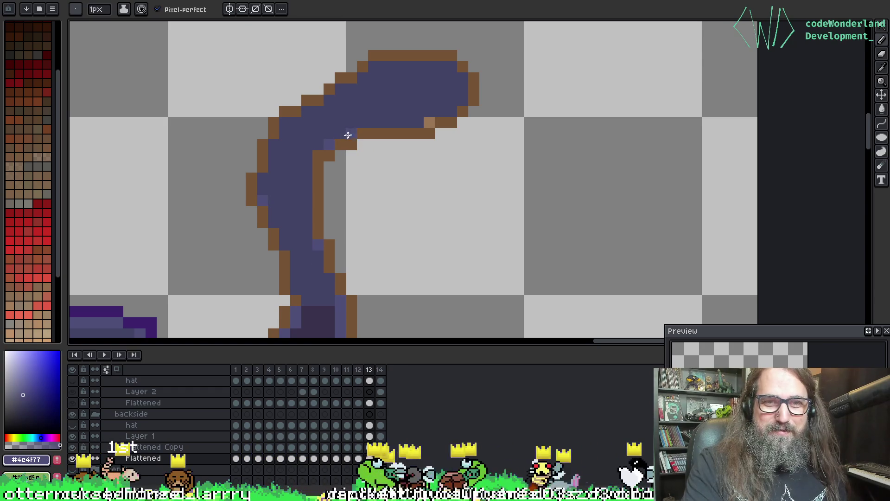
scroll(394, 195, "down", 6)
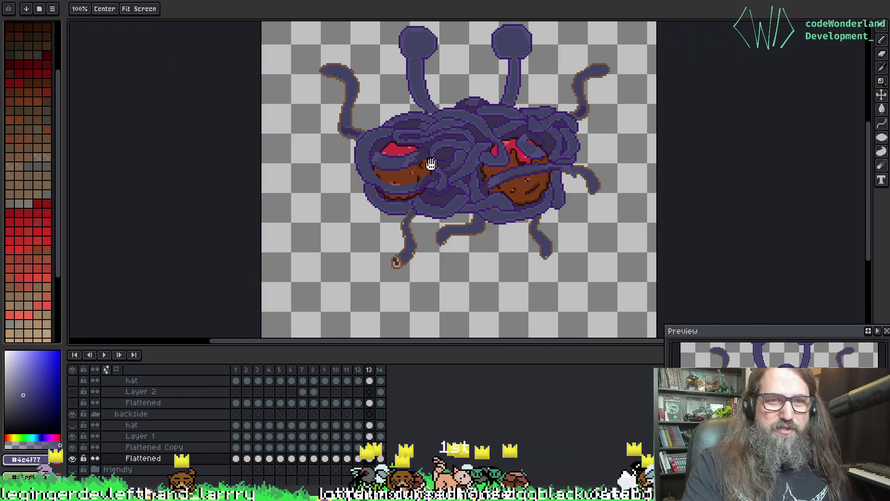
mouse_move(431, 164)
left_mouse_down()
mouse_move(296, 213)
mouse_move(342, 155)
left_mouse_up()
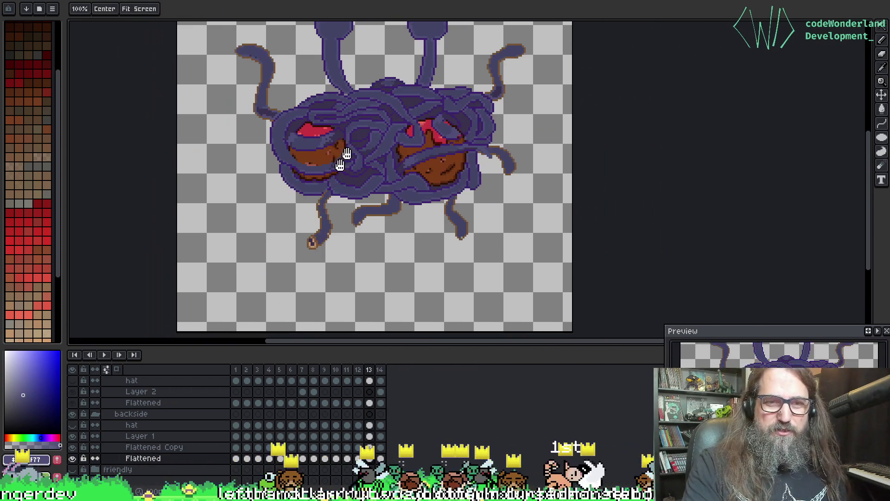
scroll(342, 155, "up", 6)
left_click_drag(338, 251, 335, 151)
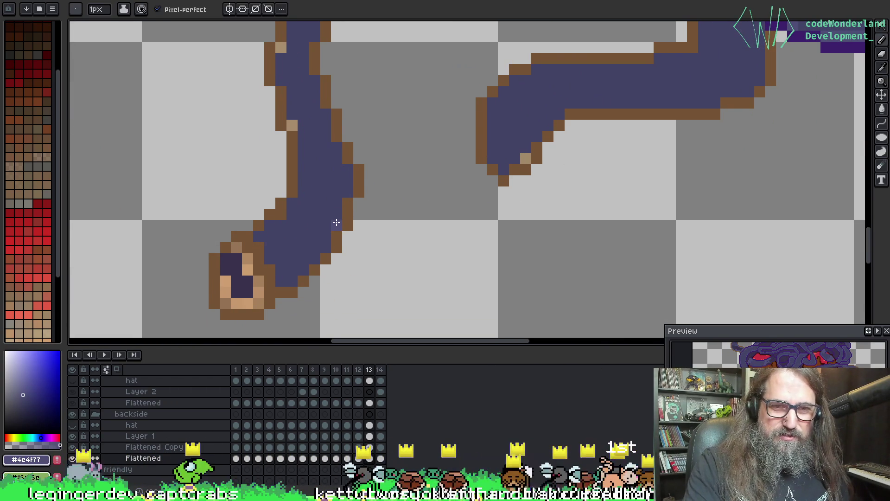
scroll(316, 102, "up", 2)
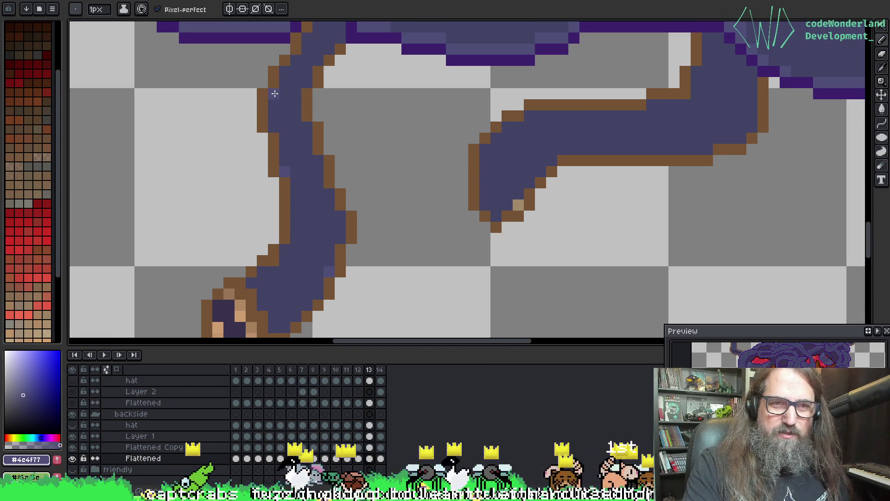
scroll(275, 94, "down", 3)
mouse_move(293, 126)
left_mouse_down()
mouse_move(313, 158)
mouse_move(280, 157)
mouse_move(294, 167)
left_mouse_up()
scroll(328, 155, "up", 3)
key("ctrl+s")
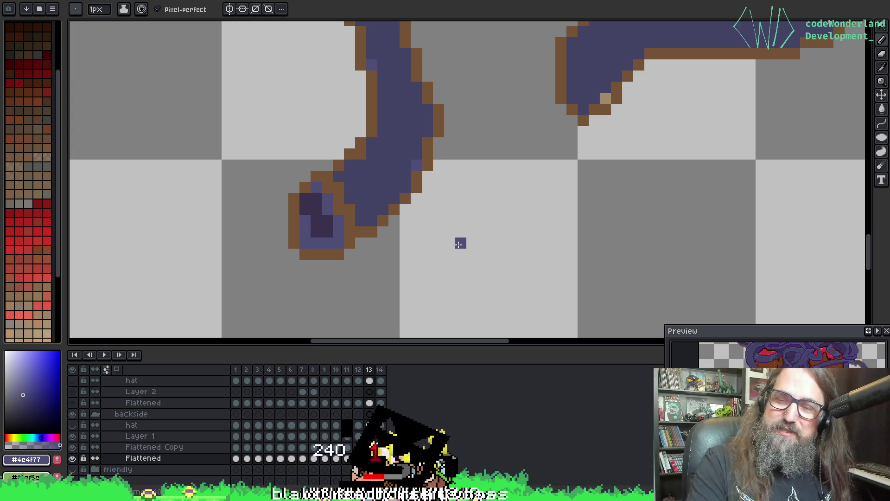
Touch up the boot-shaped tip's shading and paint its brown outline pixel purple.
left_click_drag(505, 142, 521, 209)
left_click(335, 293)
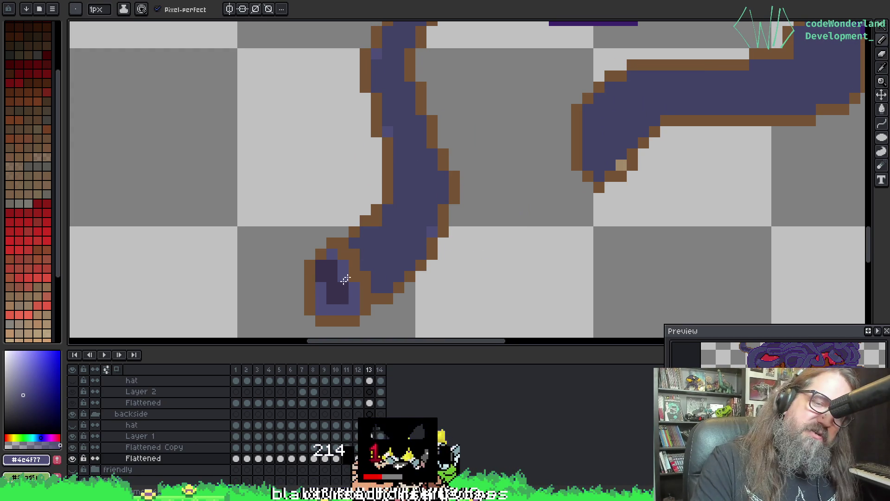
left_click(333, 284, "alt")
left_click(341, 279)
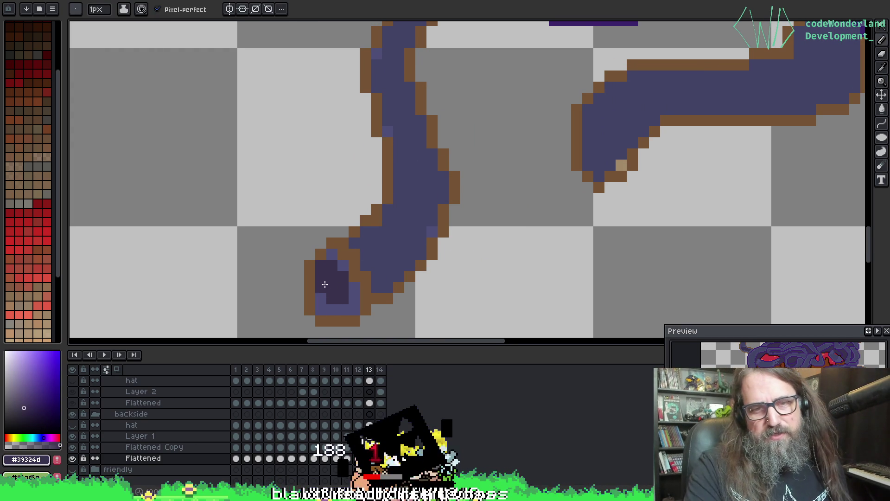
scroll(407, 221, "down", 3)
scroll(341, 271, "up", 4)
left_click(341, 284, "alt")
scroll(258, 238, "down", 2)
scroll(334, 183, "up", 2)
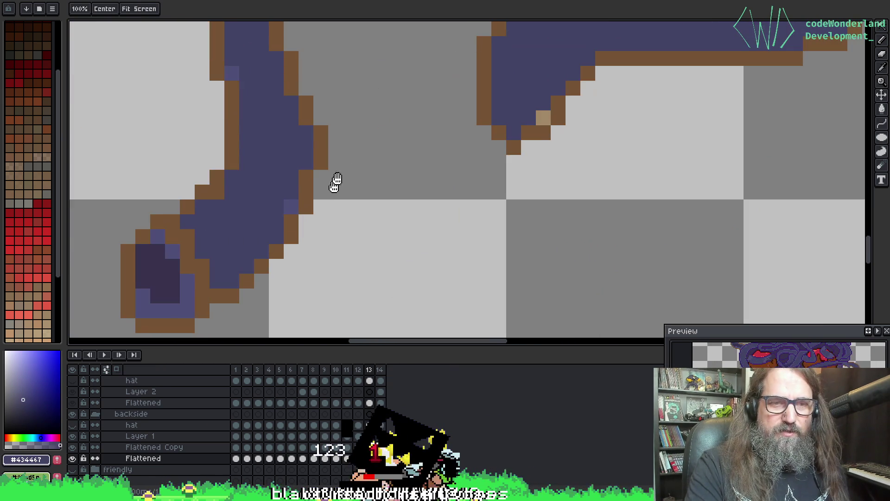
left_click(245, 139, "alt")
scroll(397, 169, "down", 1)
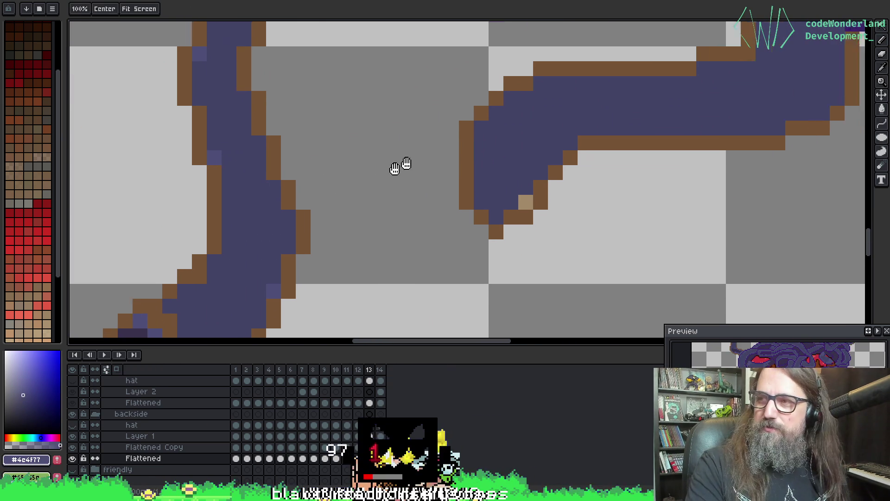
scroll(362, 249, "up", 1)
left_click(481, 204)
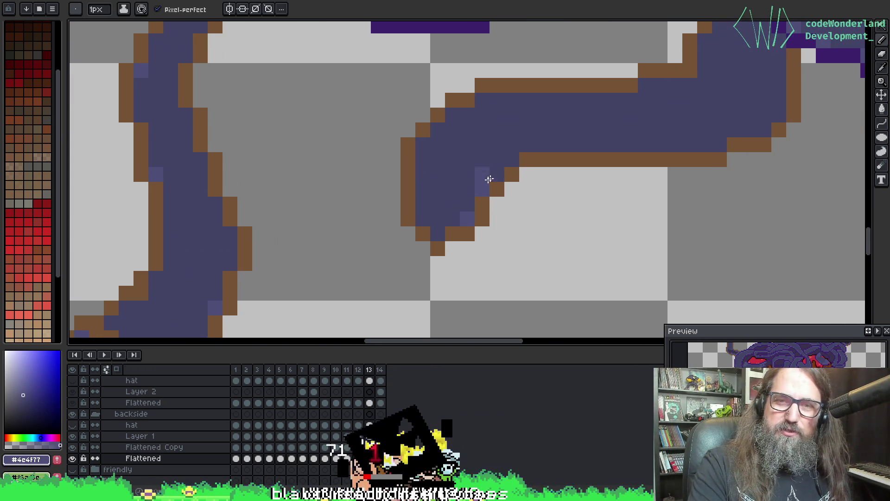
Pick the darker outline purple and bucket-fill every brown antenna outline with it.
scroll(554, 158, "right", 5)
scroll(414, 221, "up", 2)
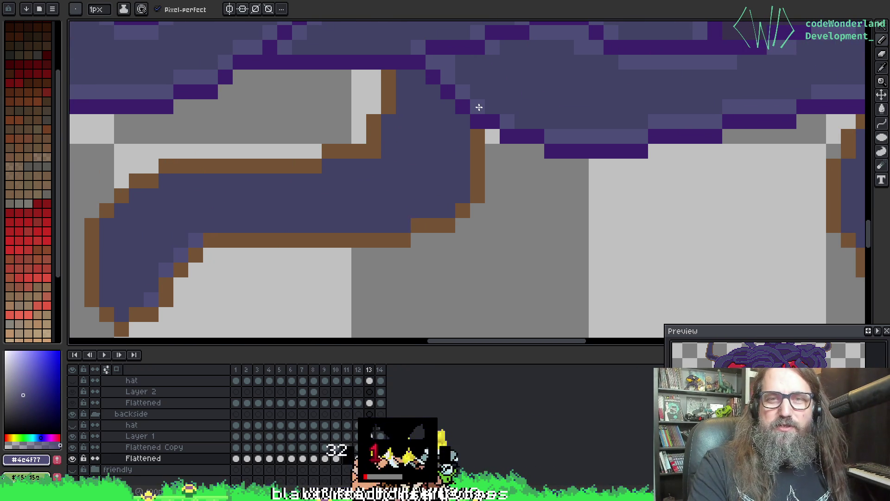
scroll(445, 153, "down", 4)
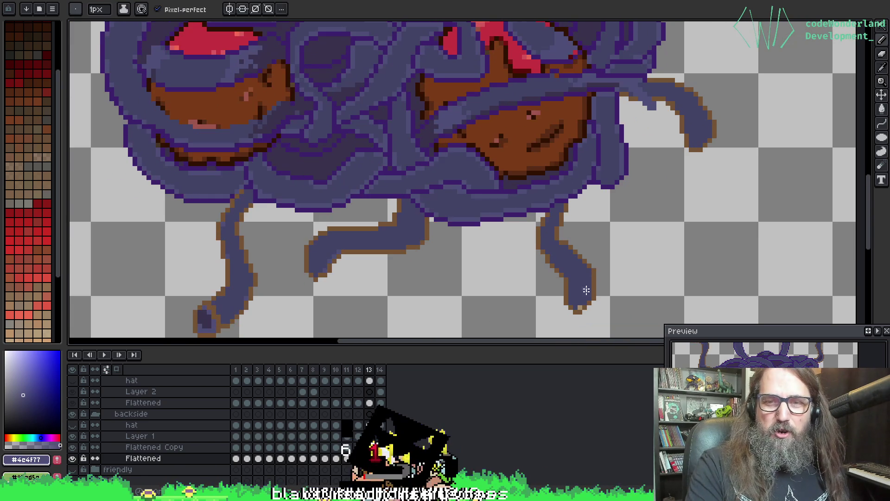
scroll(579, 310, "up", 2)
scroll(578, 300, "down", 4)
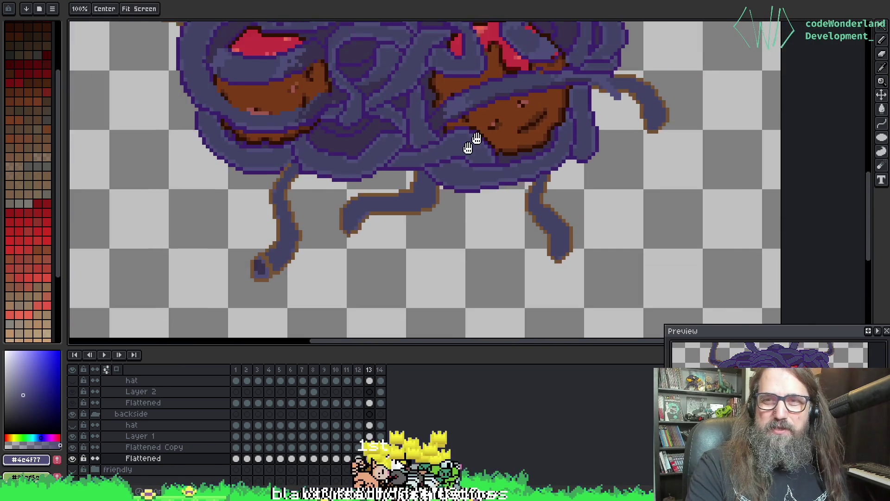
scroll(439, 294, "up", 2)
left_click_drag(439, 294, 445, 336)
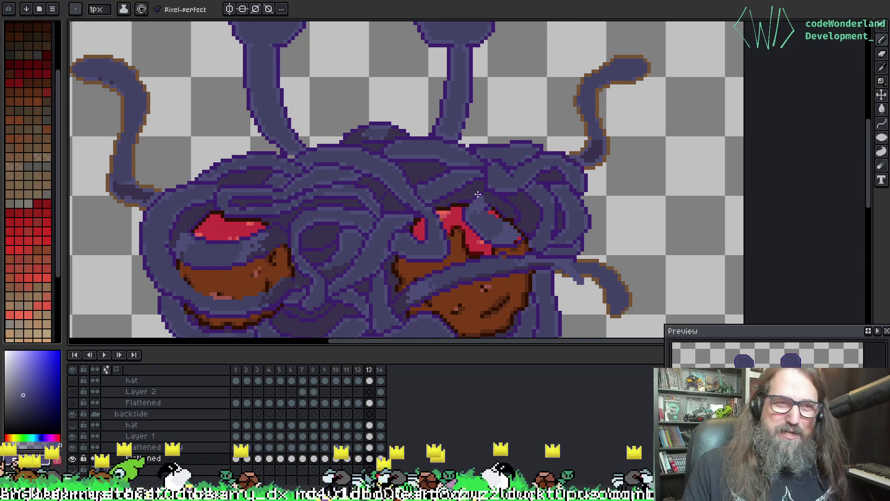
scroll(324, 143, "down", 1)
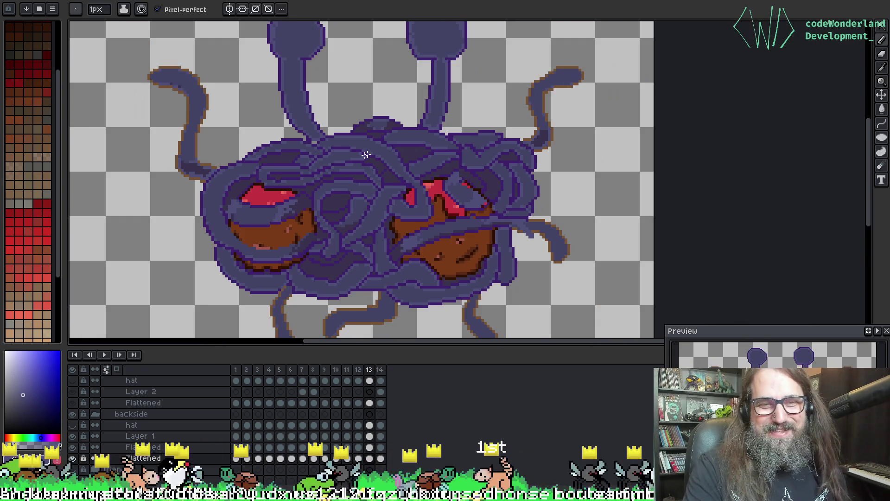
scroll(297, 130, "up", 1)
key("alt")
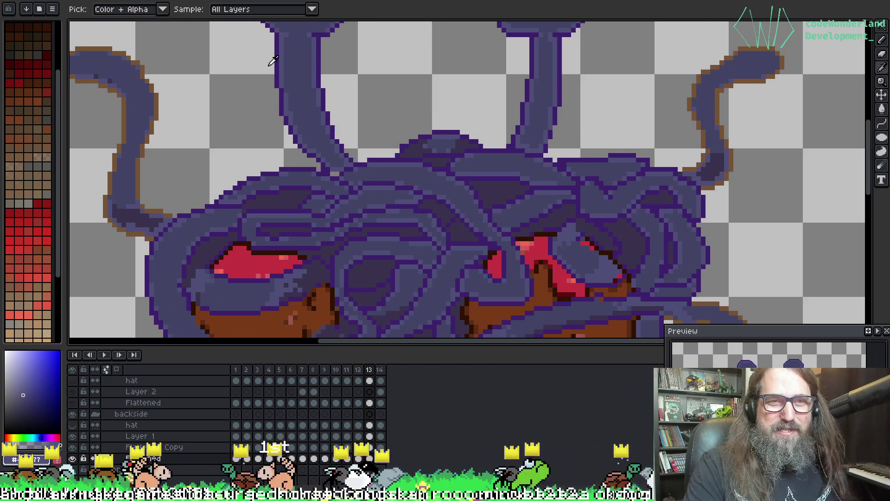
left_click(278, 63, "alt")
left_click(159, 93)
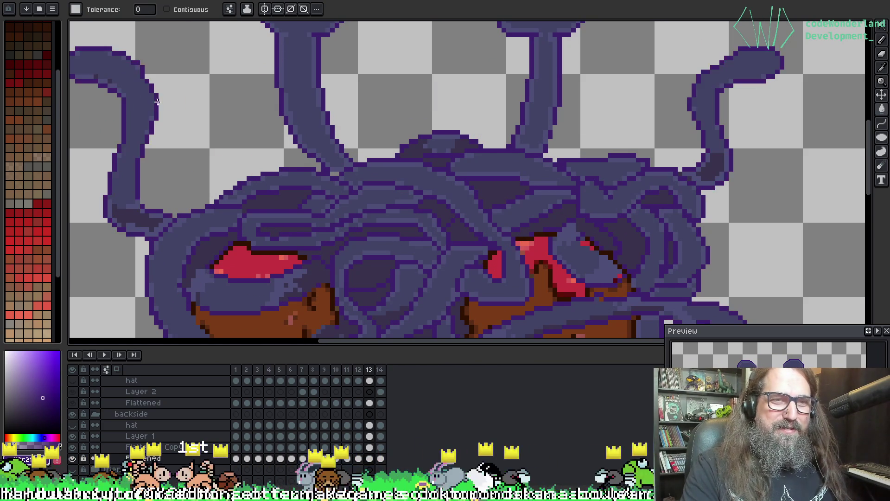
scroll(290, 200, "down", 2)
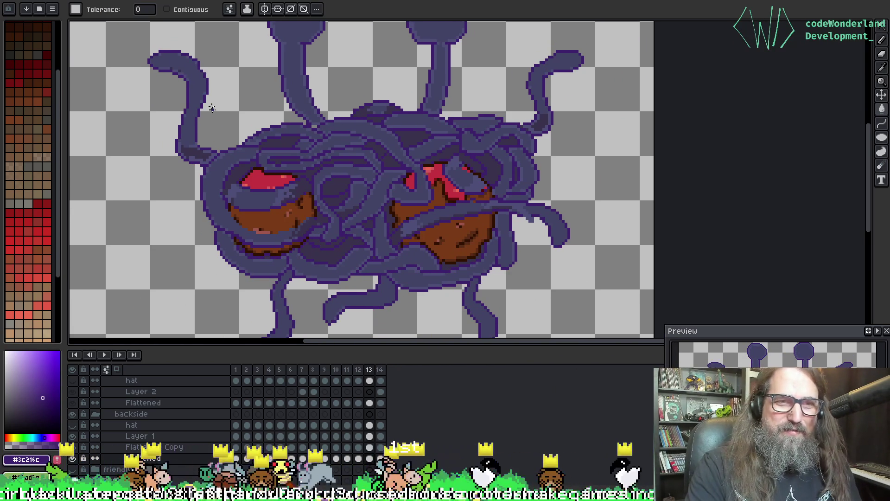
On frame 14, bucket-fill the left antenna's tan outline with the sampled dark purple.
key("Right")
scroll(186, 122, "up", 2)
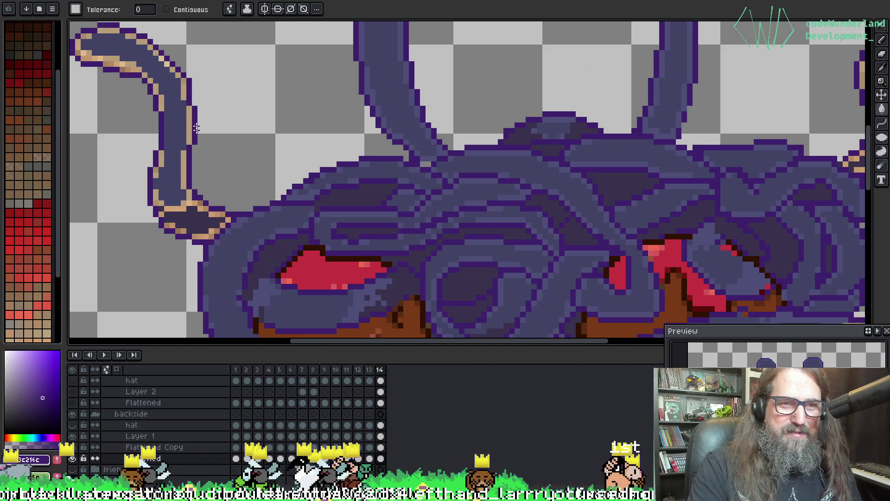
key("i")
left_click(296, 195, "alt")
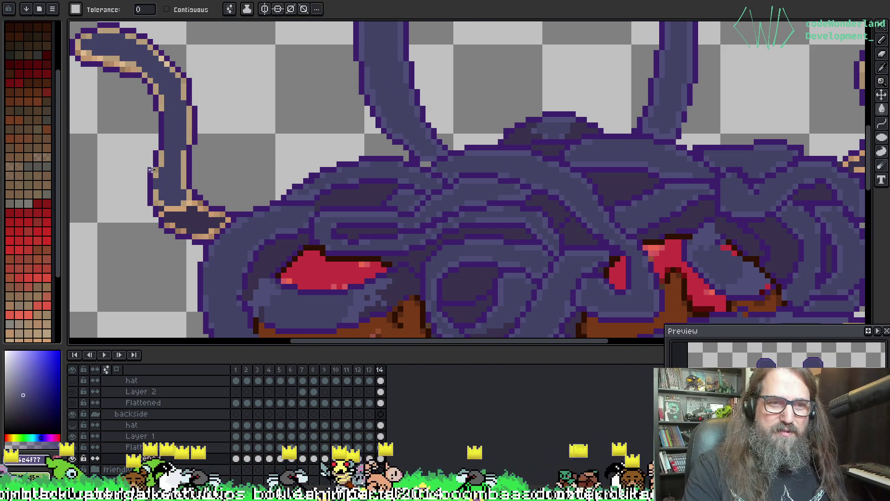
left_click(182, 178)
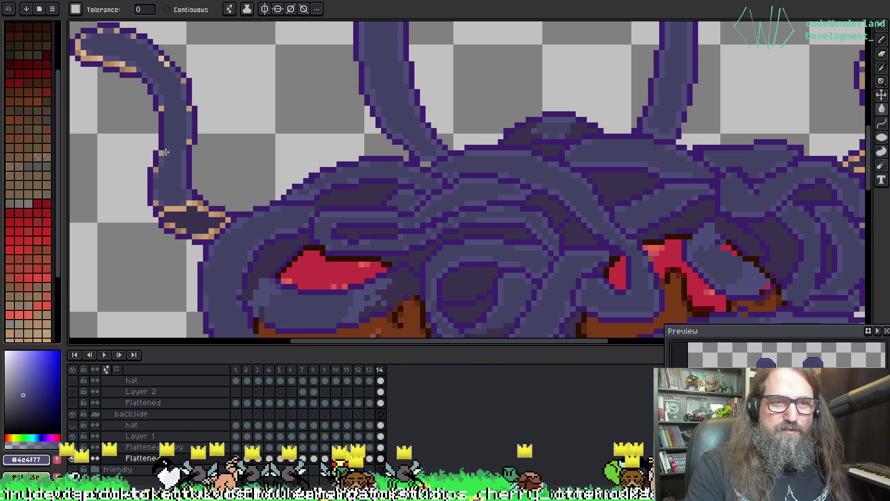
key("b")
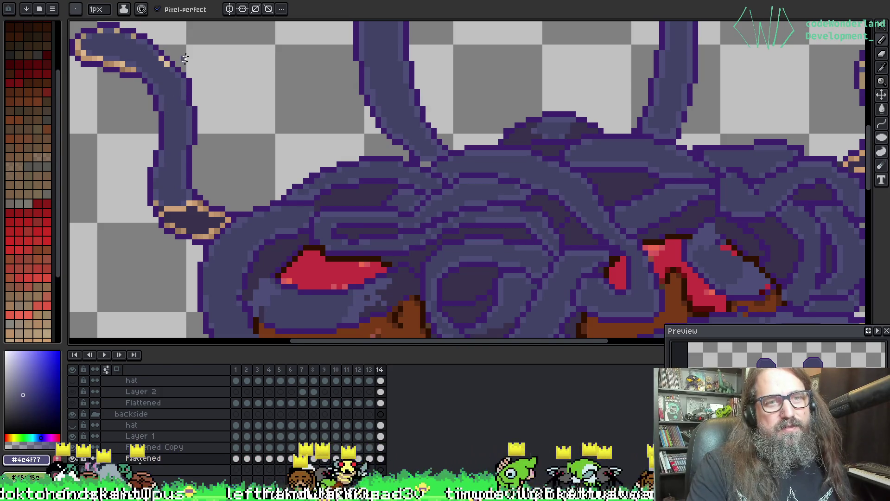
Pencil the three peach pixels on the tentacle tip purple.
scroll(160, 79, "up", 1)
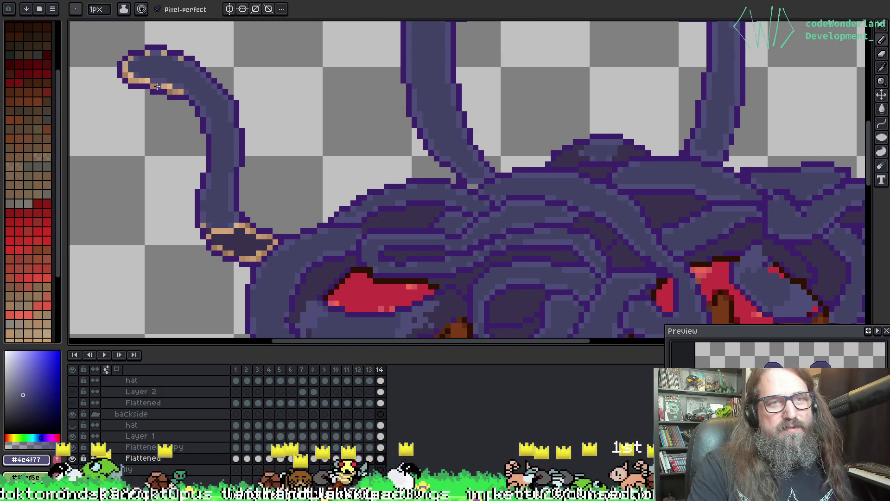
left_click(172, 84)
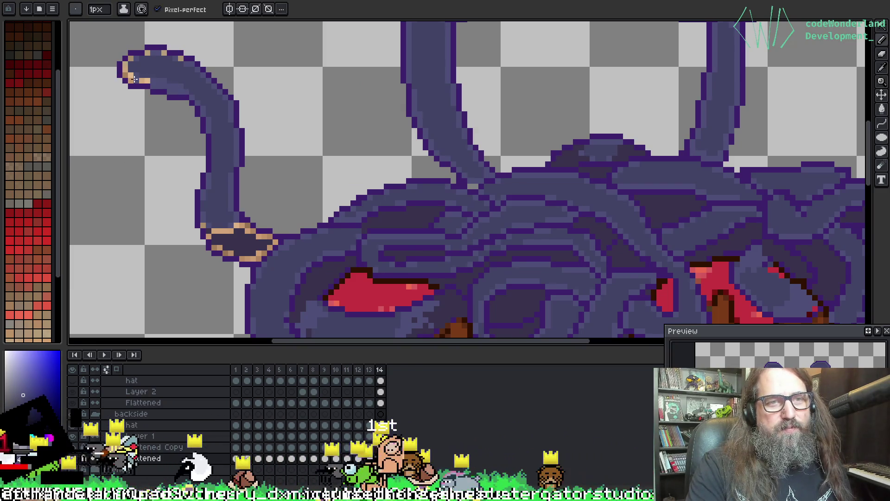
left_click(139, 81)
left_click(127, 74)
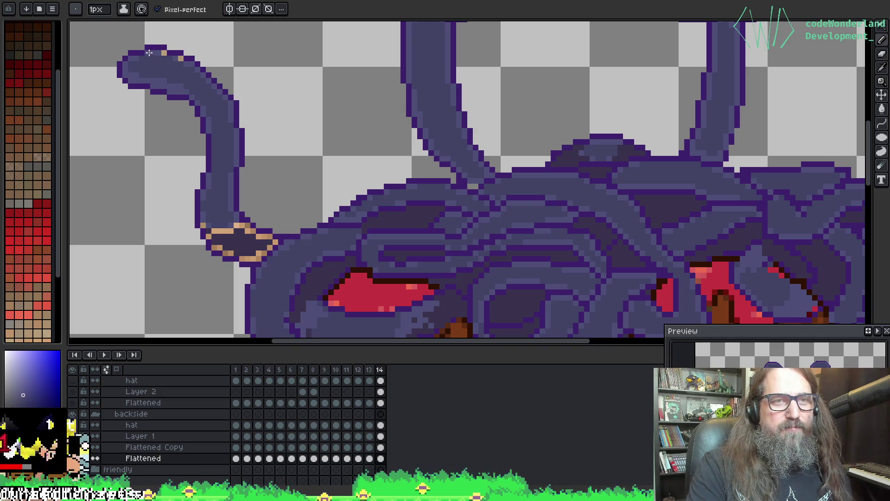
scroll(186, 60, "down", 3)
scroll(326, 167, "up", 3)
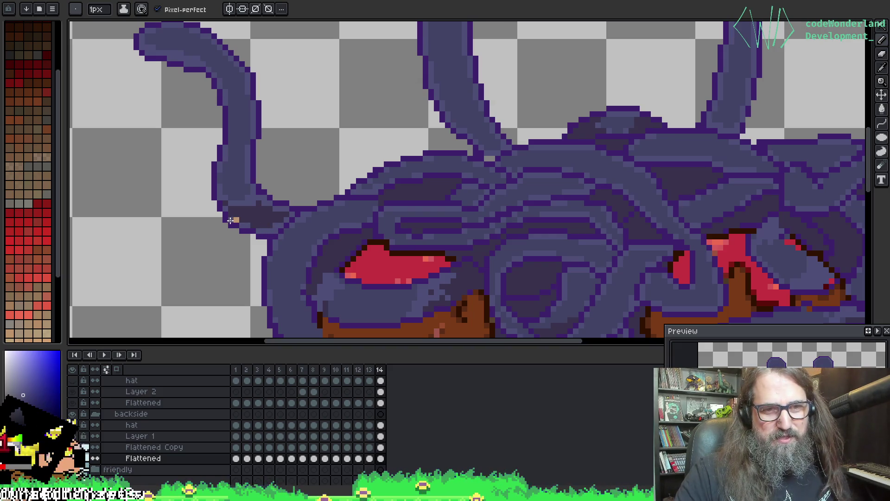
scroll(379, 166, "right", 6)
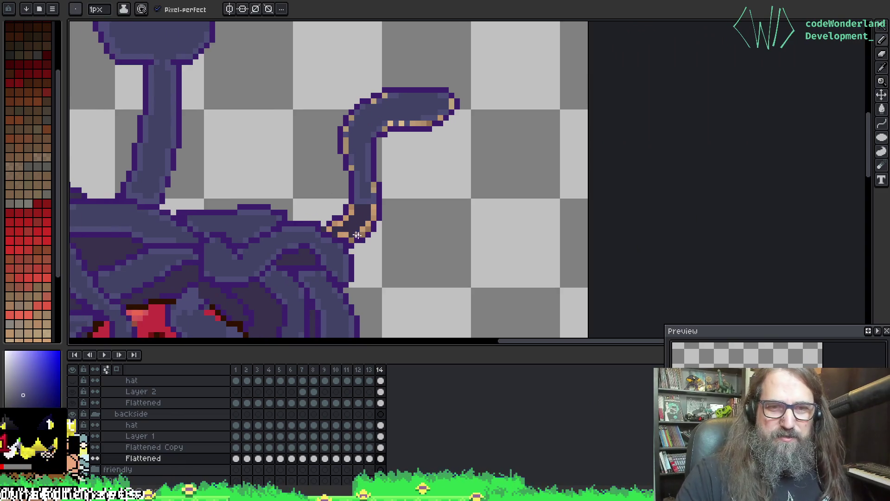
Pencil over the tan pixels along the curl's underside and near the tentacle base in purple.
key("g")
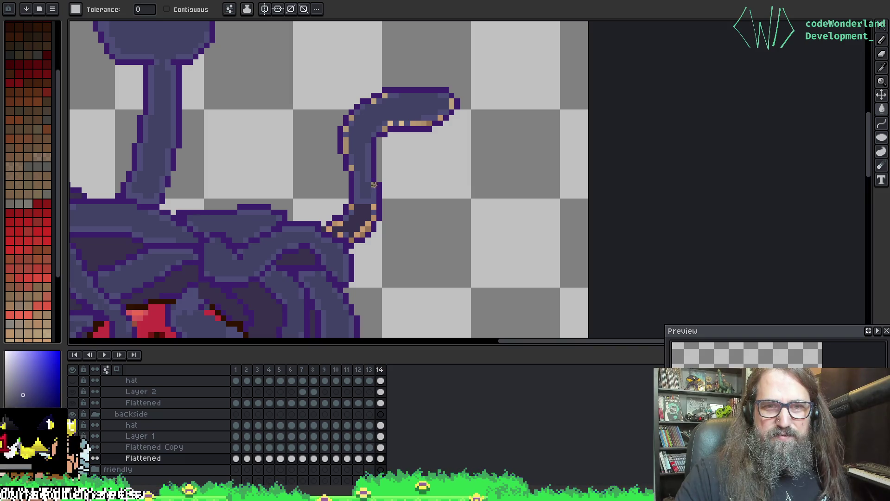
key("b")
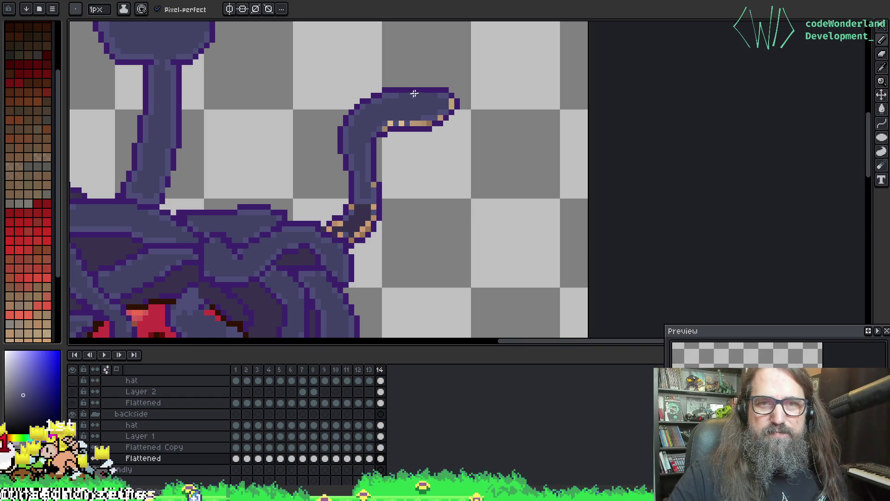
mouse_move(450, 107)
left_mouse_down()
mouse_move(429, 123)
mouse_move(384, 131)
left_mouse_up()
left_click_drag(377, 208, 392, 143)
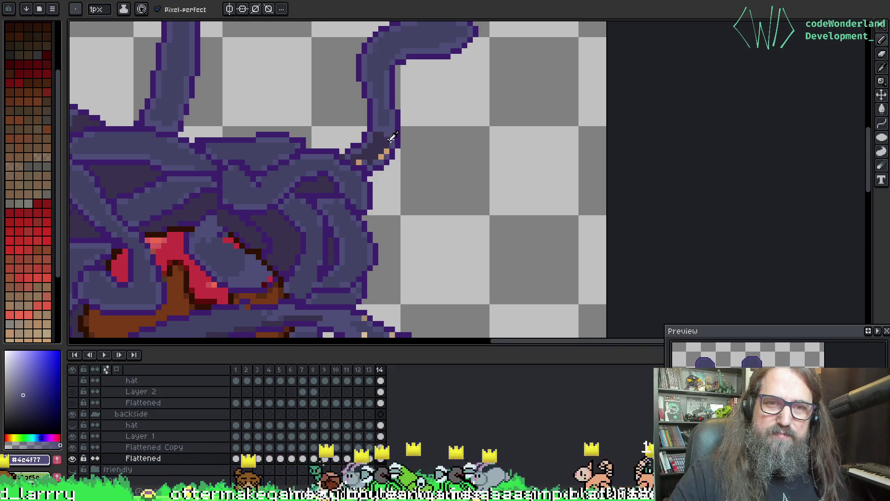
left_click(389, 143, "alt")
left_click(380, 156)
left_click(359, 161)
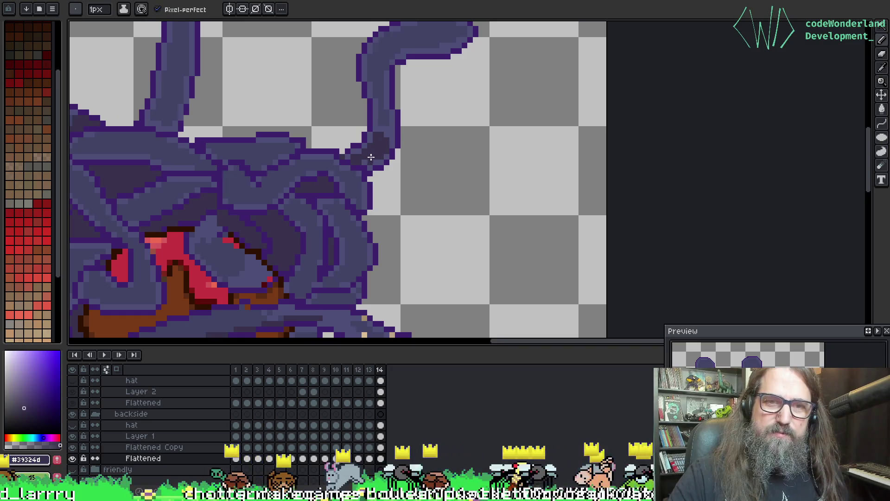
left_click(362, 160, "alt")
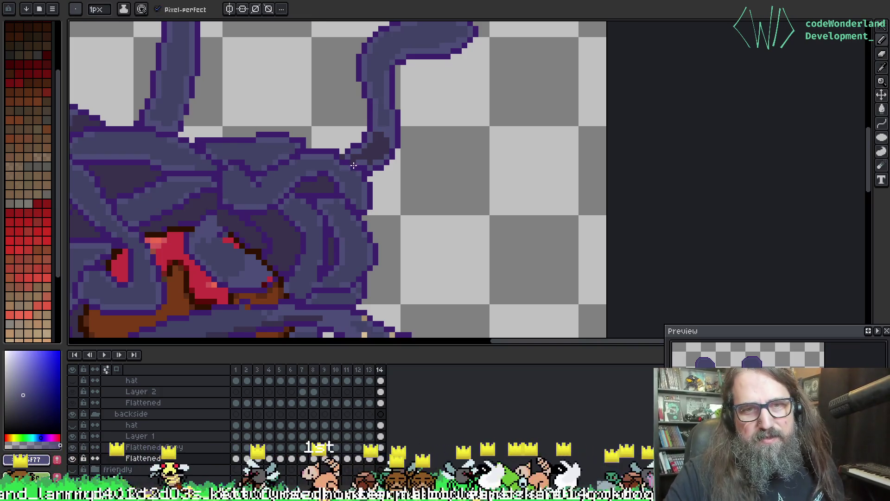
Move up through the Flattened Copy layer to Layer 1, ending with the single-pixel pencil.
key("alt+Up")
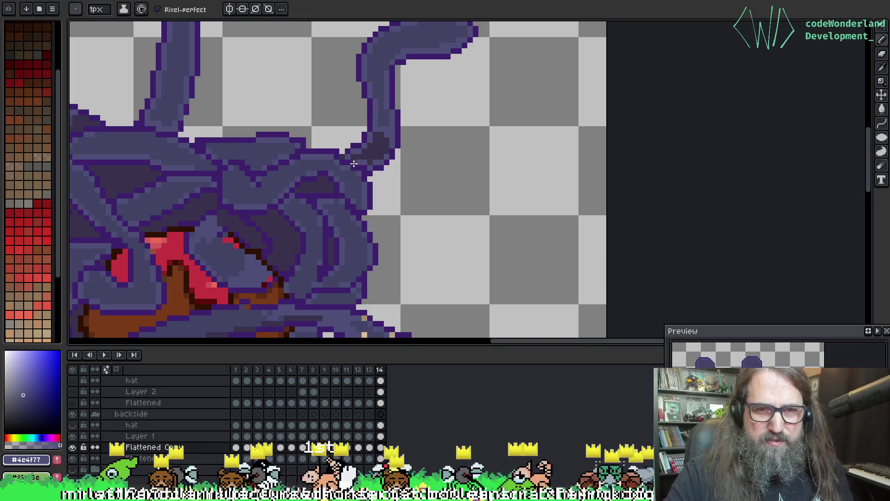
key("e")
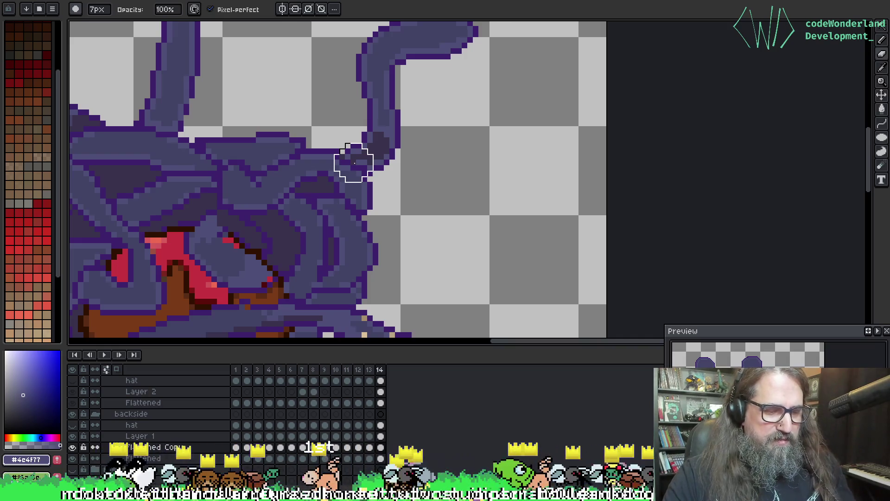
key("b")
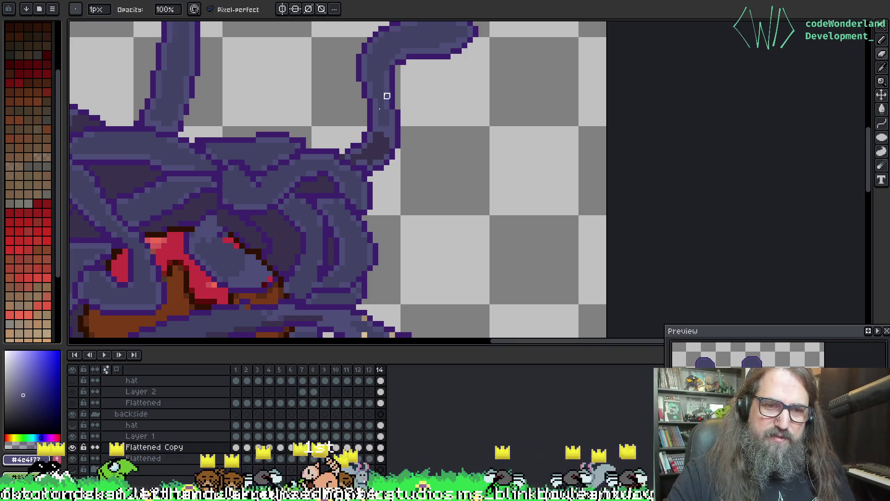
key("alt+Up")
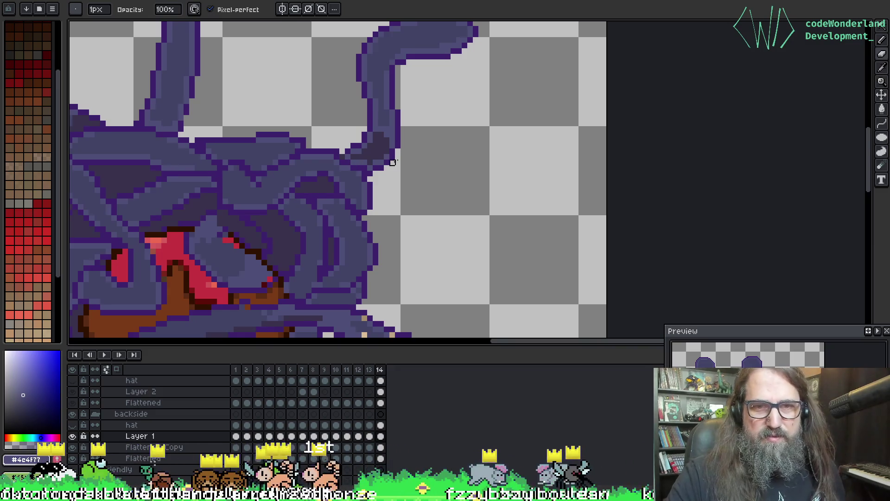
Try flood-filling the right arm with purple, then undo the accidental fill.
scroll(323, 135, "down", 3)
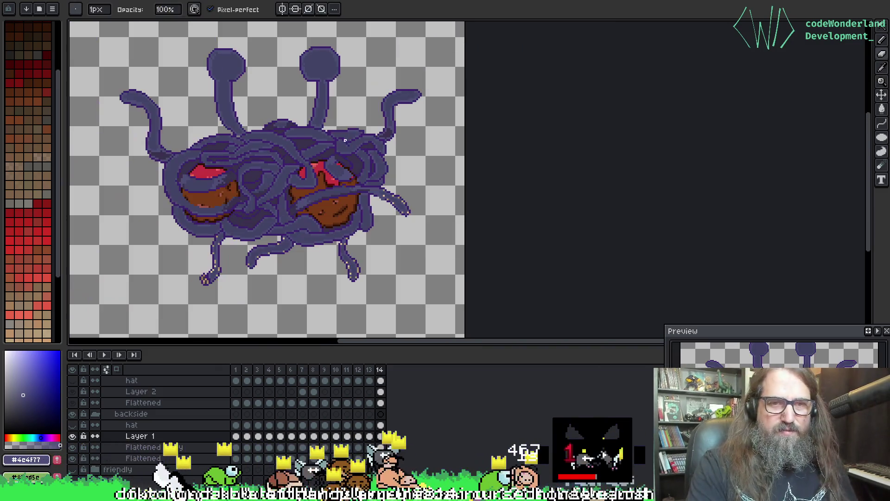
scroll(338, 204, "up", 3)
key("e")
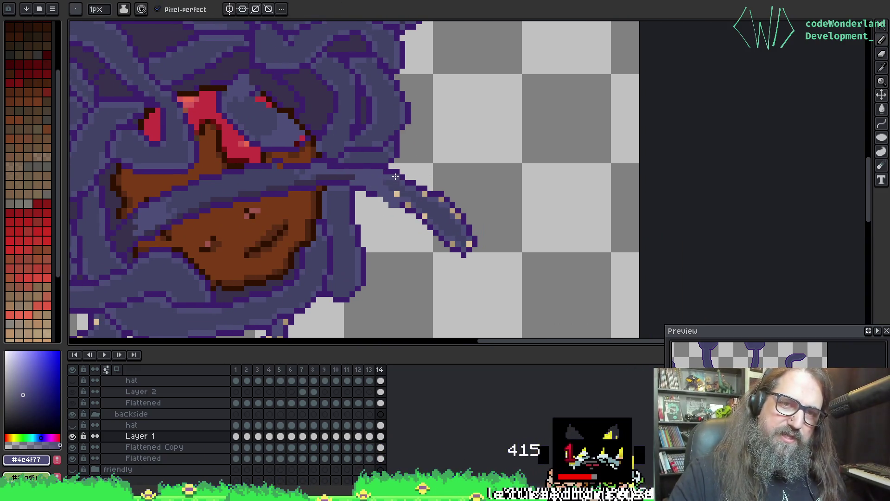
key("g")
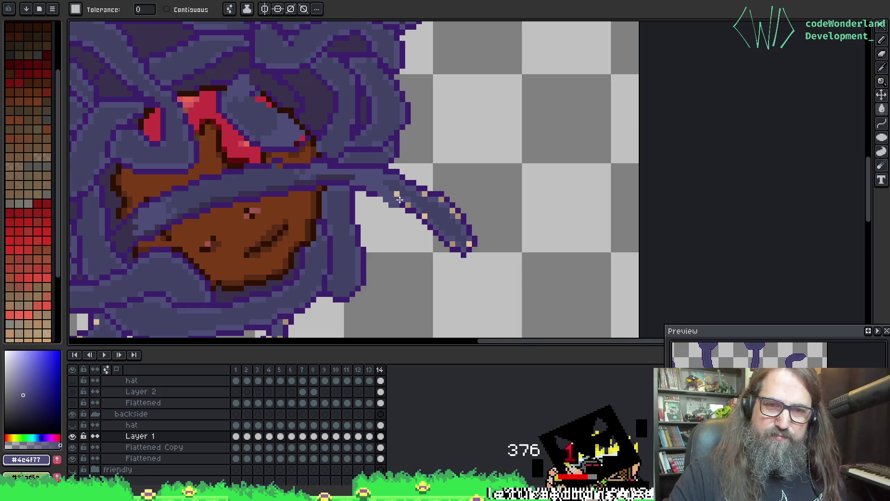
left_click(396, 194)
key("ctrl+z")
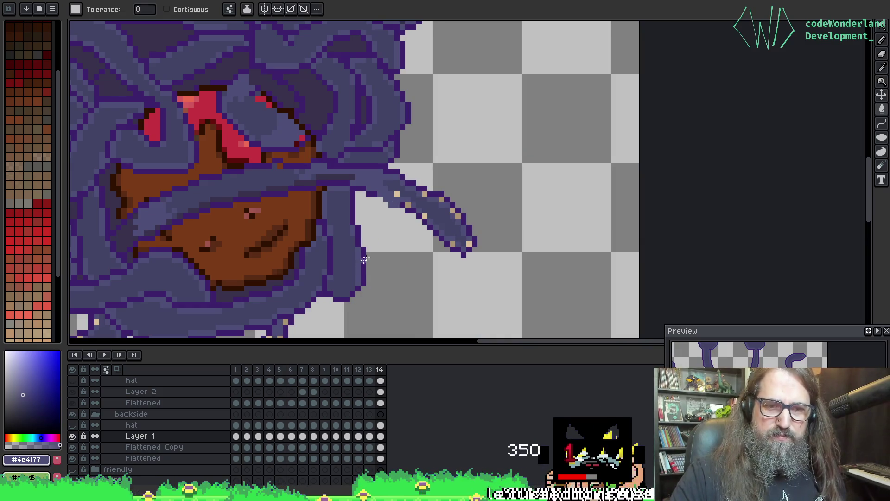
On the Flattened layer, pencil purple over the peach pixels along the arm's upper edge.
left_click(389, 216, "ctrl")
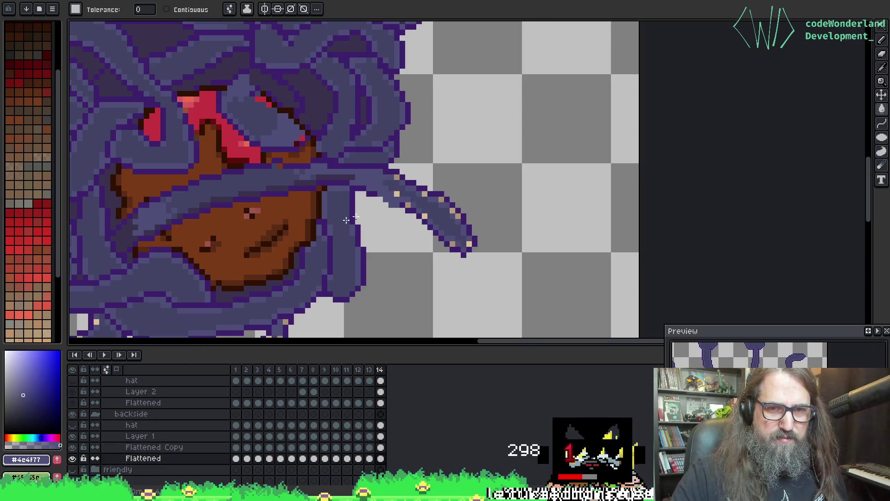
key("b")
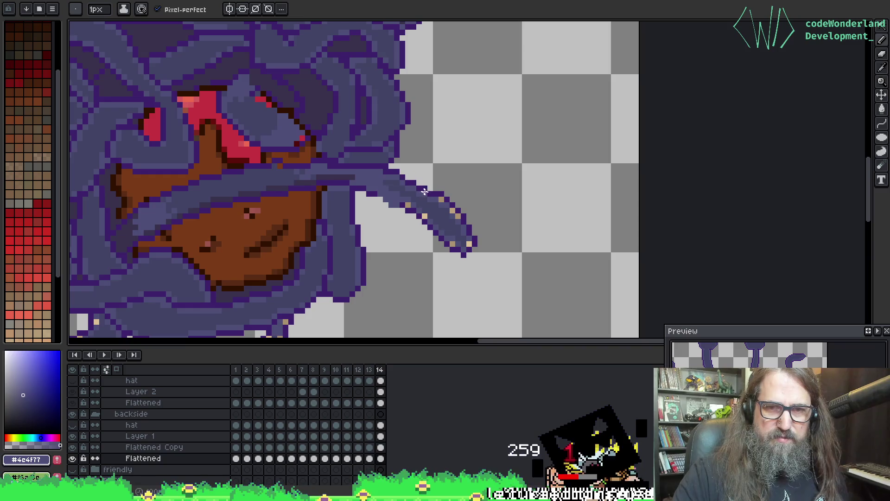
left_click_drag(422, 206, 444, 198)
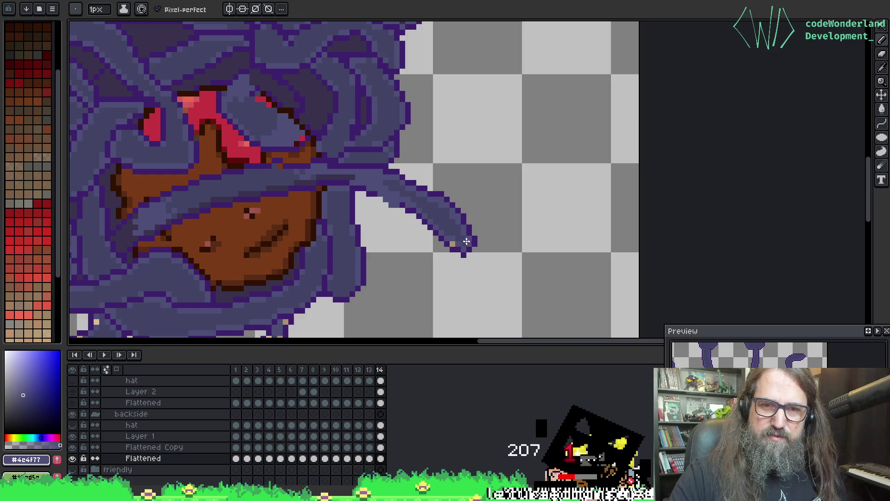
left_click_drag(414, 203, 526, 73)
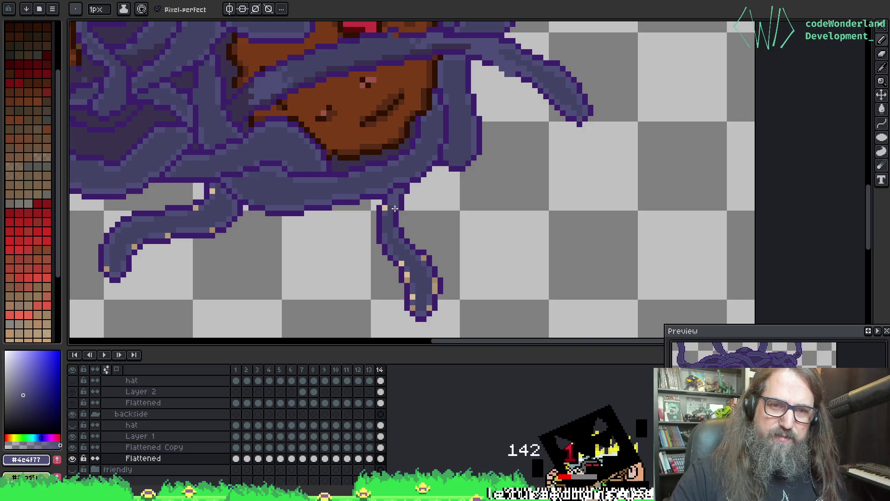
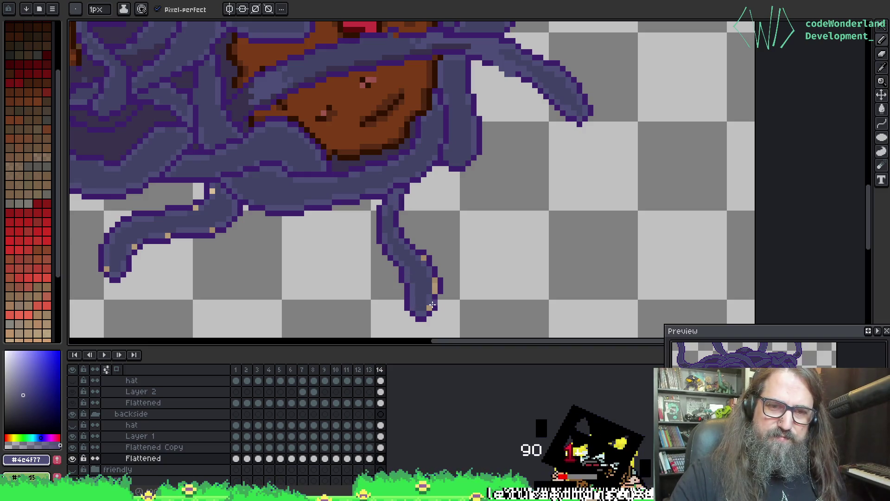
Paint over the orange pixels on the lower tentacle tips with purple #4c4f77.
left_click_drag(434, 282, 439, 290)
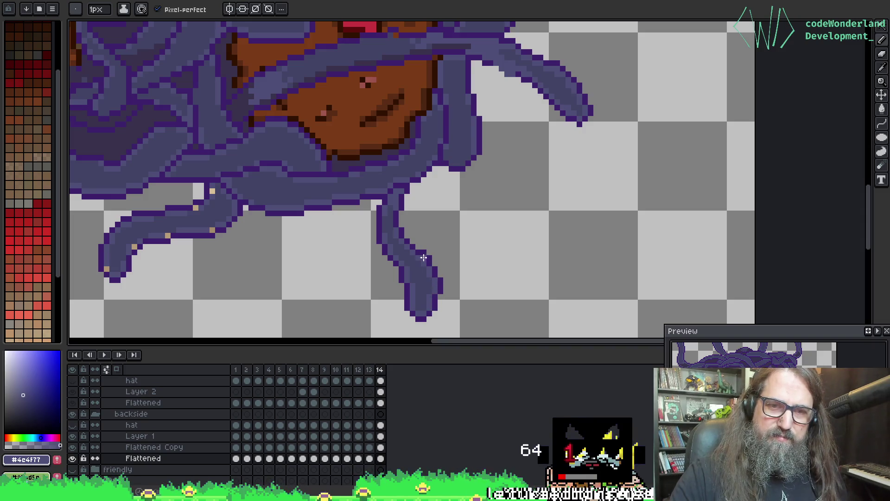
left_click_drag(423, 258, 540, 195)
left_click_drag(302, 200, 329, 185)
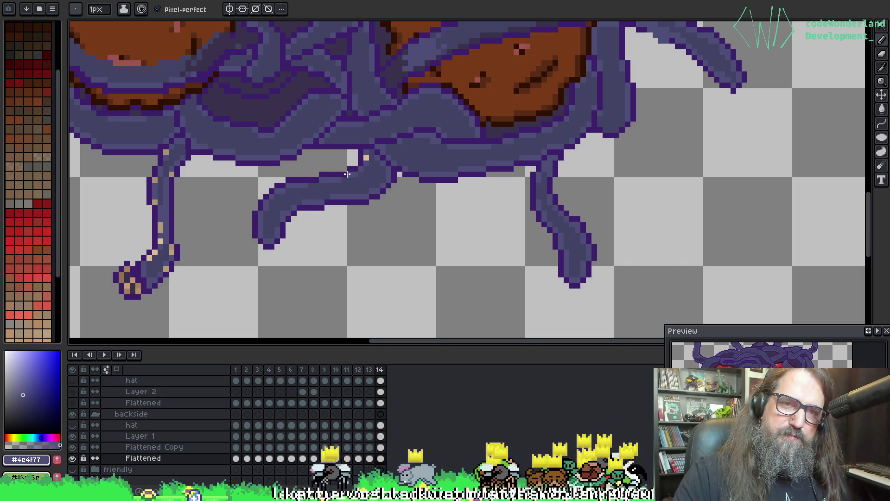
left_click(366, 158)
Recolour the left leg's orange pixels purple and save the sprite.
left_click_drag(366, 158, 434, 148)
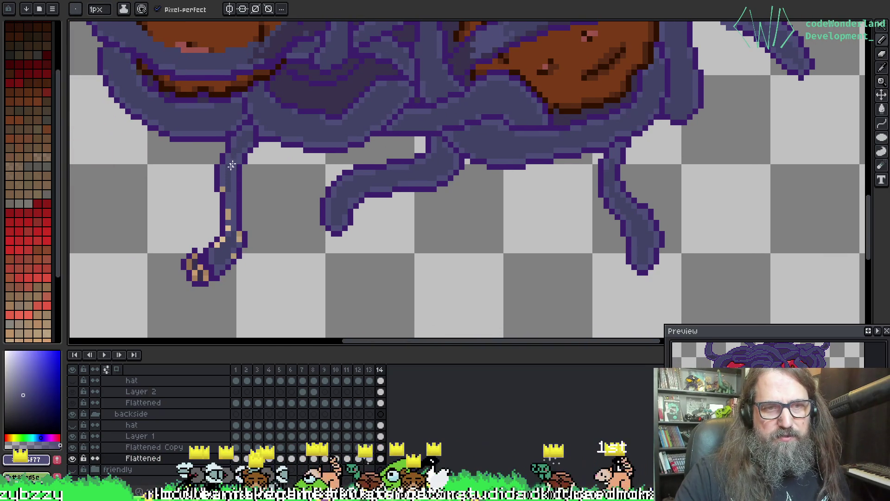
left_click_drag(226, 207, 227, 232)
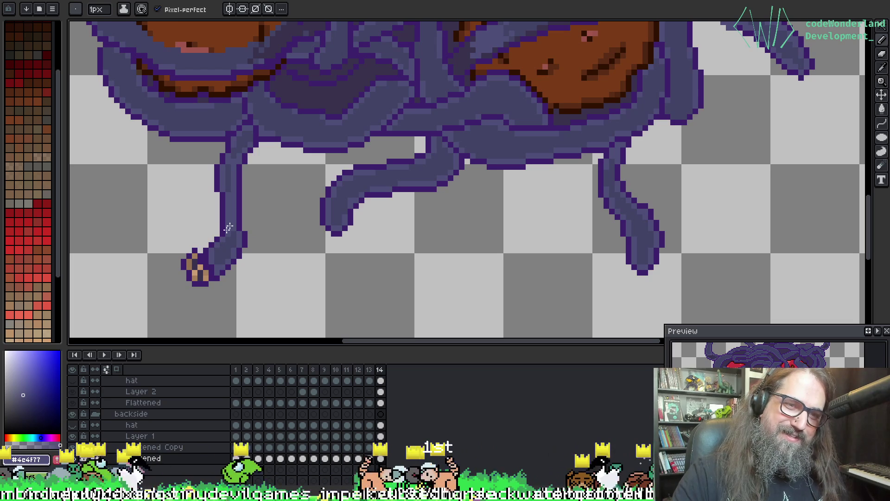
left_click(228, 227, "alt")
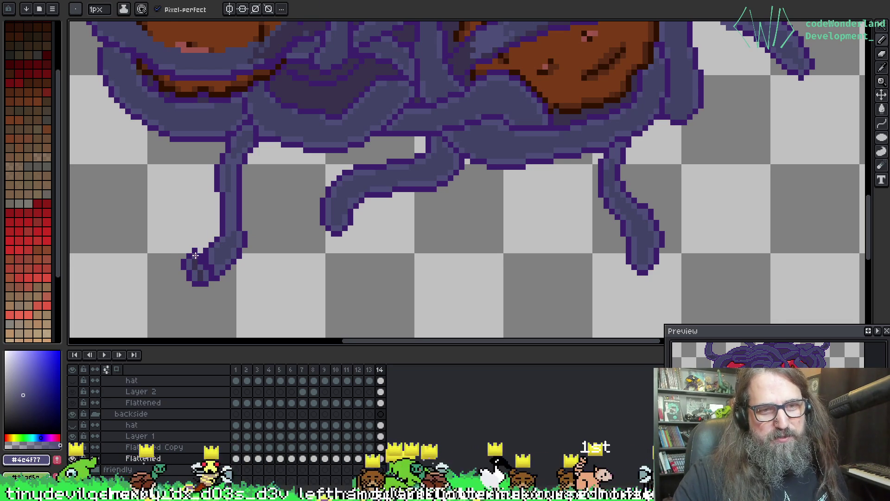
key("ctrl+s")
Zoom out on the whole monster and play its animation through, then stop it.
scroll(295, 100, "down", 2)
key("space")
scroll(421, 241, "up", 1)
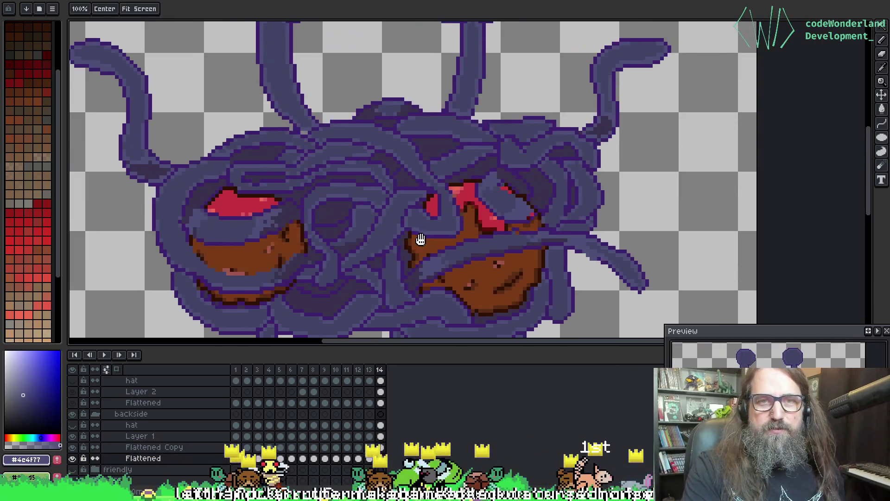
scroll(421, 241, "down", 1)
key("Left")
left_click_drag(344, 165, 343, 183)
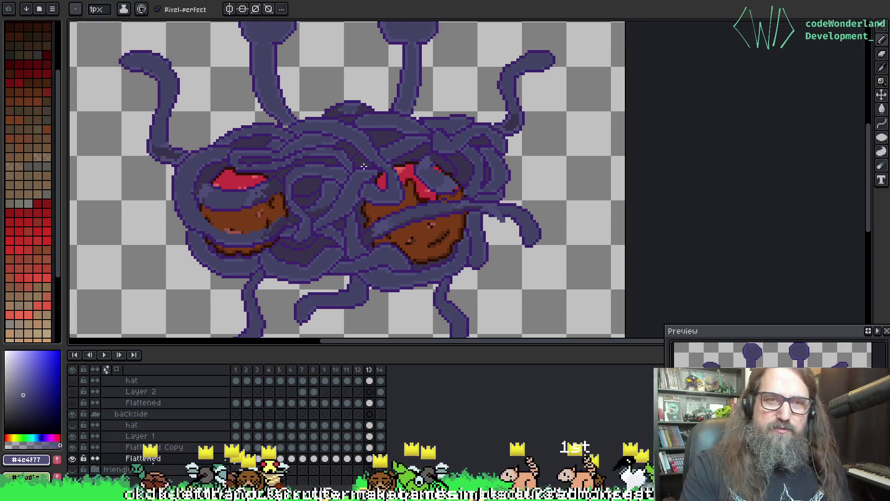
scroll(364, 166, "down", 3)
key("Return")
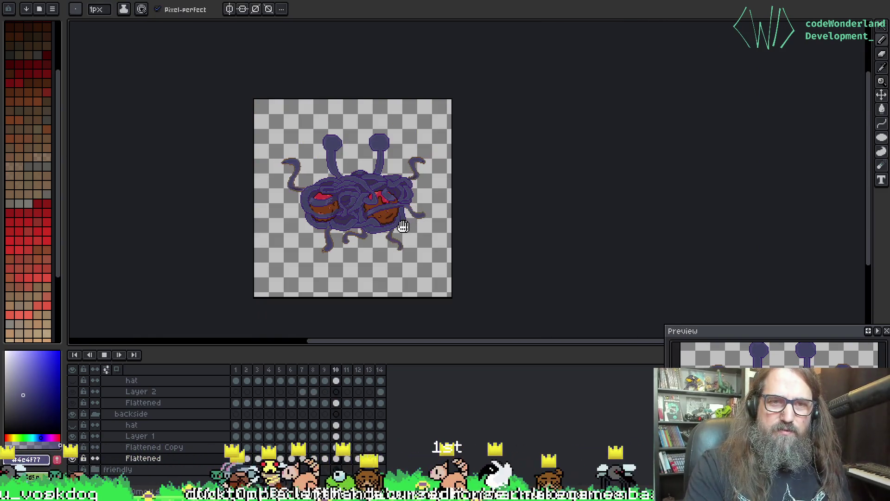
key("Return")
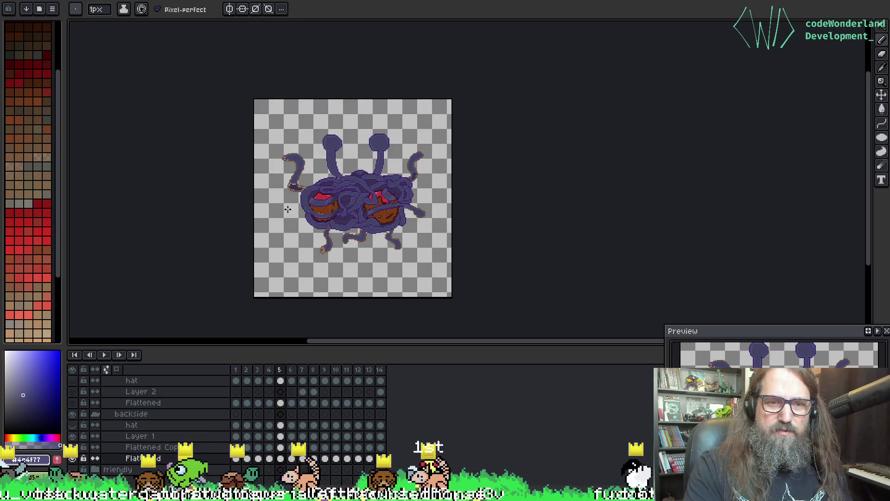
Return to frame 2, zoom in on the left tentacle and select the paint bucket.
key("Left")
key("Left")
key("Left")
scroll(276, 212, "up", 4)
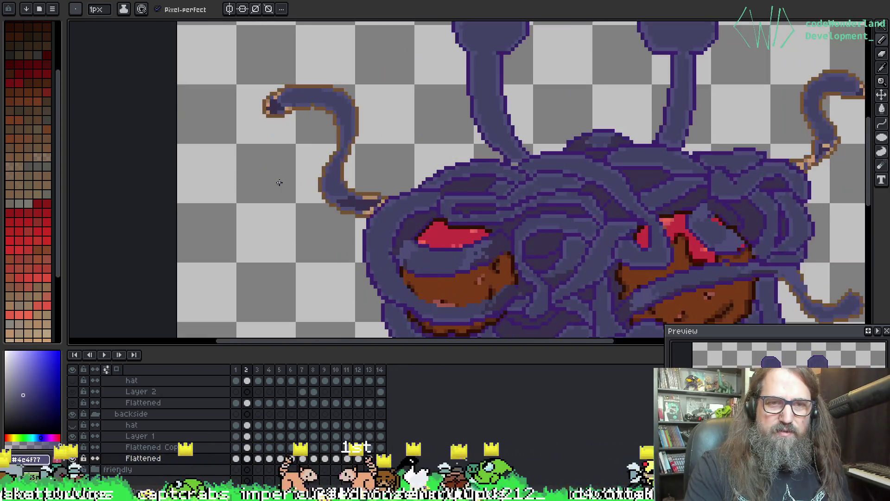
key("i")
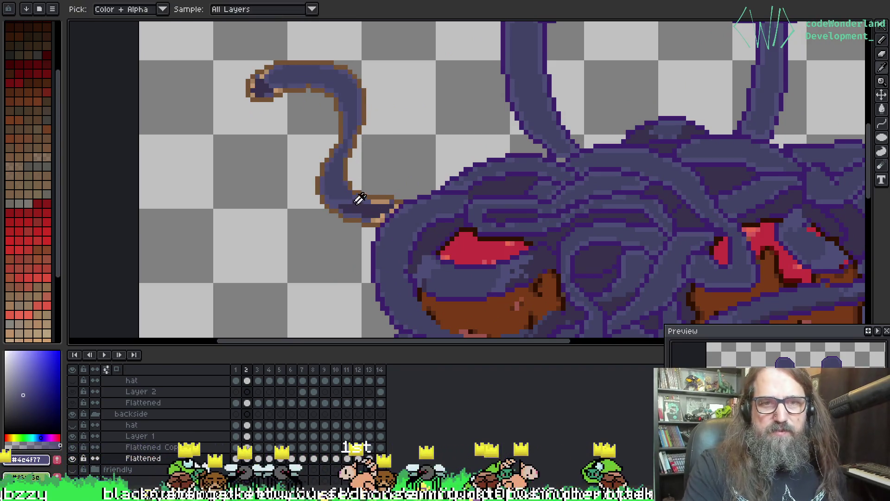
key("g")
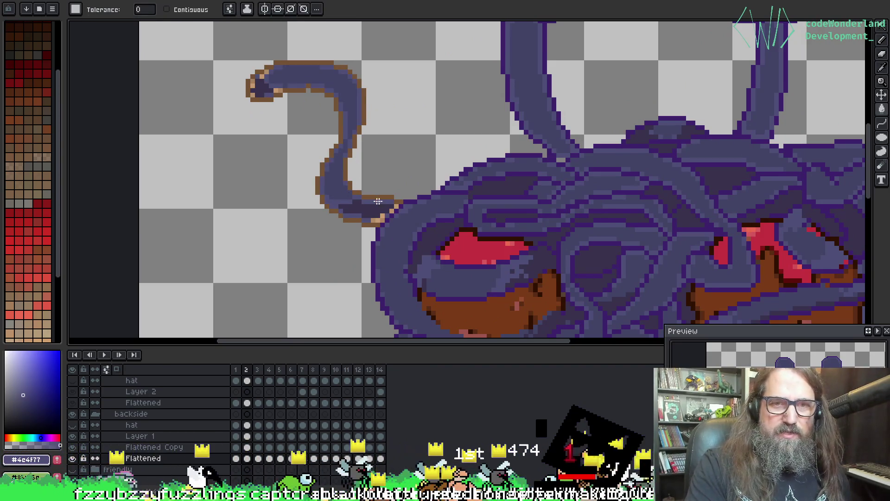
Set the paint bucket tolerance to 17, undoing a test fill beside the left tentacle.
left_click(144, 9)
left_click_drag(146, 21, 151, 33)
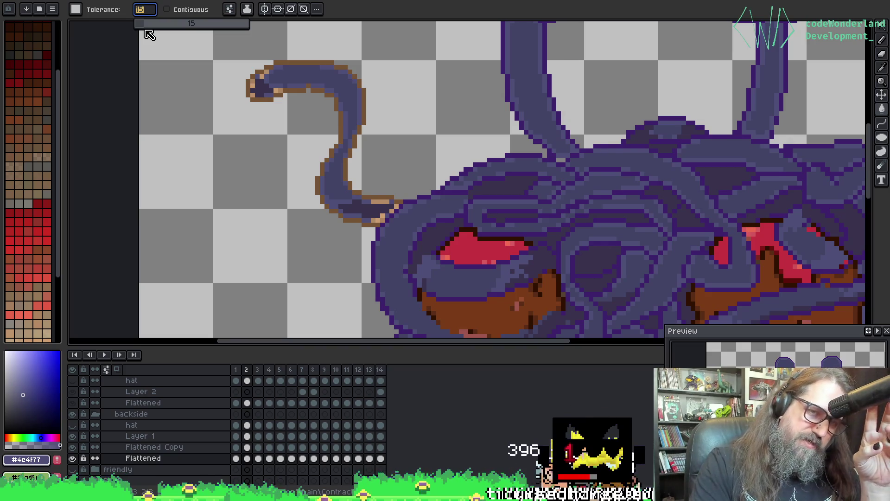
left_click_drag(150, 35, 150, 35)
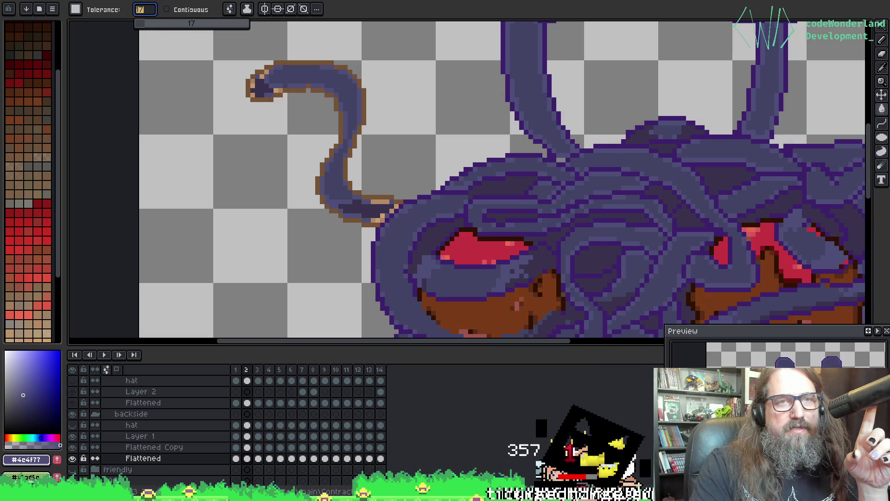
left_click(88, 169)
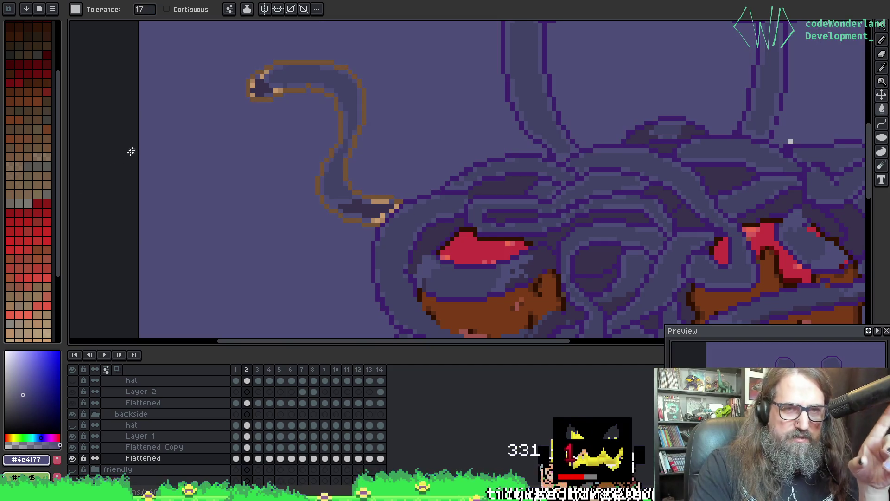
key("ctrl+z")
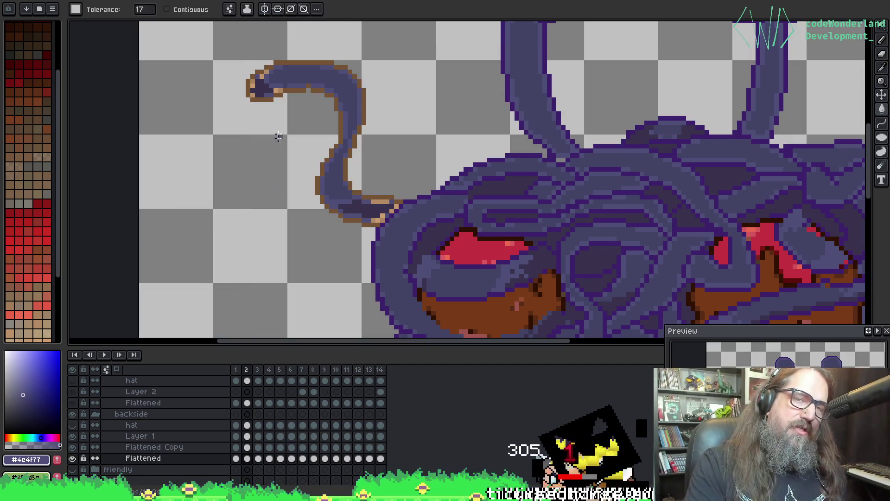
key("ctrl+z")
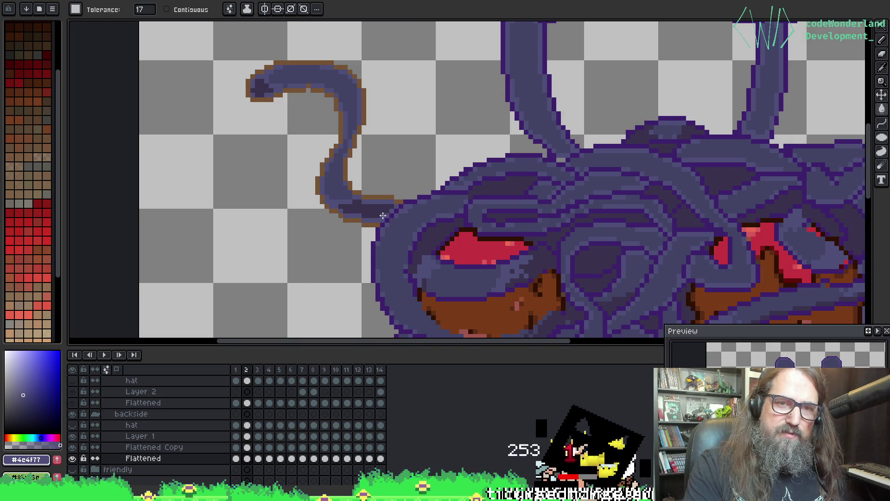
Advance to frame 3 and pan across its tentacles, body and legs.
scroll(383, 216, "down", 5)
scroll(464, 185, "up", 4)
mouse_move(435, 190)
left_mouse_down()
mouse_move(544, 43)
mouse_move(527, 93)
left_mouse_up()
key("Right")
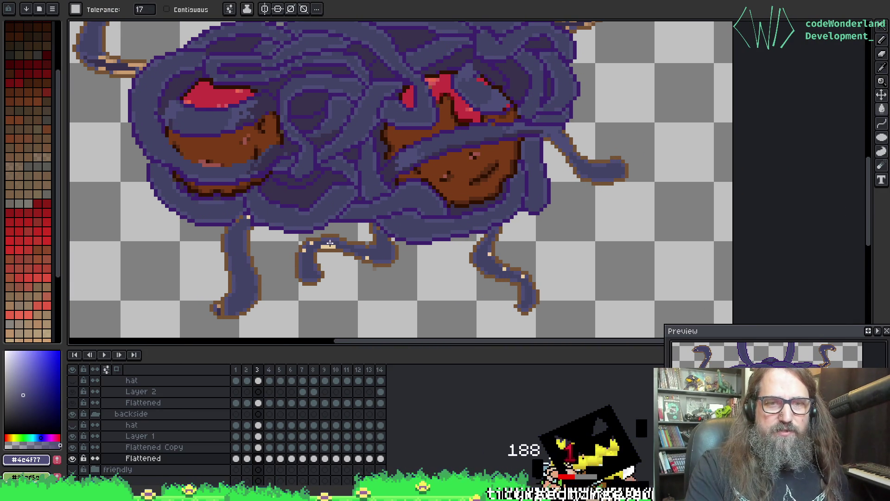
left_click_drag(135, 86, 214, 151)
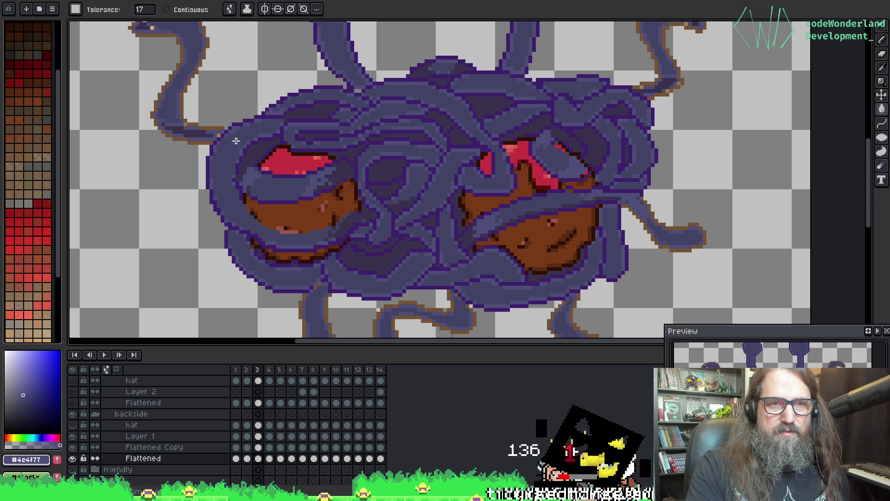
left_click_drag(220, 128, 224, 194)
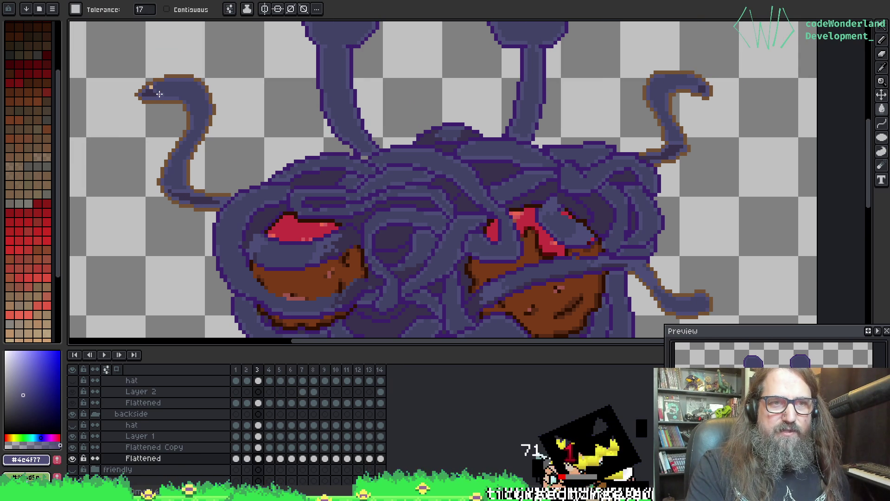
mouse_move(495, 102)
left_mouse_down()
mouse_move(472, 70)
mouse_move(458, 103)
mouse_move(478, 185)
left_mouse_up()
Move through frame 4 to frame 5, trying and undoing a tentacle-tip fill.
key("period")
mouse_move(355, 91)
left_mouse_down()
mouse_move(352, 173)
mouse_move(386, 178)
left_mouse_up()
key("period")
left_click_drag(111, 139, 171, 204)
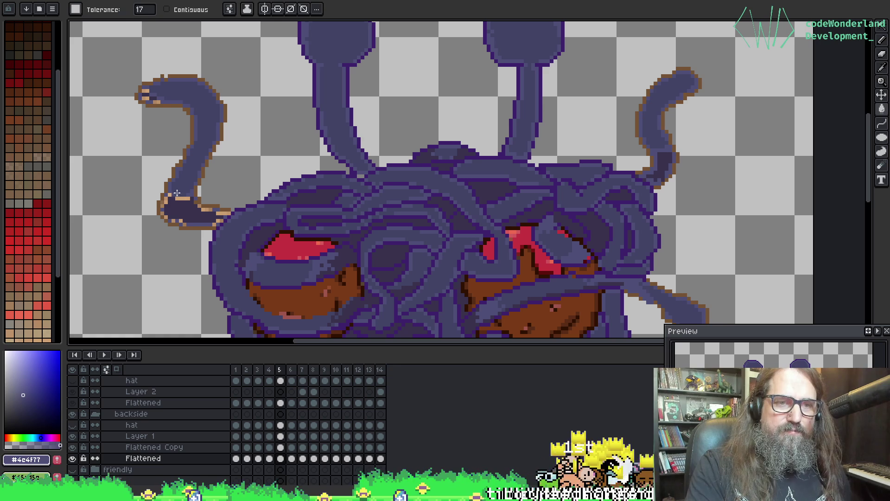
left_click(167, 198)
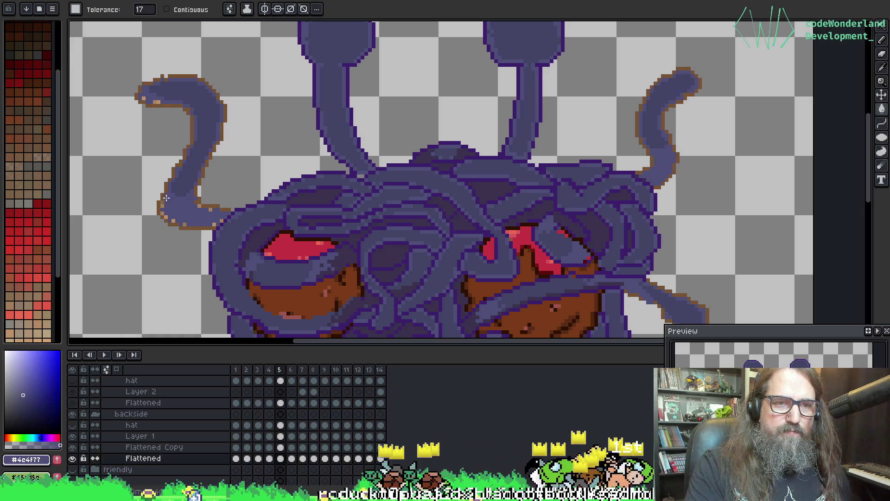
key("ctrl+z")
key("b")
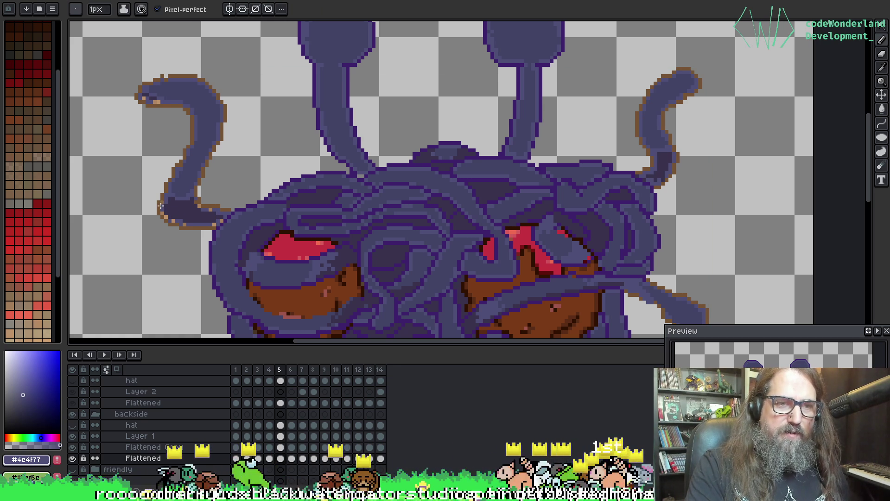
key("g")
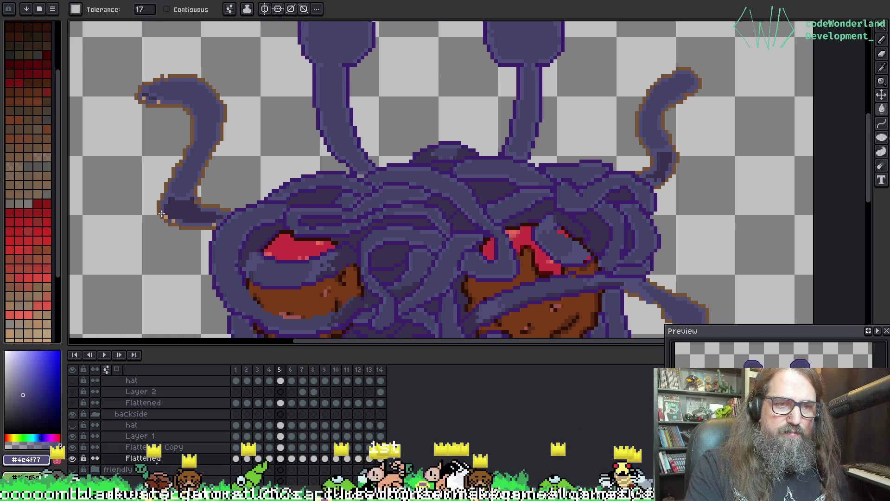
scroll(214, 193, "down", 2)
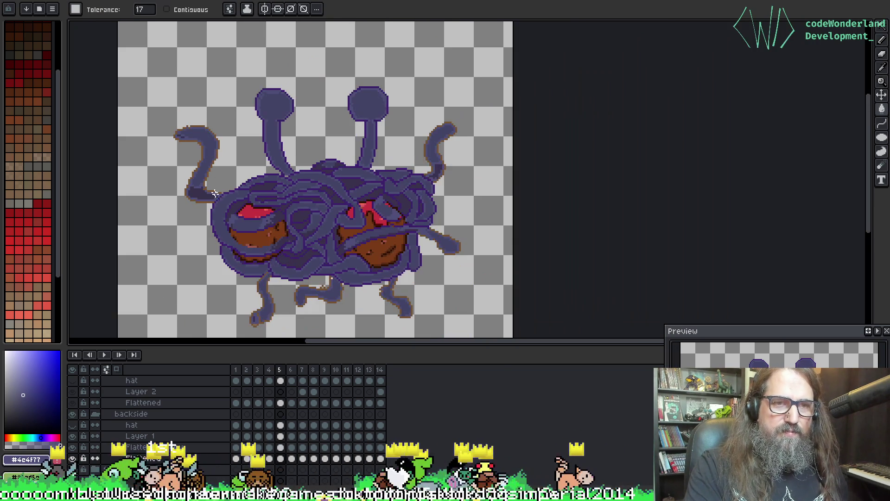
On frame 6, fill the left tentacle tip with dark purple.
scroll(314, 271, "up", 3)
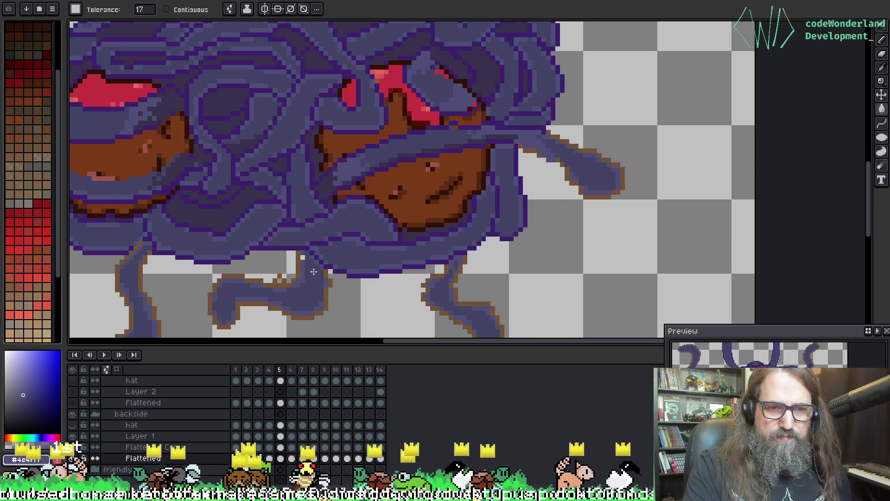
key("b")
scroll(320, 254, "down", 1)
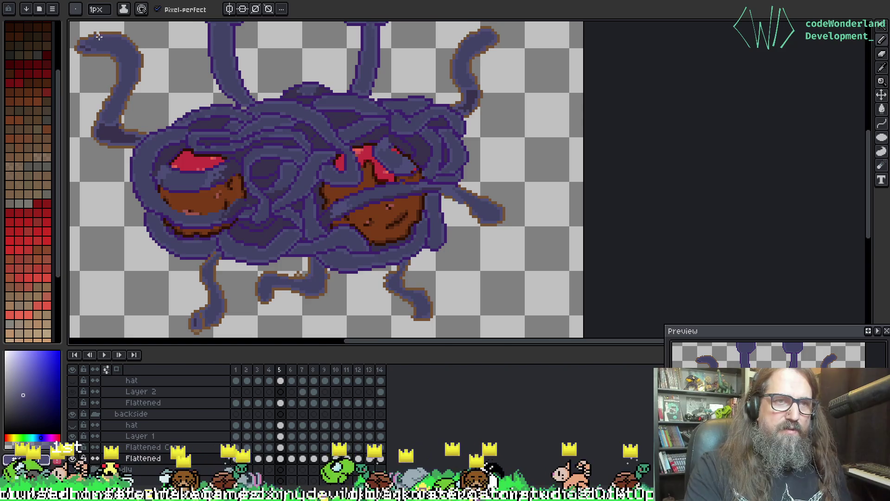
scroll(262, 190, "down", 3)
scroll(262, 190, "up", 2)
left_click_drag(232, 113, 224, 280)
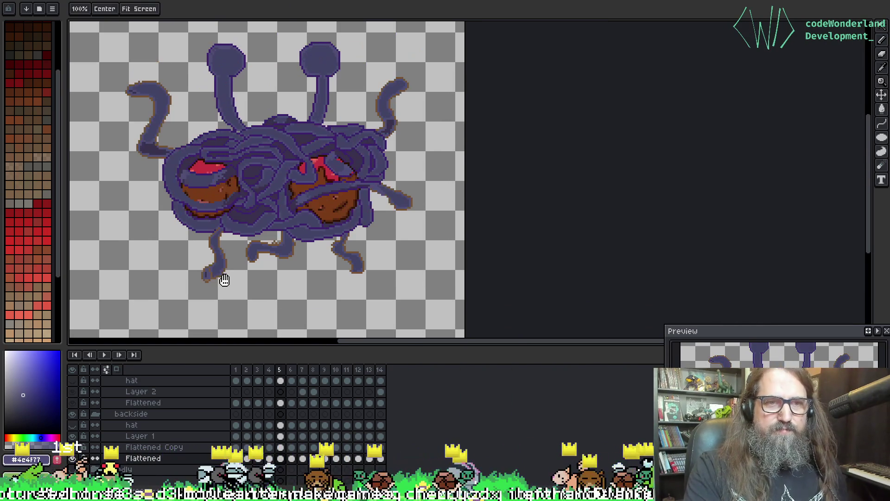
key("Right")
scroll(223, 262, "up", 2)
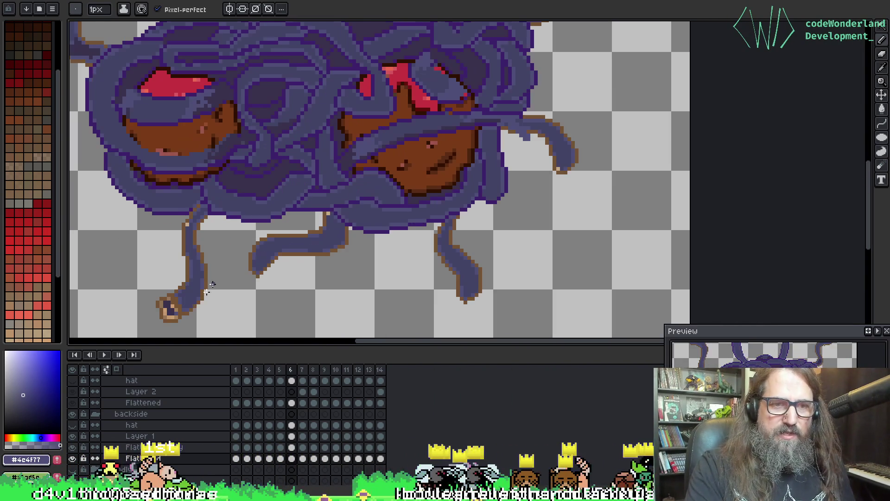
key("g")
left_click(160, 316)
left_click(159, 322)
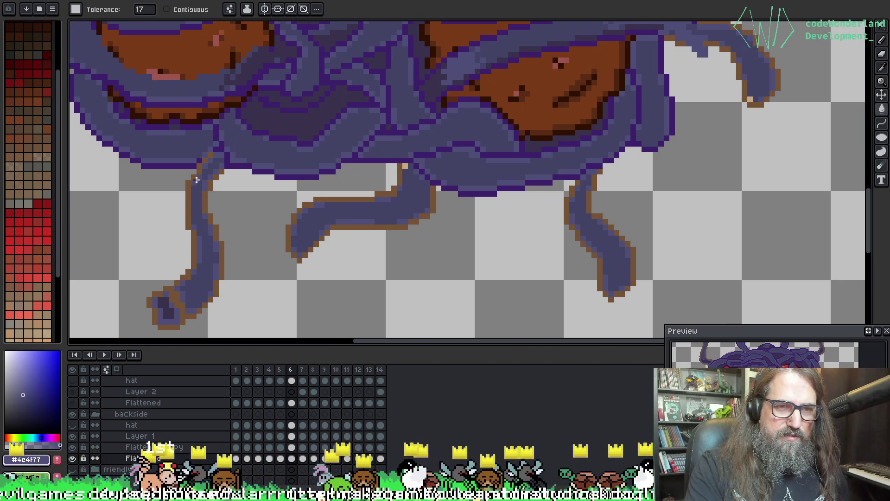
Darken the stray light pixel on the right tentacle.
key("b")
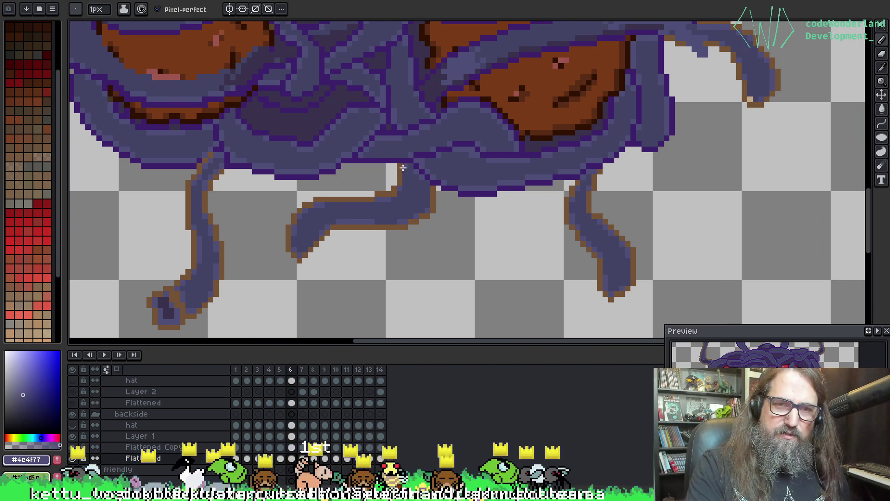
scroll(411, 156, "down", 3)
scroll(466, 232, "up", 4)
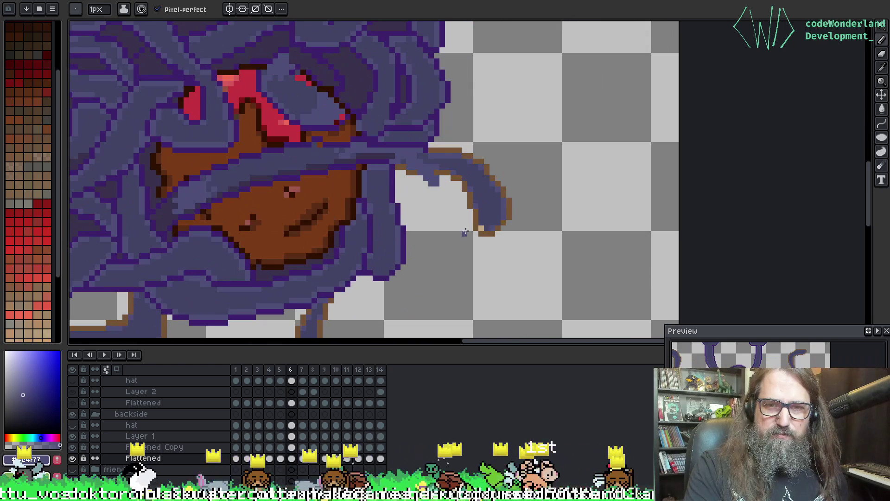
scroll(481, 229, "down", 3)
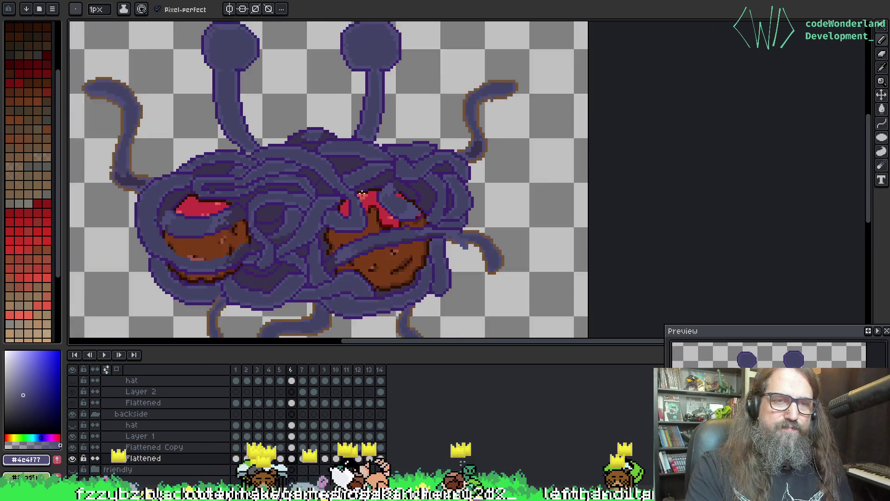
scroll(361, 193, "up", 2)
mouse_move(361, 192)
left_mouse_down()
mouse_move(506, 123)
mouse_move(464, 215)
left_mouse_up()
scroll(464, 216, "up", 3)
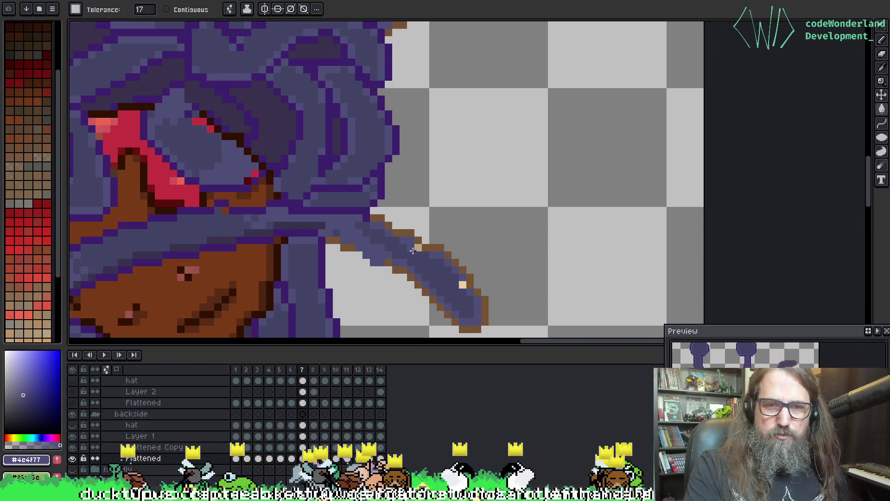
left_click(462, 286)
scroll(526, 159, "down", 3)
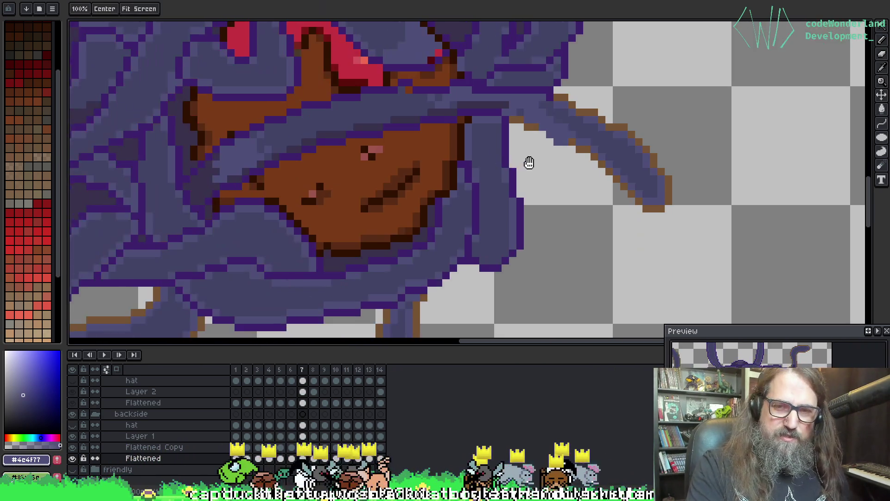
scroll(436, 228, "down", 2)
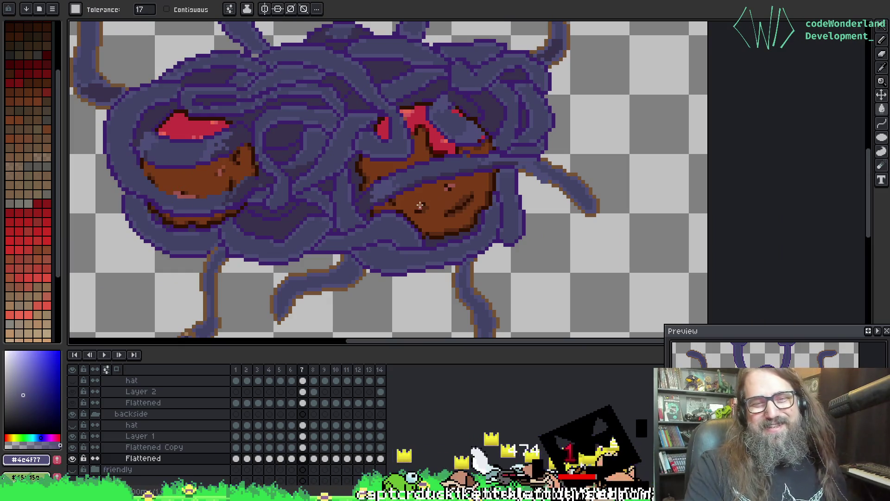
scroll(260, 227, "down", 1)
scroll(268, 187, "up", 2)
scroll(212, 257, "up", 4)
Repaint the lower-left tentacle tip's tan highlight pixels purple.
key("b")
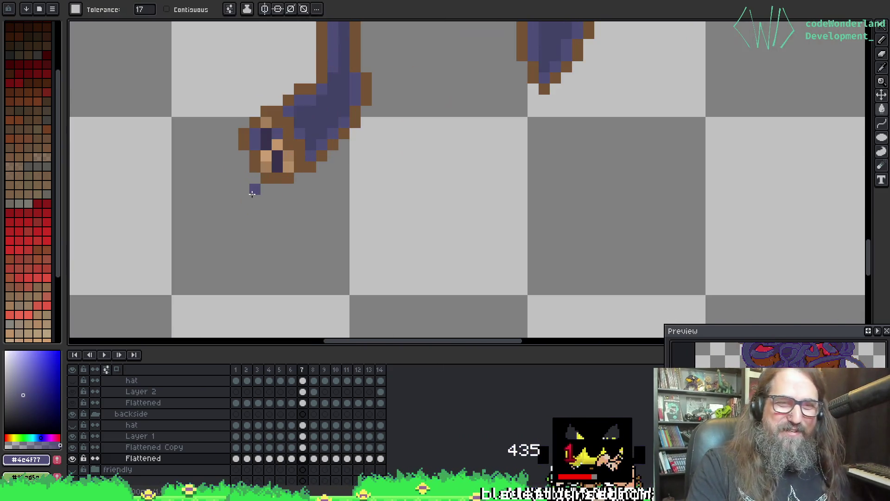
left_click(259, 148)
mouse_move(265, 153)
left_mouse_down()
mouse_move(264, 166)
mouse_move(288, 167)
left_mouse_up()
left_click(277, 144)
left_click(266, 122)
scroll(578, 97, "down", 3)
scroll(538, 125, "down", 4)
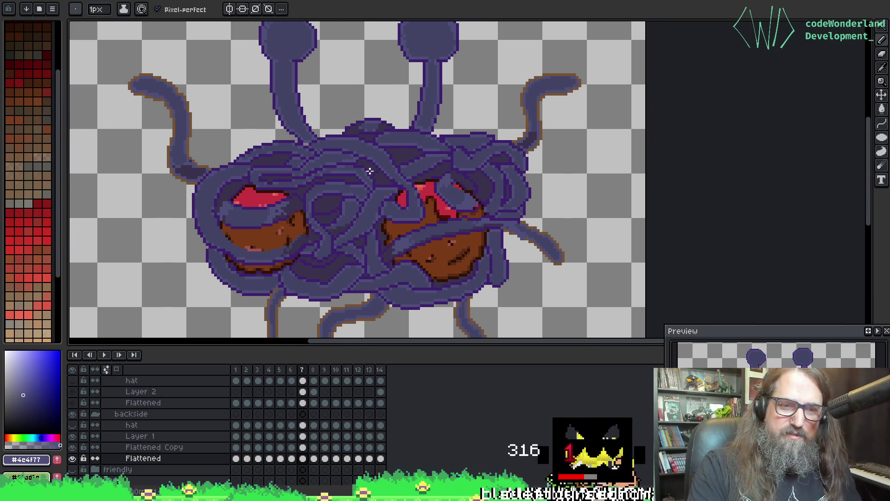
key("Right")
key("Left")
key("Right")
key("Right")
key("Right")
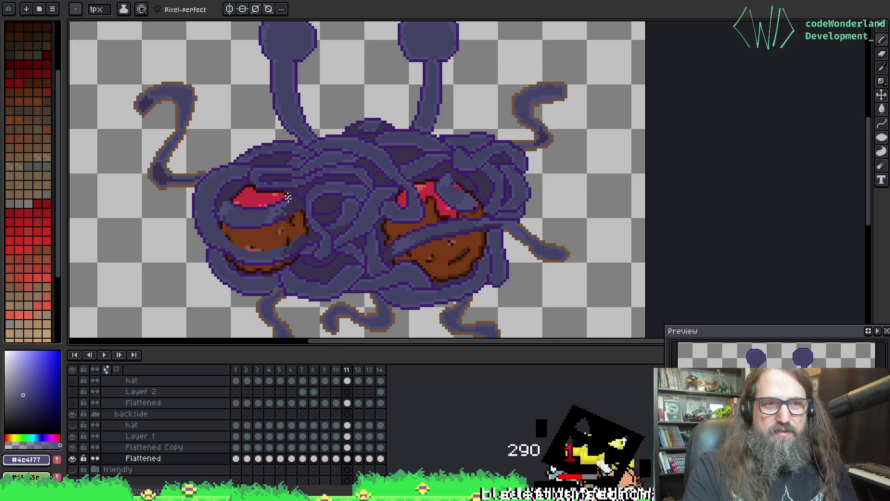
key("Left")
key("Left")
Sample dark purple #3c216c and fill the brown tentacle outlines on frames 10 and 12.
key("i")
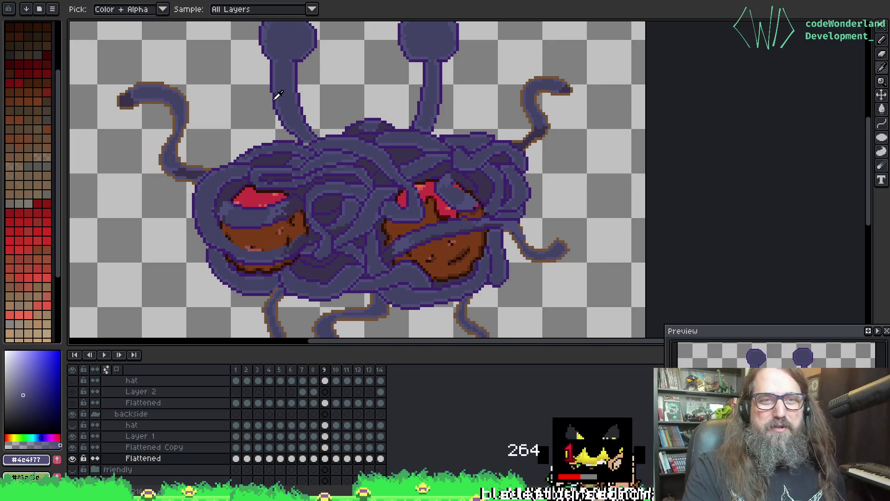
left_click(277, 95)
key("g")
scroll(129, 77, "up", 1)
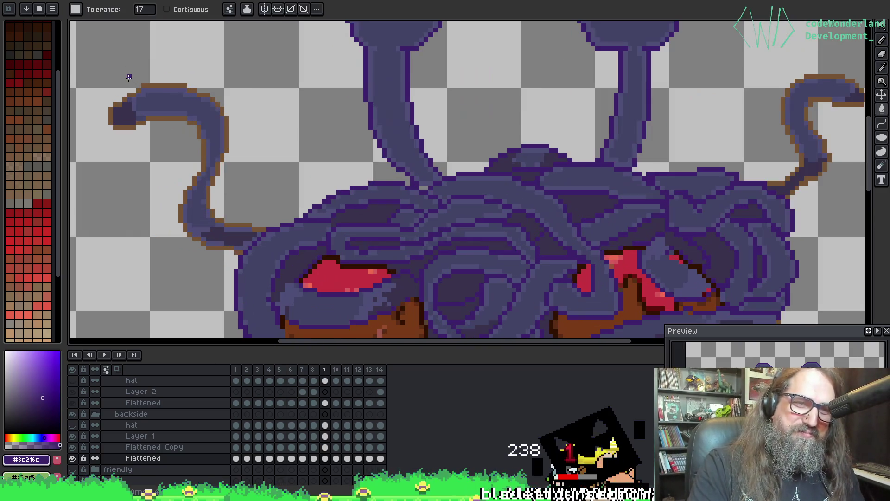
left_click(159, 86)
key("Right")
key("Right")
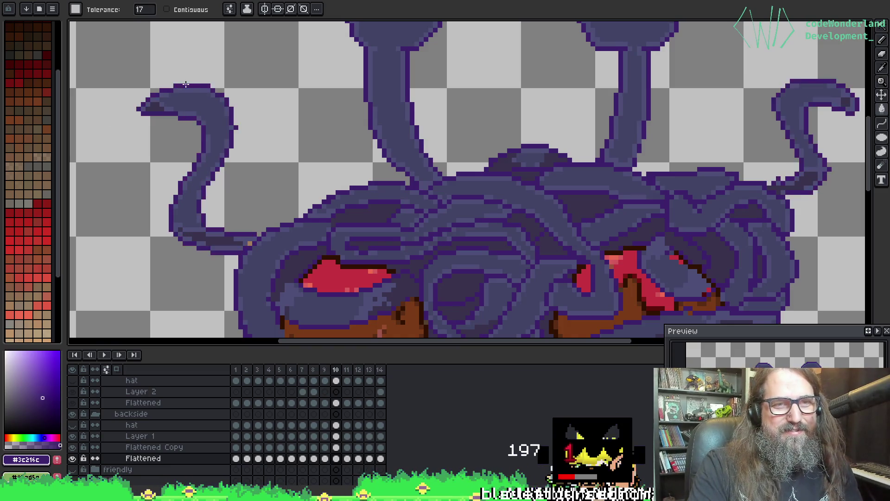
key("Right")
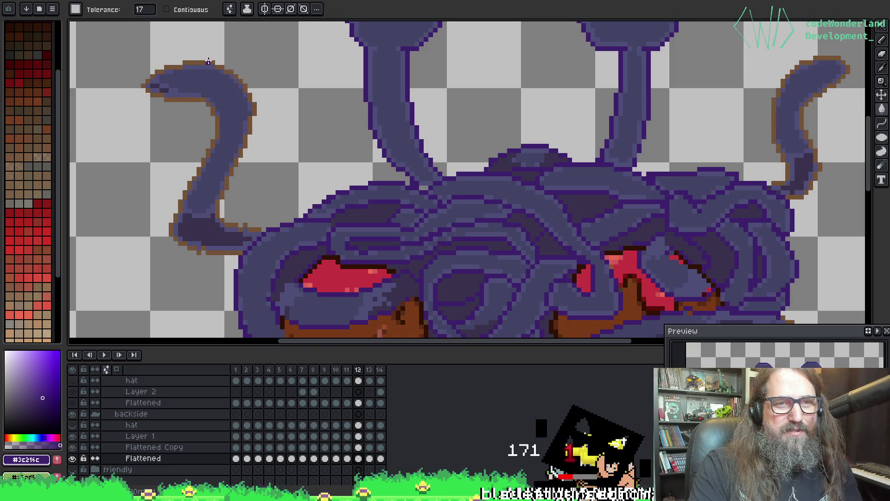
left_click(208, 62)
key("Right")
key("Right")
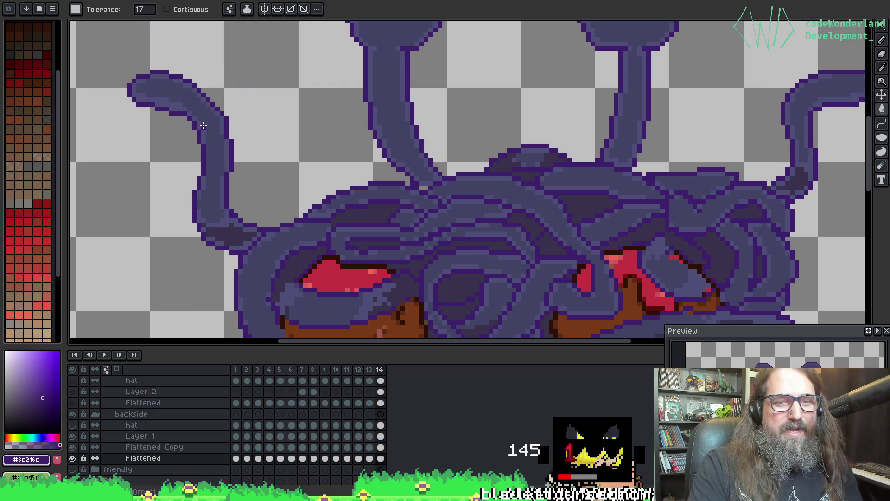
key("Right")
key("Right")
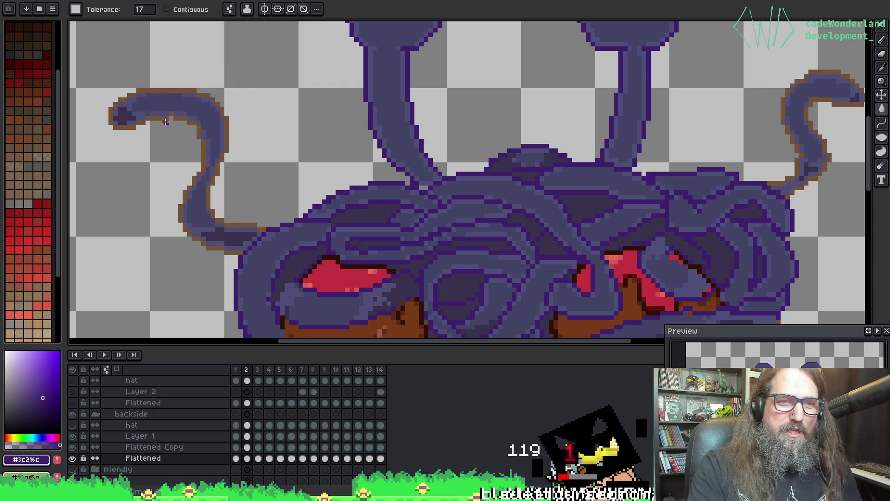
key("Right")
Recolour frame 3's tentacle outlines dark purple, then step to frame 8 and play.
left_click(184, 122)
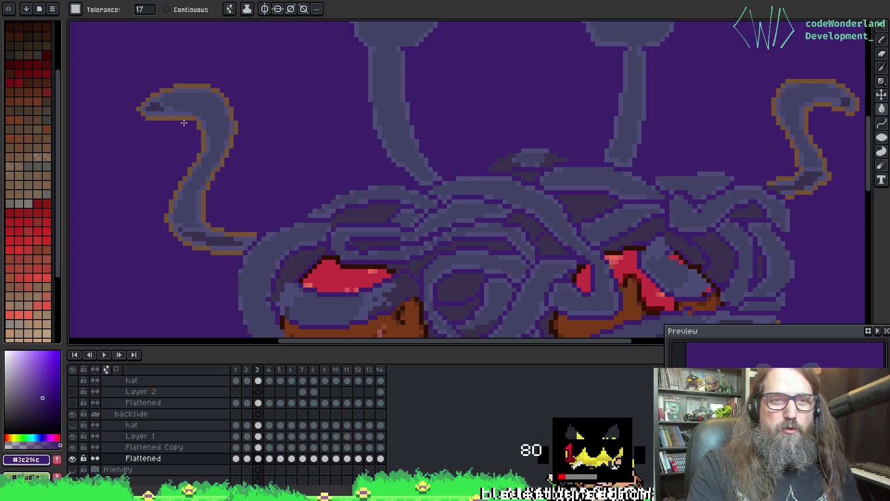
key("ctrl+z")
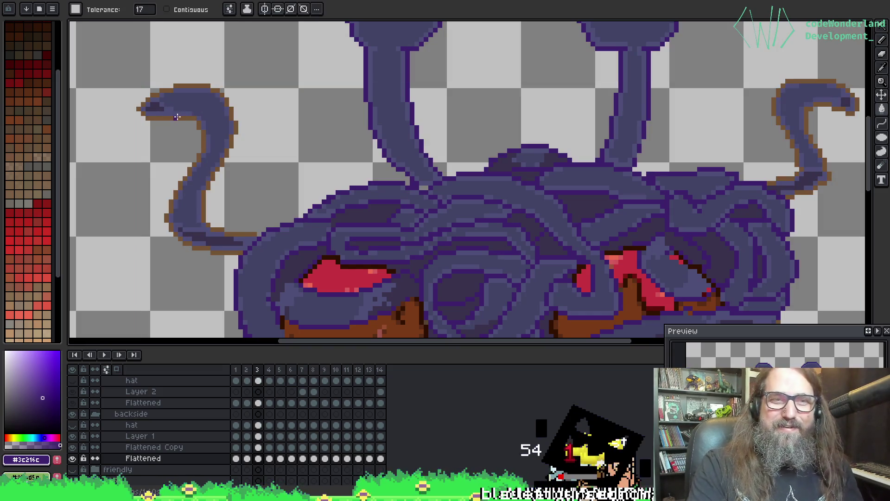
left_click(177, 117)
key("ctrl+z")
key("ctrl+y")
key("Right")
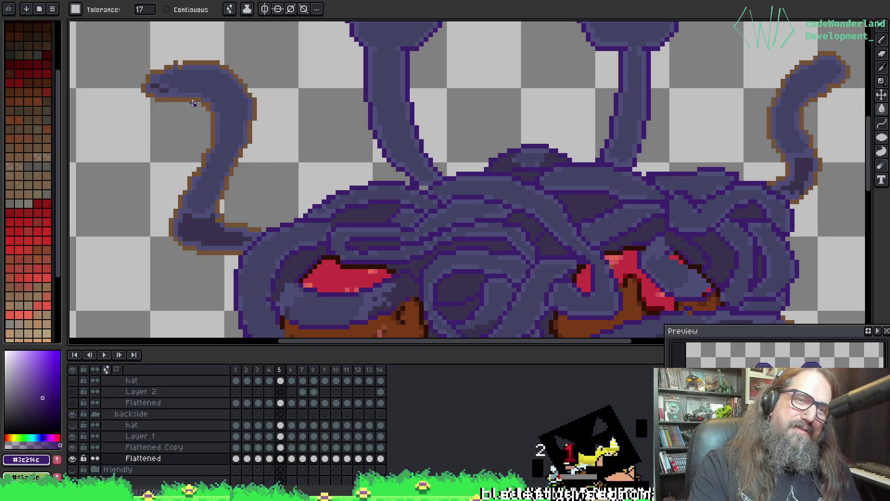
key("Right")
key("Right")
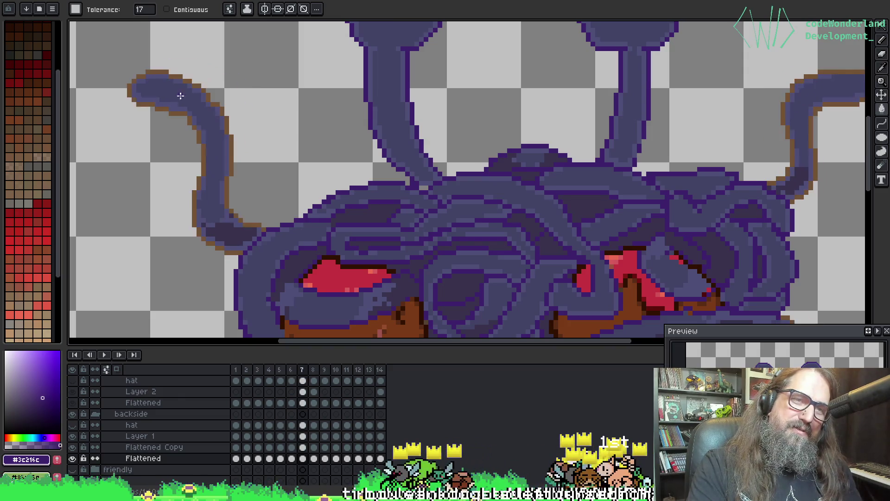
key("Right")
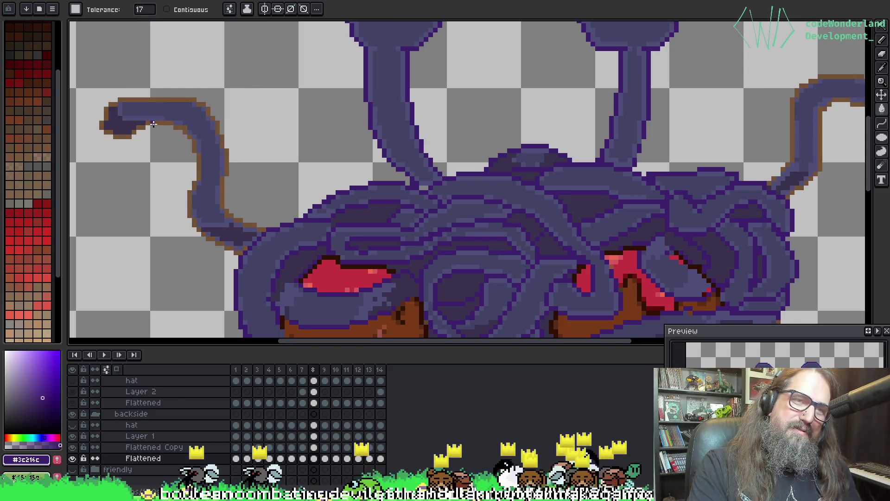
key("Right")
key("Return")
scroll(342, 151, "down", 5)
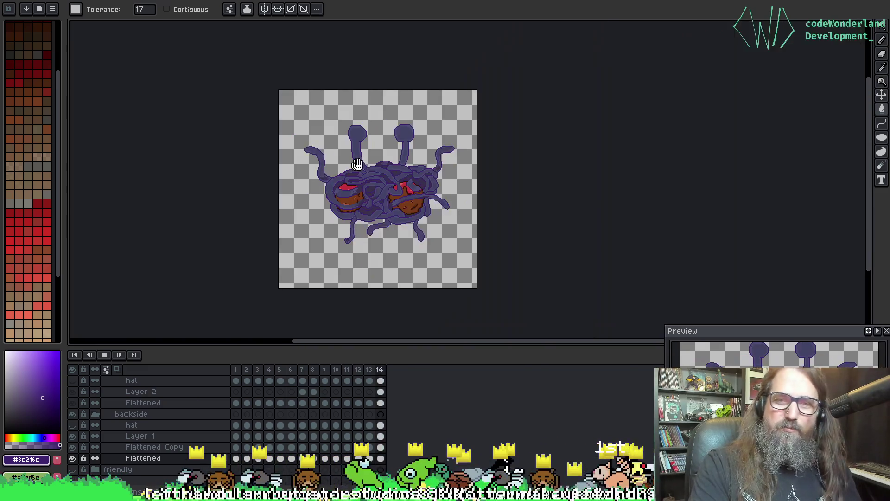
scroll(404, 178, "up", 4)
scroll(404, 179, "down", 1)
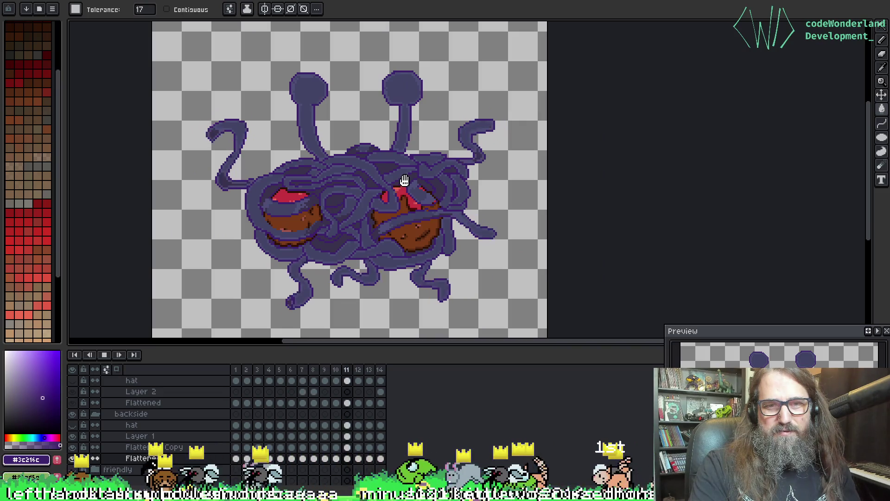
key("Return")
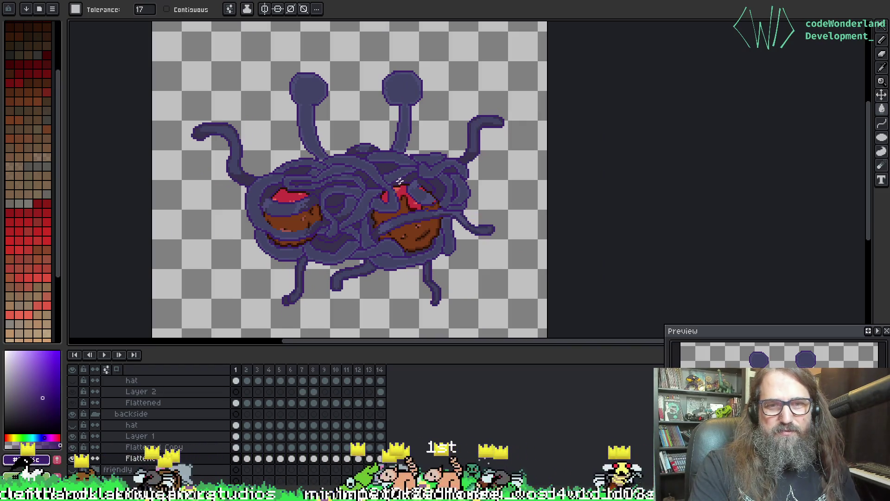
scroll(357, 230, "up", 4)
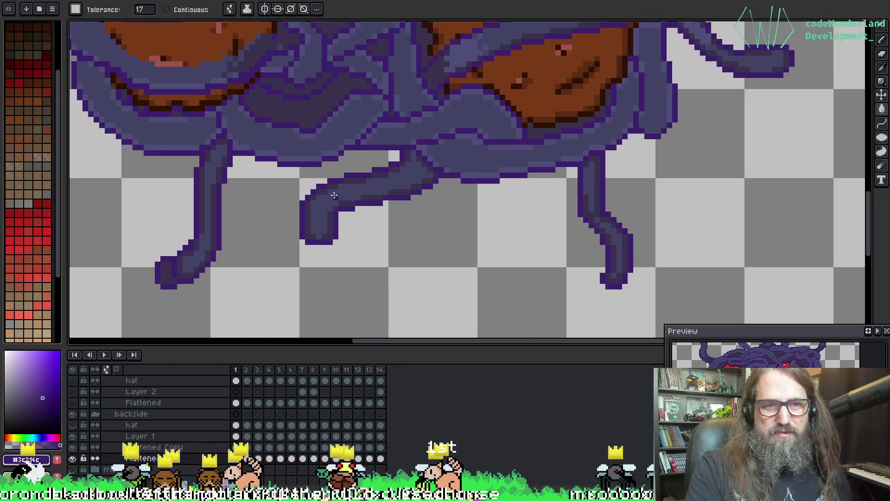
scroll(334, 196, "down", 5)
left_click_drag(309, 224, 309, 250)
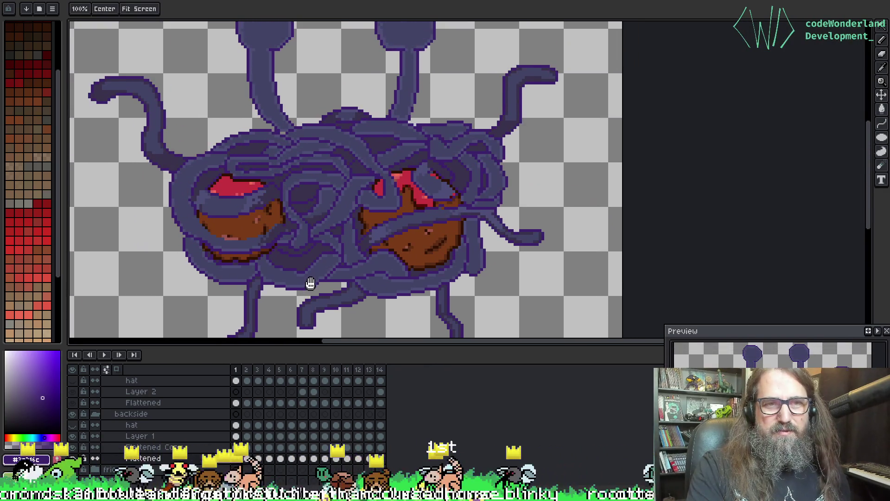
scroll(309, 246, "up", 3)
key("alt")
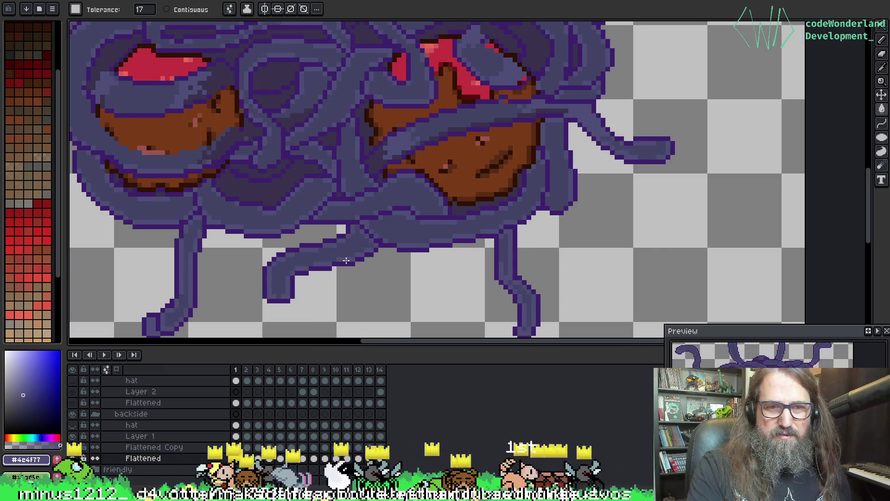
scroll(332, 233, "down", 3)
key("Return")
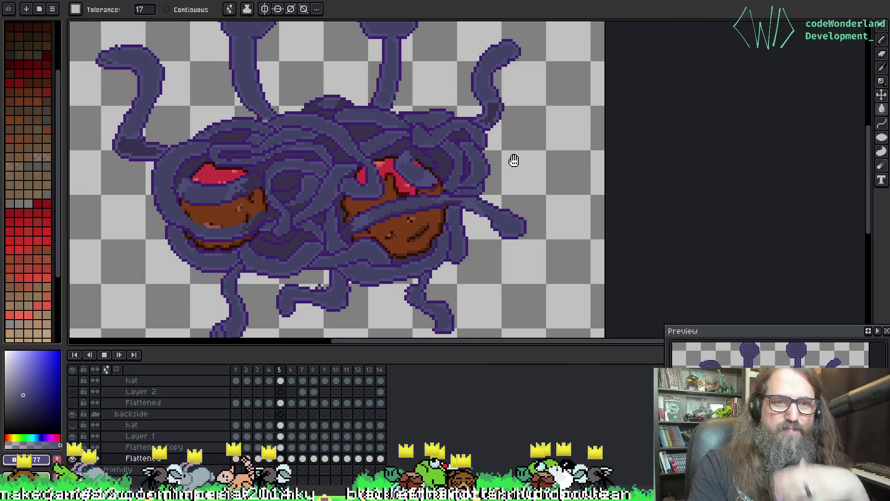
scroll(461, 215, "down", 2)
scroll(497, 203, "up", 1)
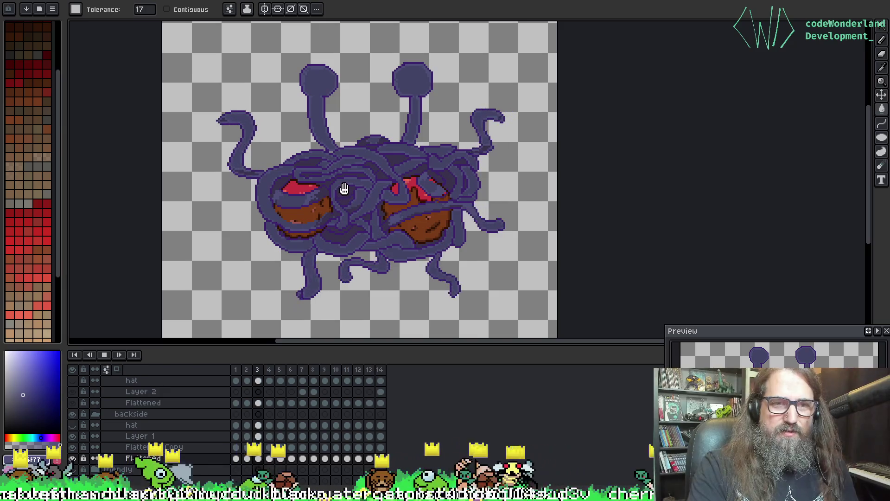
key("Return")
scroll(281, 196, "up", 3)
Replay the animation and stop it on frame 10, zooming in on the tentacles.
scroll(281, 196, "up", 1)
key("o")
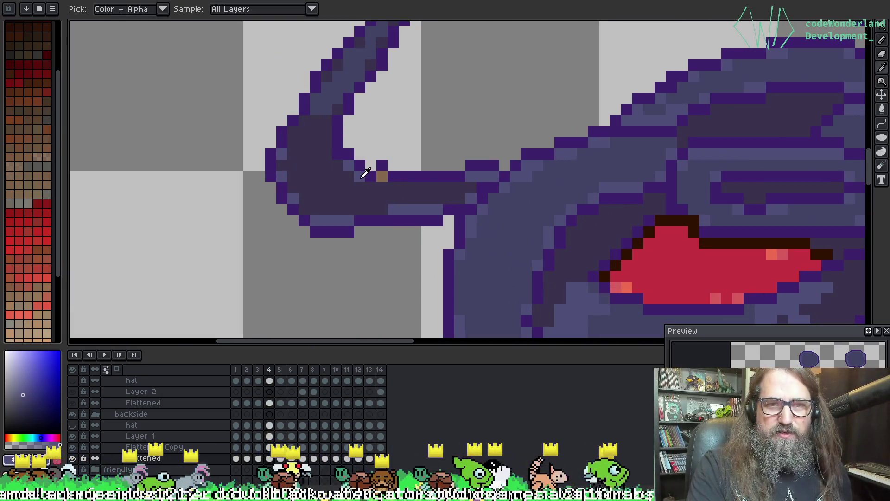
scroll(371, 172, "down", 2)
left_click_drag(487, 139, 560, 159)
key("Return")
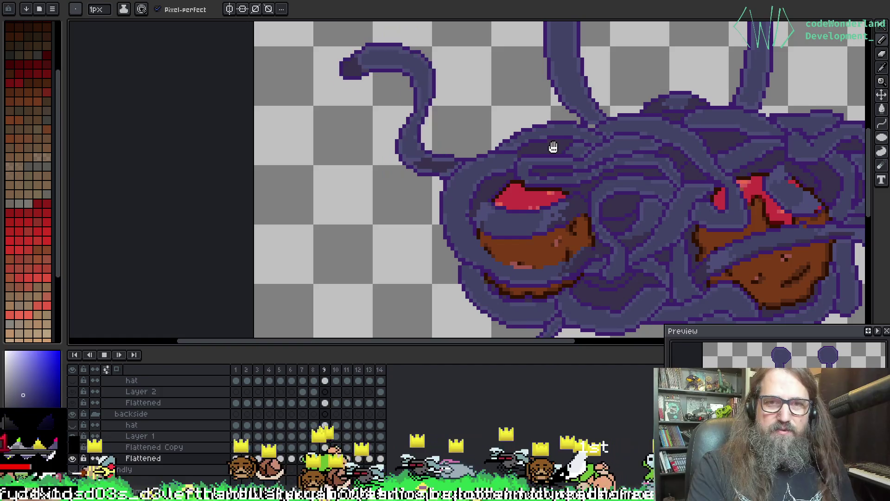
key("Return")
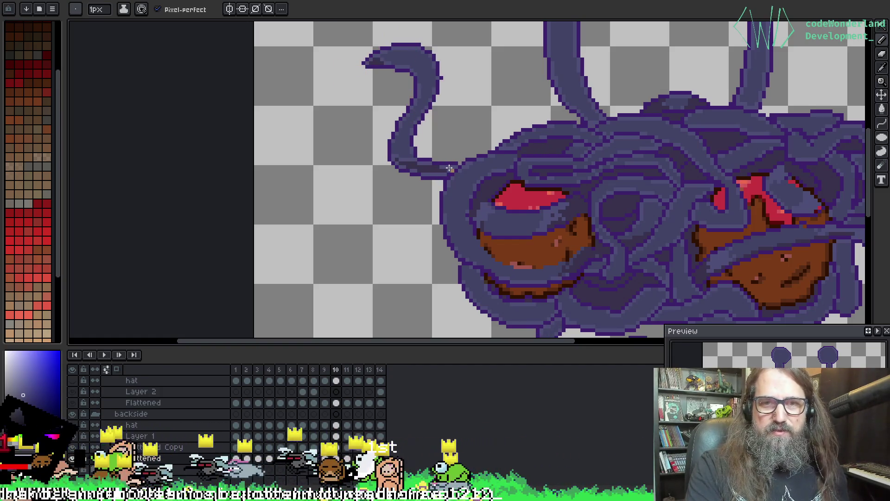
scroll(451, 171, "down", 4)
scroll(389, 274, "up", 3)
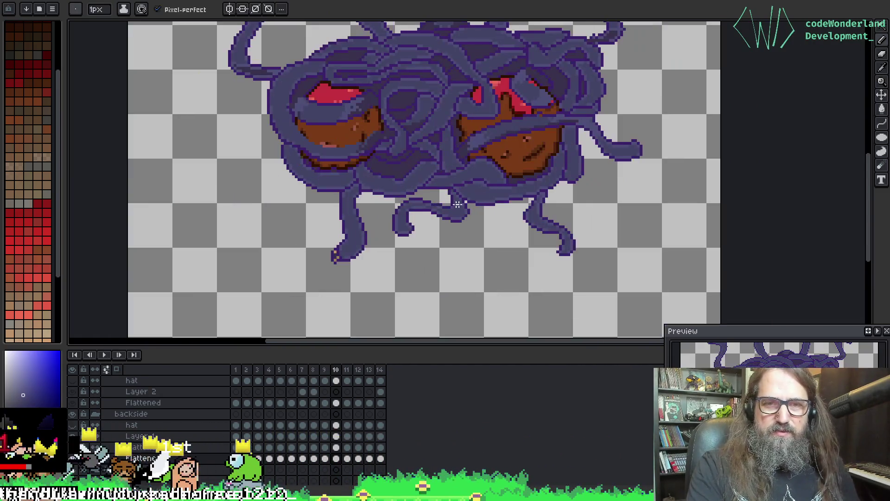
scroll(388, 271, "up", 3)
Sample the tentacle's dark purple and set bucket tolerance to 0, undoing a stray fill.
key("i")
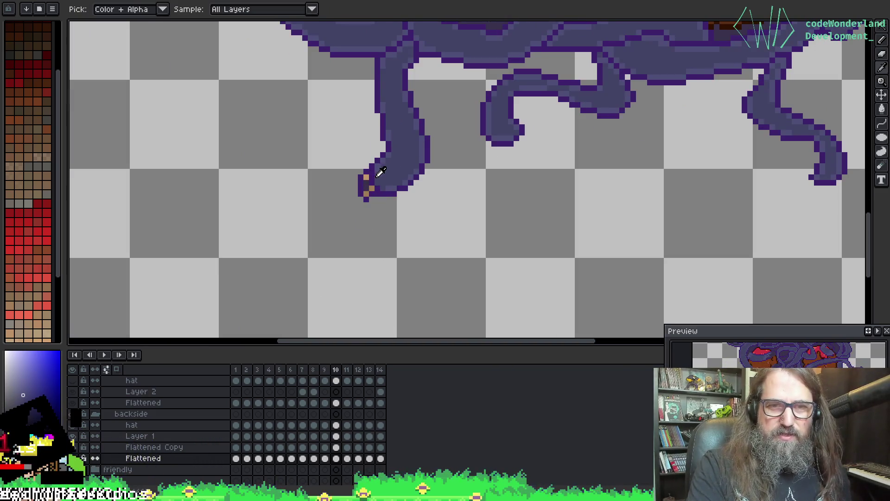
left_click(379, 172)
key("b")
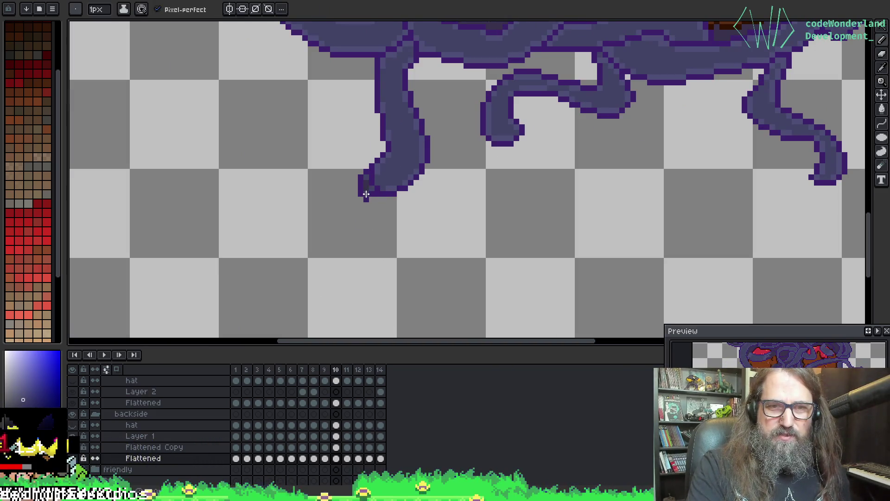
key("g")
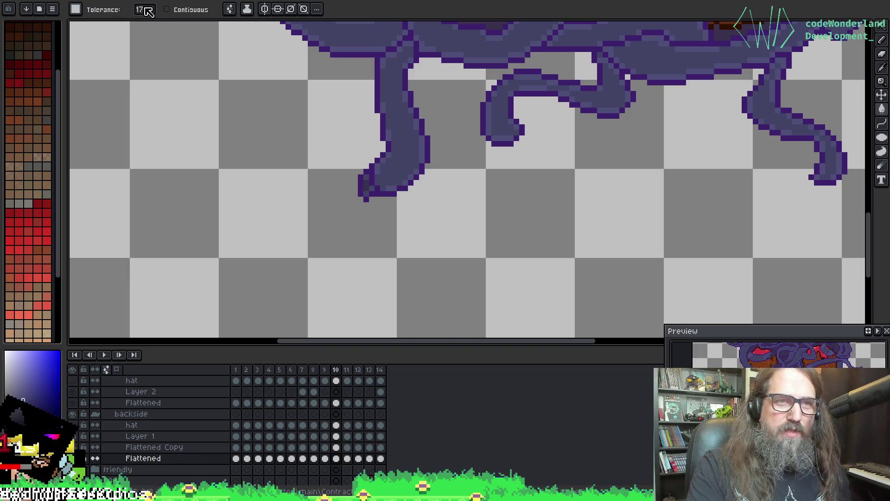
left_click(148, 12)
type("0")
left_click(133, 106)
key("ctrl+z")
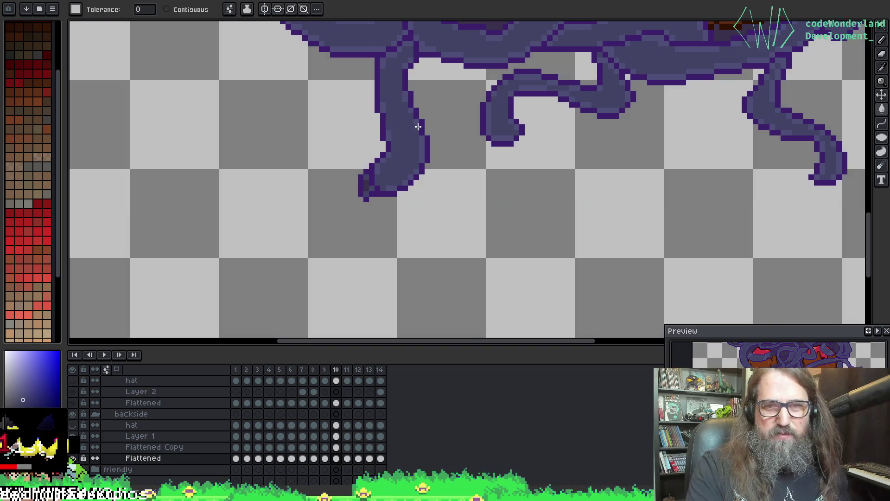
scroll(391, 146, "down", 5)
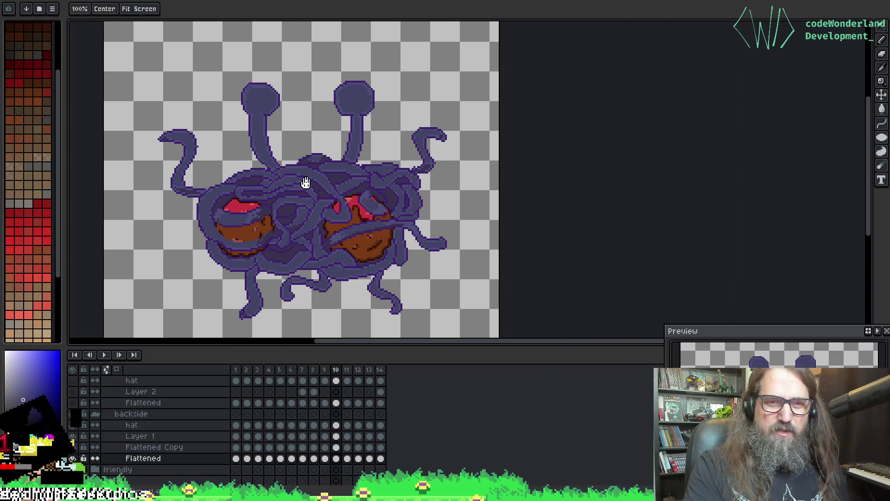
Stop the animation on frame 10 and sample the tentacle purple for the pencil.
scroll(360, 195, "up", 3)
scroll(327, 133, "down", 5)
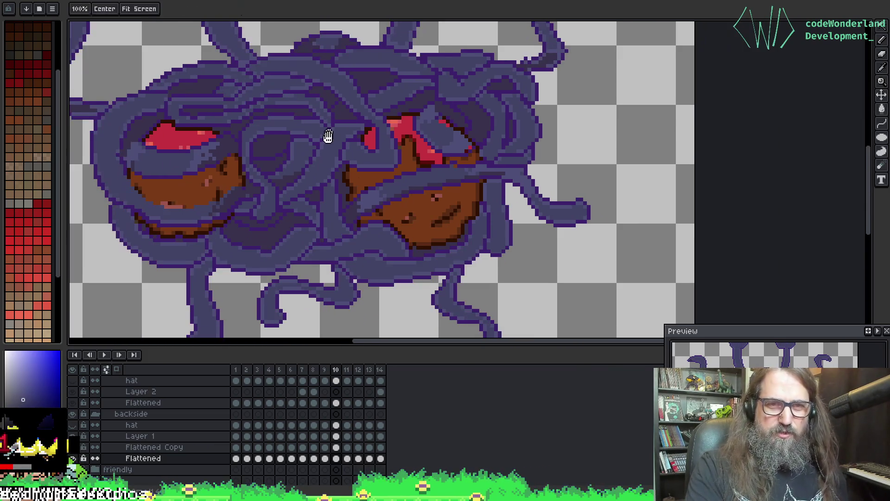
key("Return")
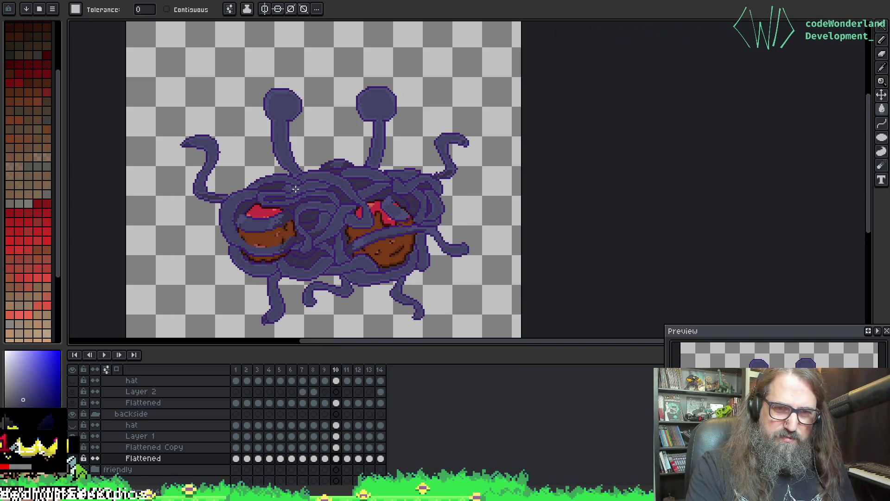
key("Return")
scroll(287, 167, "up", 3)
left_click(313, 185, "alt")
key("b")
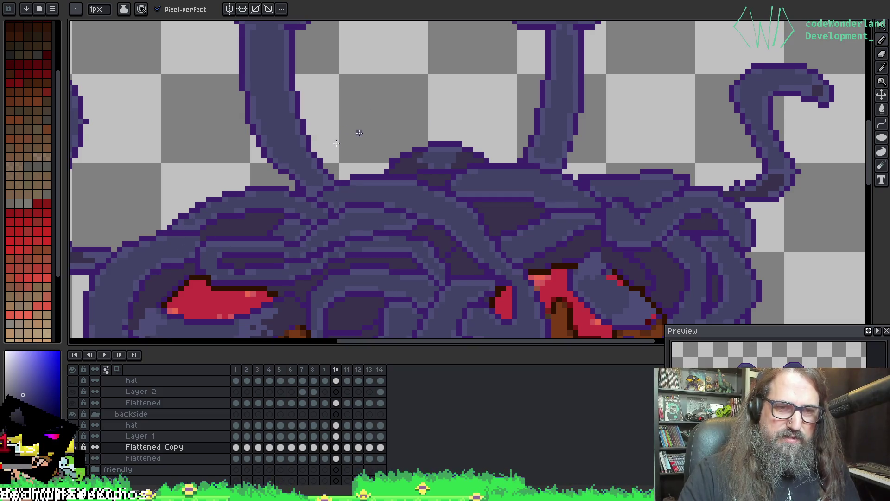
Step through frames 12–14 and 1–2, then back down to frame 7, checking the right tentacle.
key("period")
key("period")
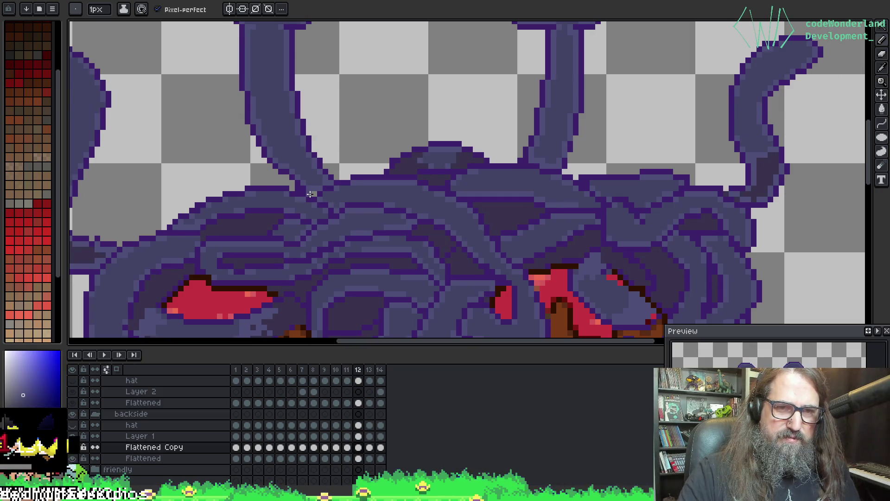
key("period")
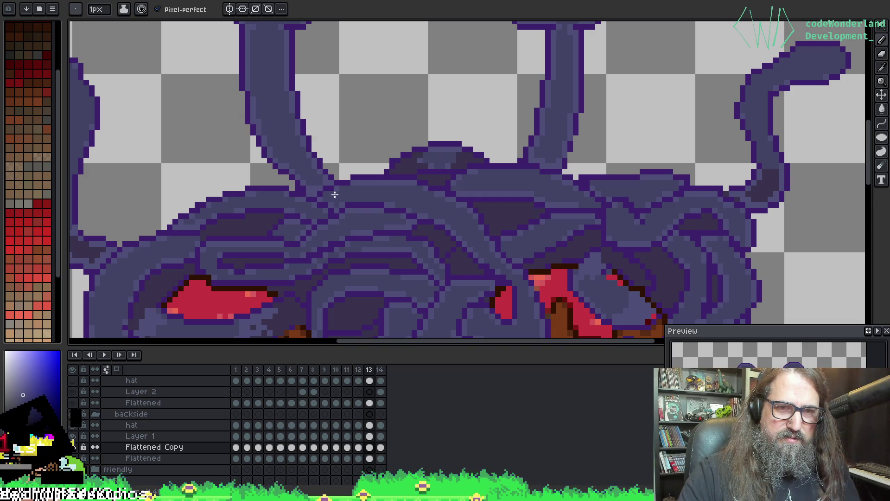
key("period")
key("period")
key("comma")
key("period")
key("period")
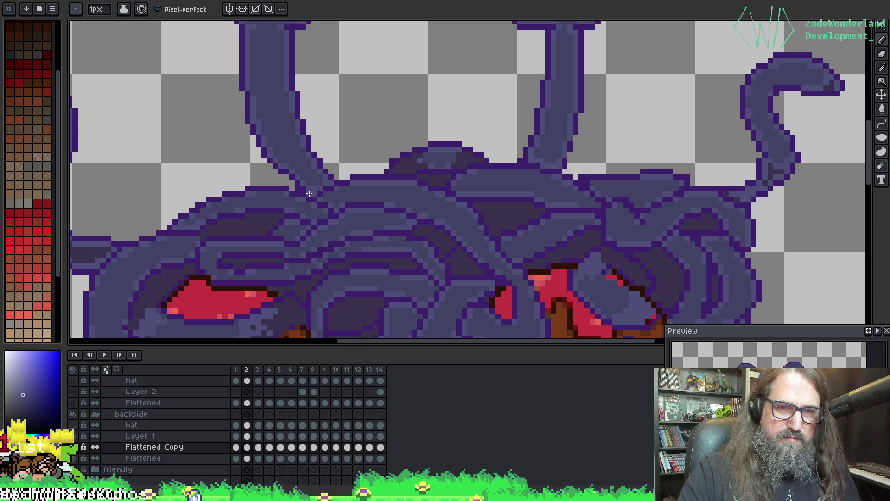
key("period")
key("comma")
key("comma")
key("comma")
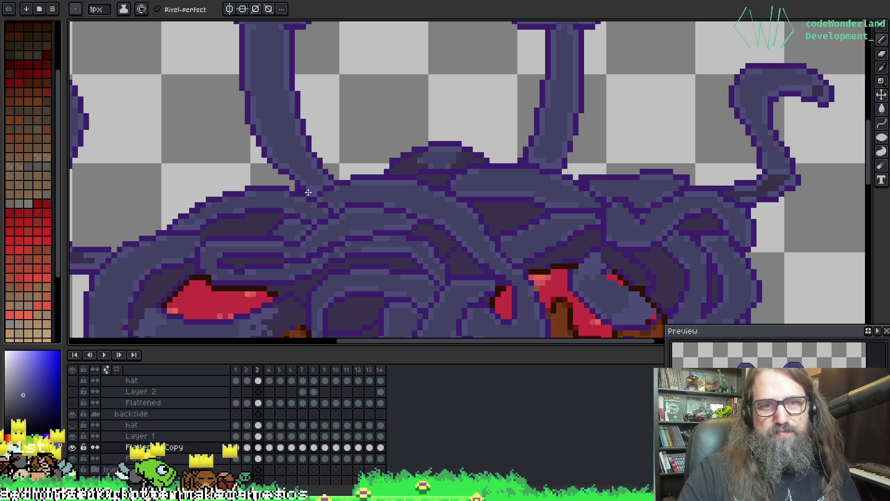
key("comma")
key("comma")
key("comma")
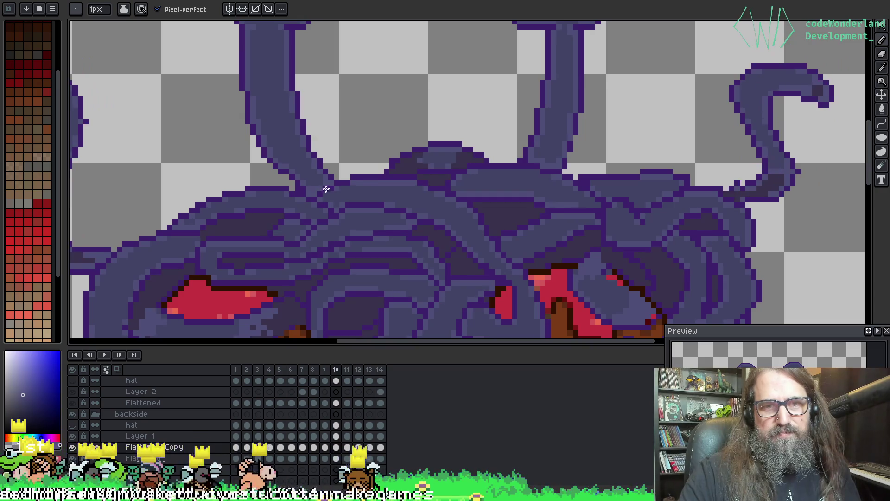
key("comma")
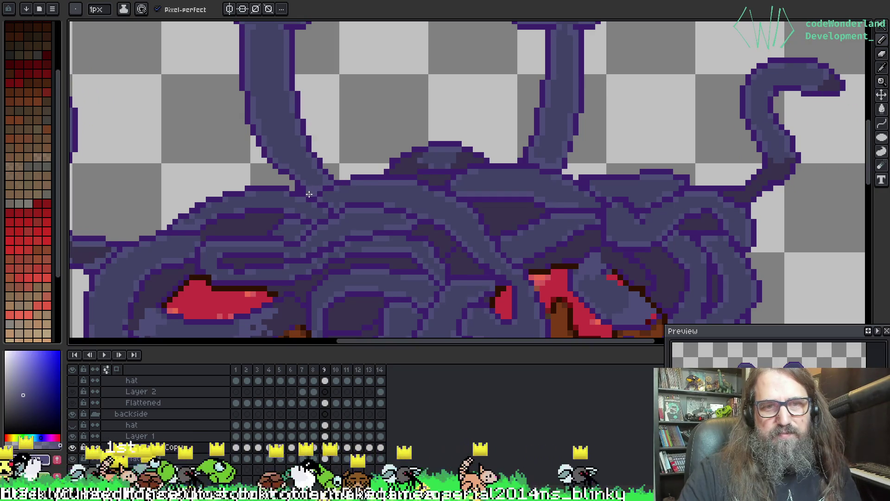
key("comma")
key("comma")
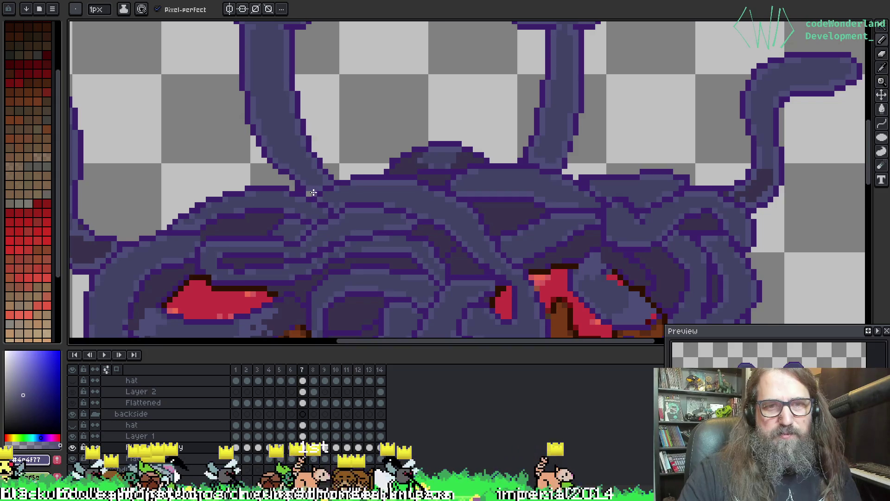
key("comma")
key("comma")
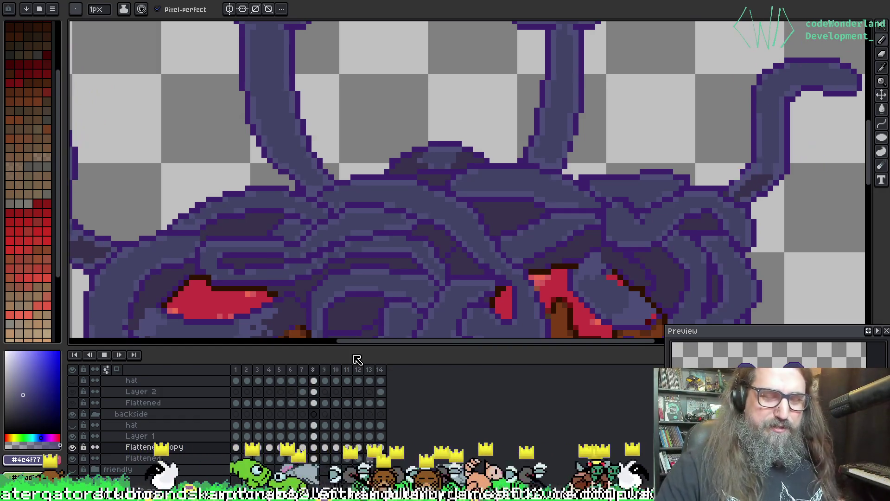
On frame 4, sample the tentacle colour and fill the brown tip pixels with it.
scroll(362, 141, "down", 2)
scroll(362, 141, "down", 2)
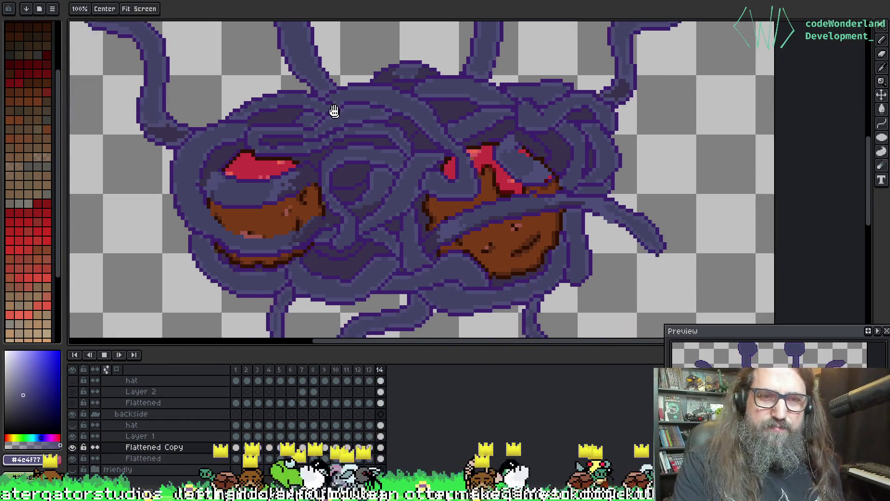
left_click_drag(334, 171, 322, 113)
scroll(317, 171, "down", 1)
scroll(317, 170, "up", 5)
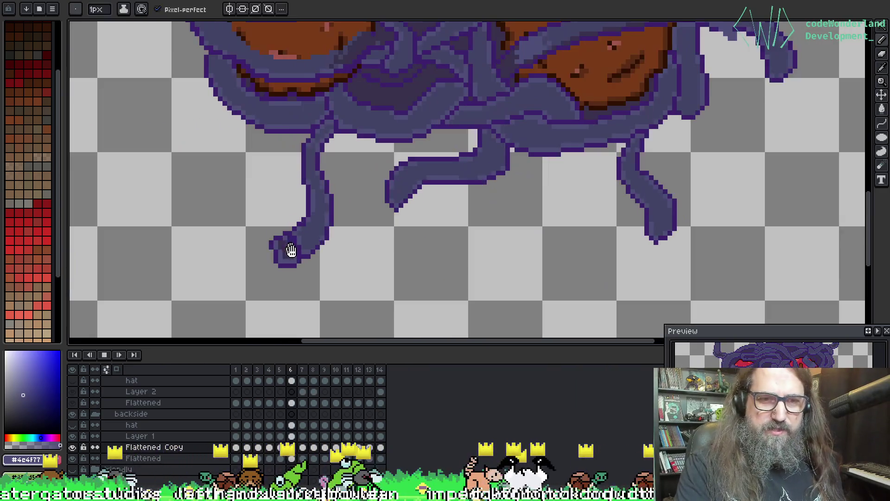
key("b")
key("Return")
scroll(292, 233, "up", 2)
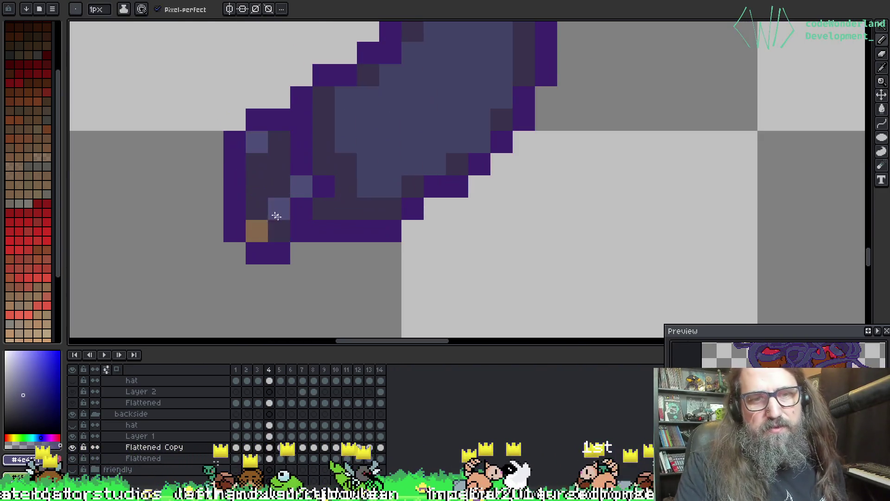
left_click(258, 229, "alt")
left_click(299, 187, "alt")
left_click(270, 228)
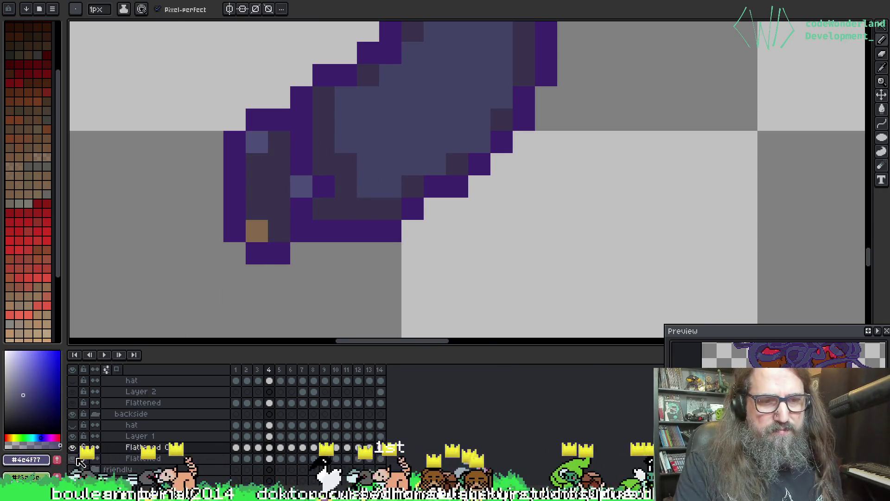
key("g")
left_click(247, 221)
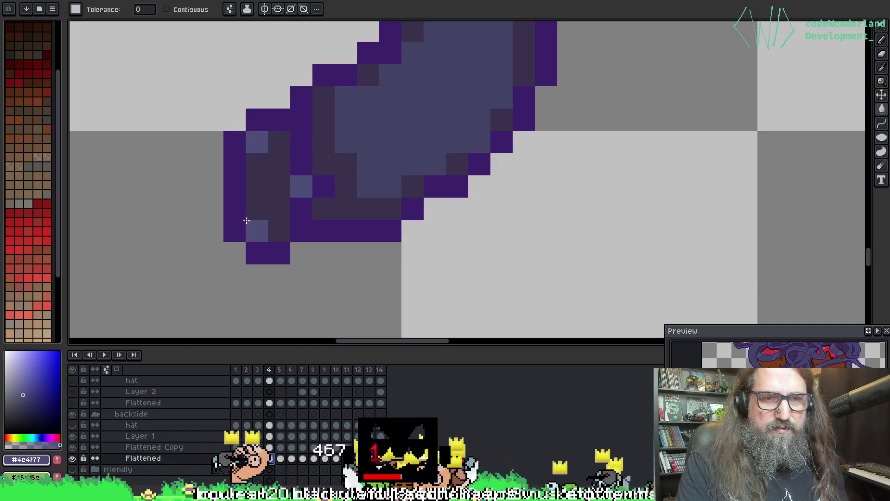
Check the tentacle tip on frames 5 through 7, then replay the animation to review the fixes.
key("ctrl+Right")
key("ctrl+Right")
key("ctrl+Left")
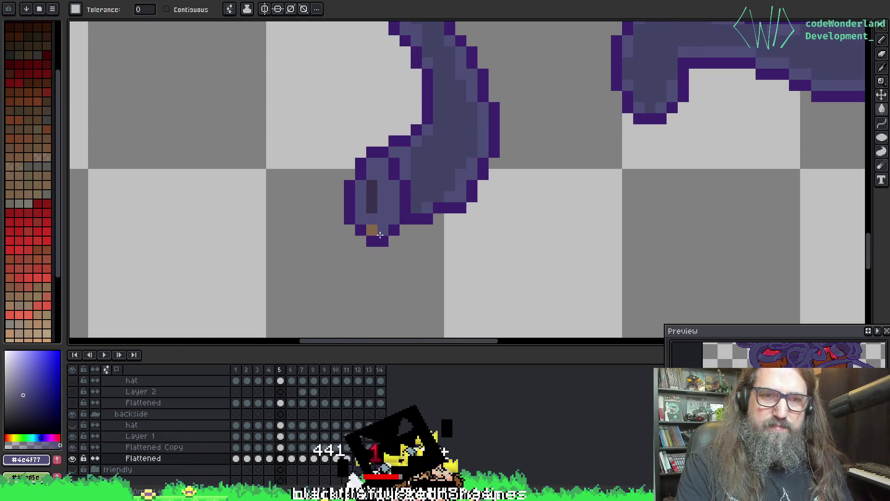
key("ctrl+Right")
key("ctrl+Right")
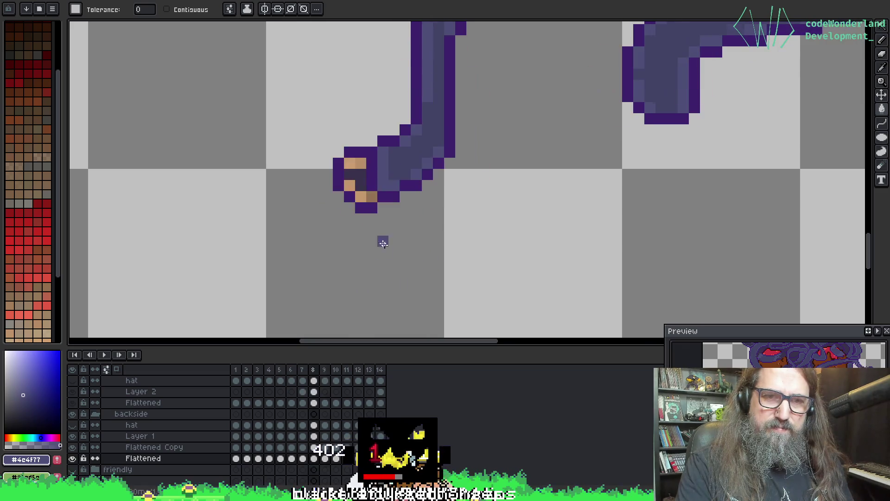
key("ctrl+Right")
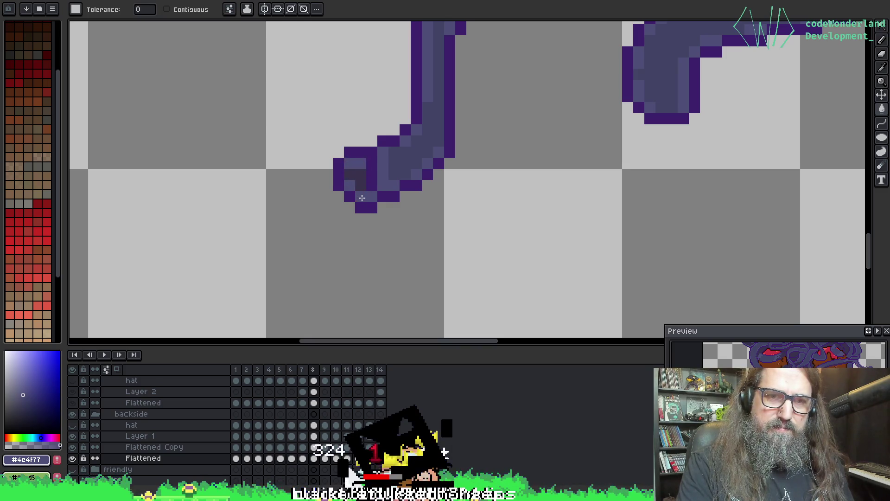
key("ctrl+Left")
key("ctrl+Left")
key("ctrl+Left")
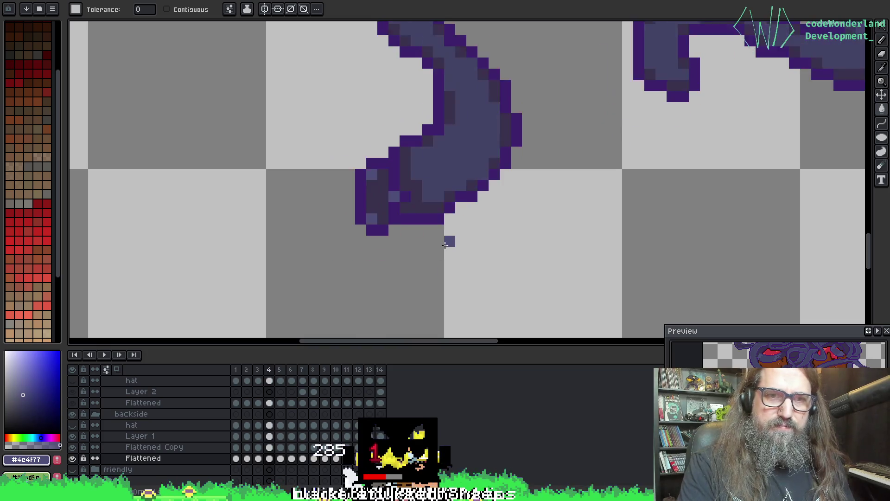
key("Return")
scroll(482, 246, "down", 4)
left_click_drag(510, 153, 315, 236)
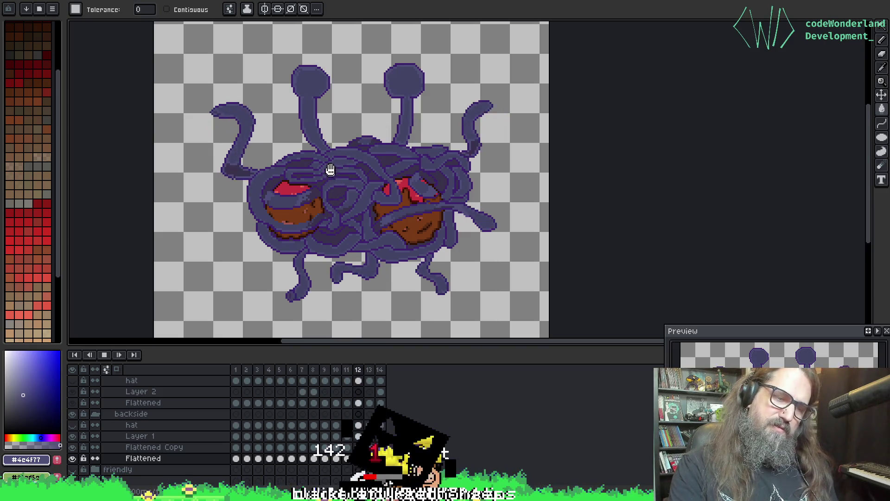
Stop playback and collapse the enemy frontside and backside folders in the Layers panel.
key("Return")
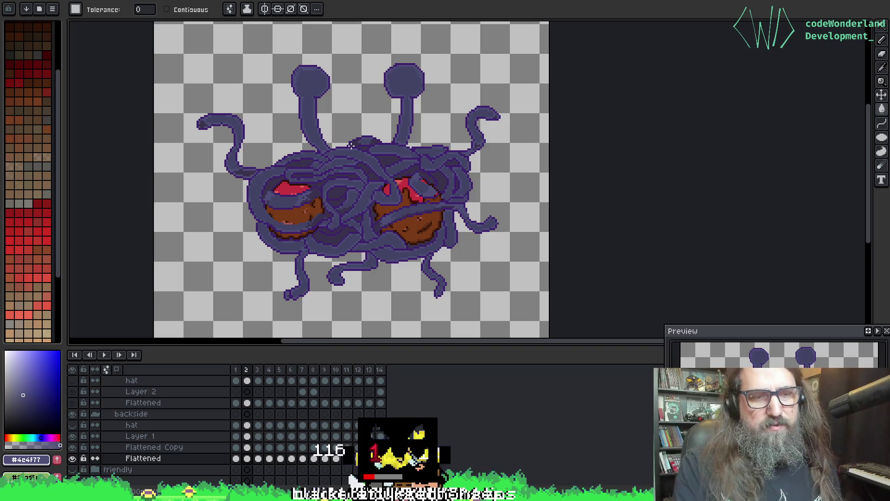
scroll(104, 416, "up", 1)
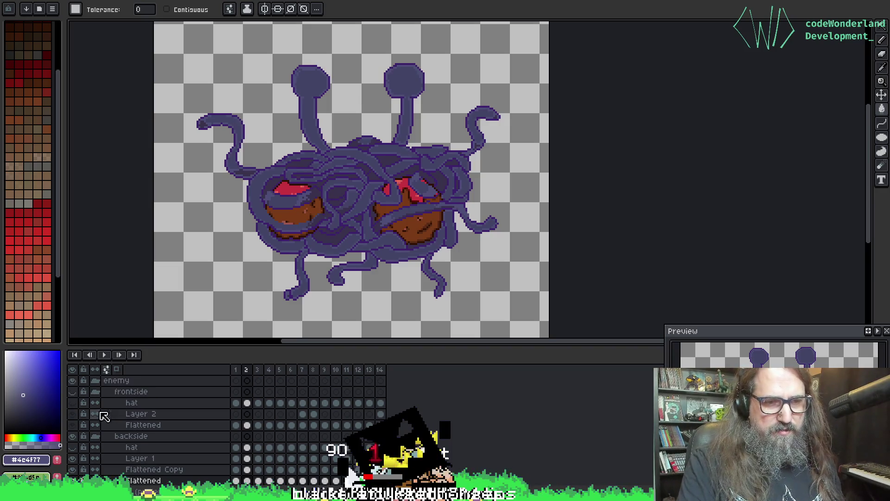
left_click(96, 380)
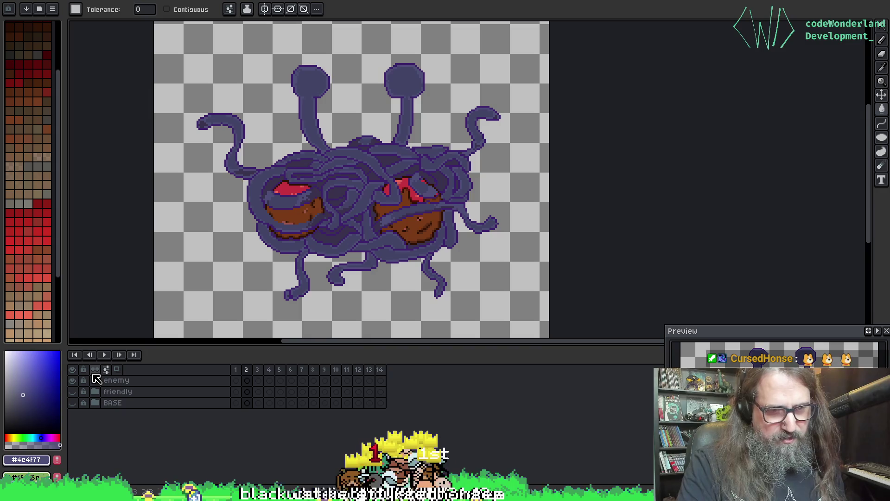
left_click(95, 380)
left_click(95, 392)
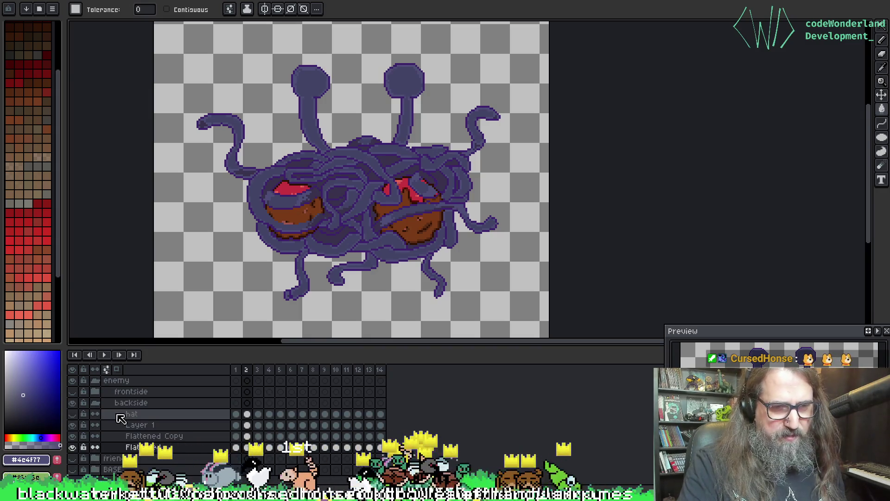
left_click(95, 403)
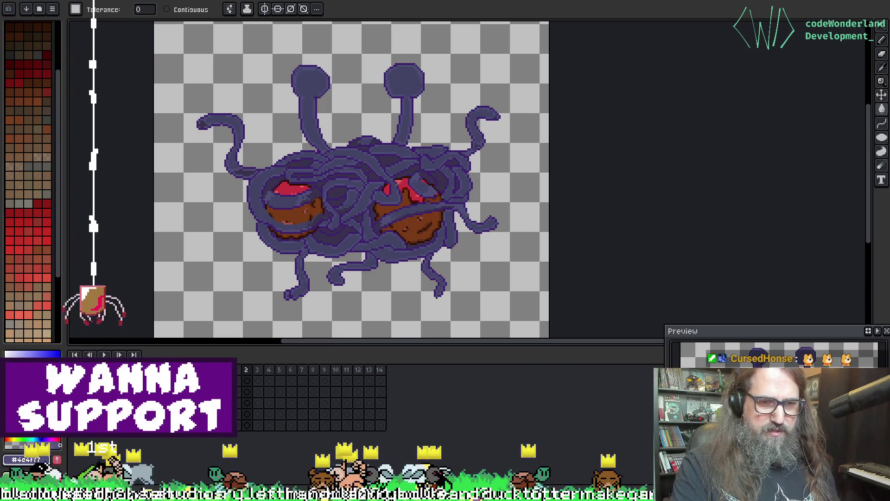
Turn on the friendly group's visibility so the beige monster replaces the purple one.
left_click(72, 402)
left_click(72, 402)
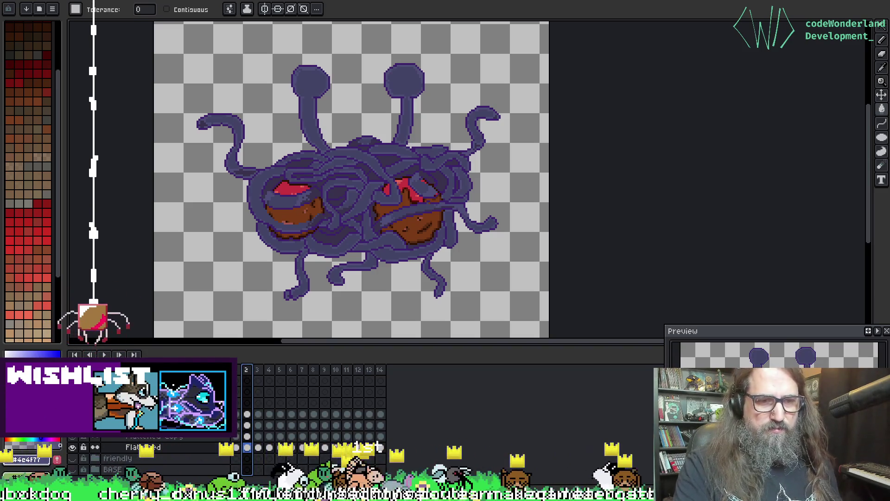
scroll(95, 450, "down", 2)
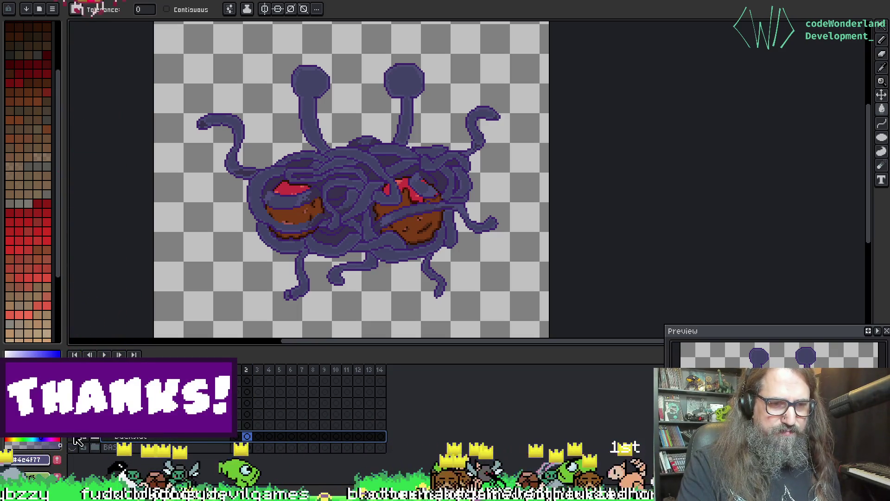
left_click(74, 413)
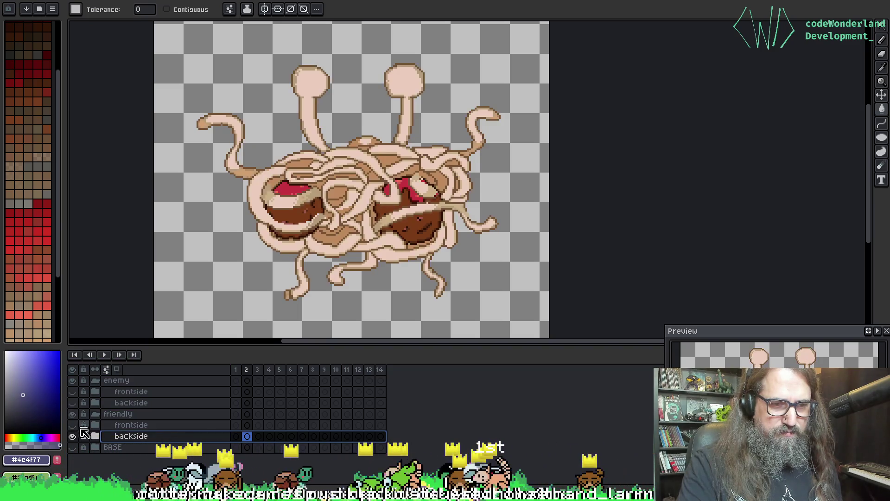
Generate the beige monster's four-frame sprite sheet with Export Sprite Sheet.
left_click_drag(129, 437, 205, 412)
key("ctrl+alt+shift+s")
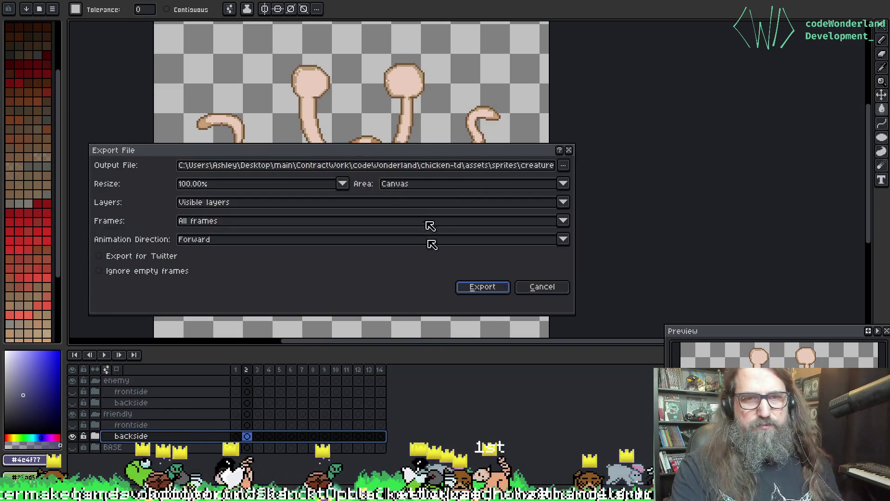
left_click(565, 166)
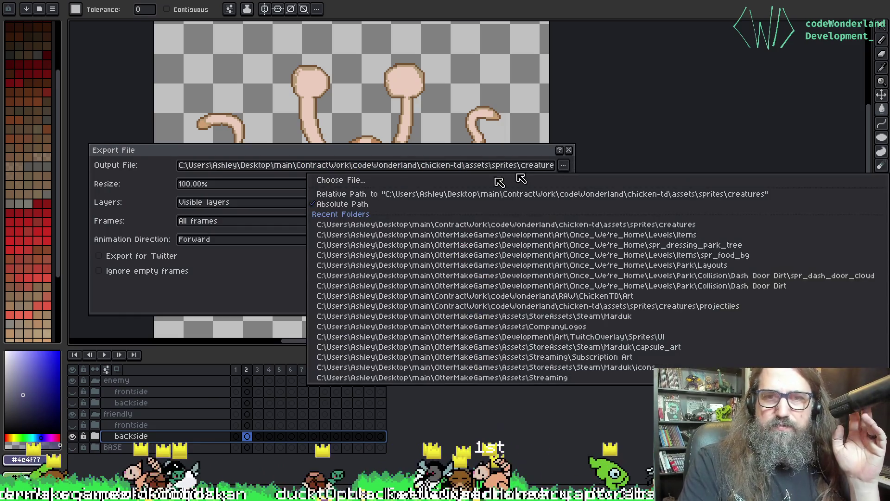
left_click(568, 151)
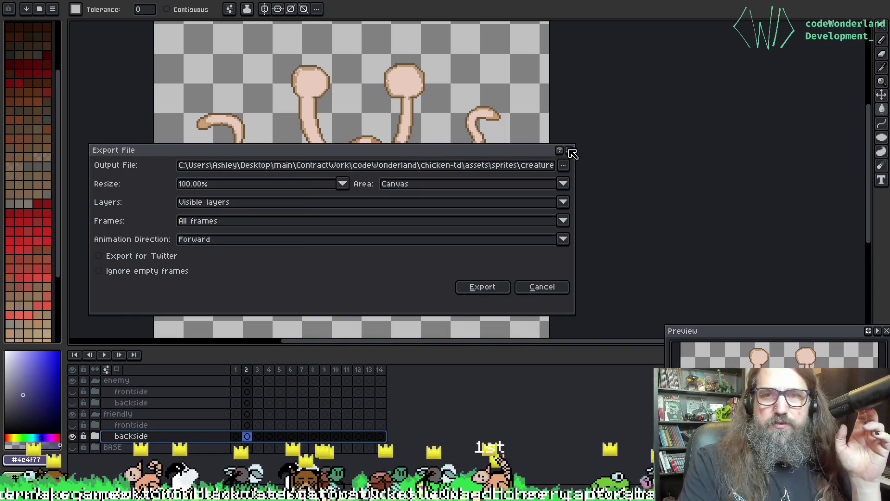
left_click(569, 151)
key("ctrl+e")
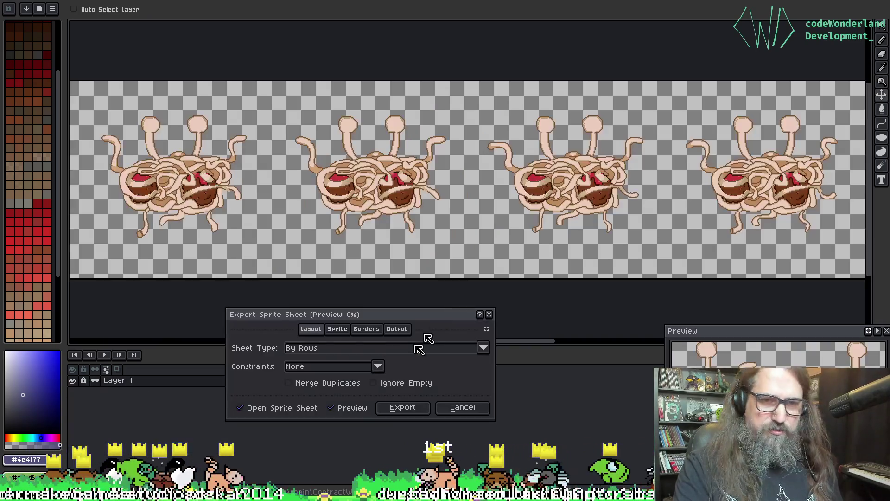
left_click(401, 406)
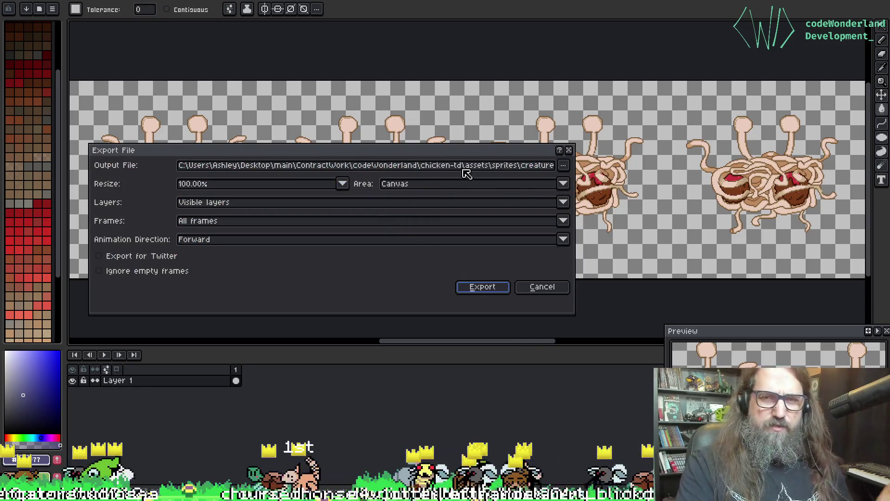
Export the sheet as spaghetti-monster-Sheet.png in the creatures folder.
left_click(562, 167)
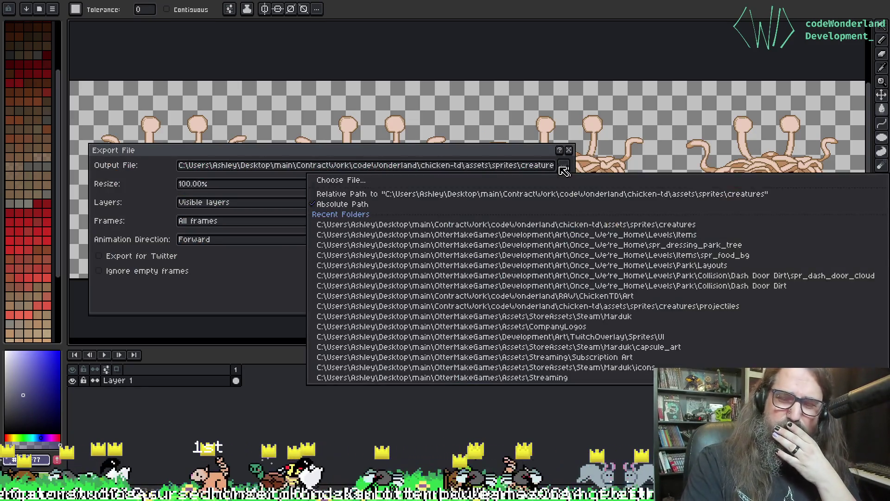
left_click(440, 225)
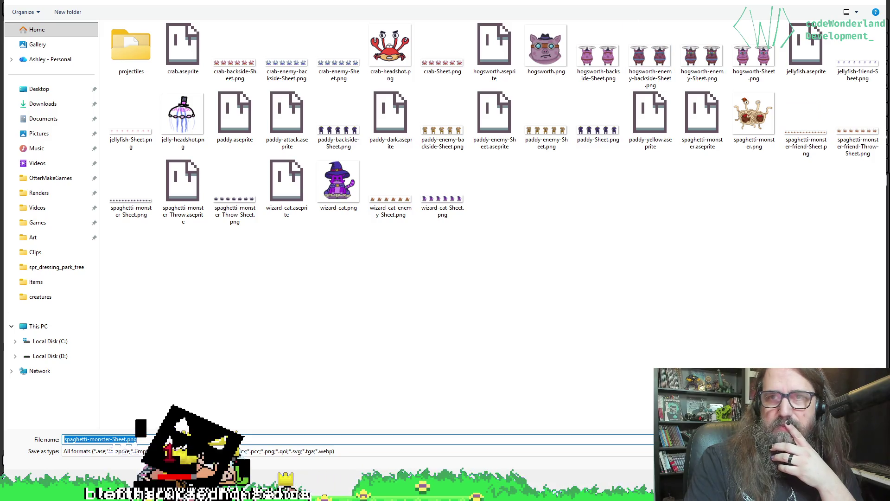
key("Return")
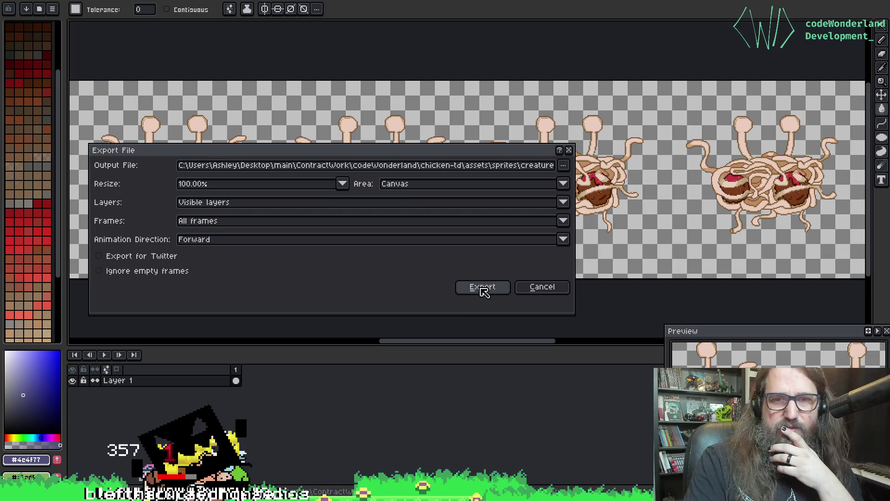
left_click(483, 288)
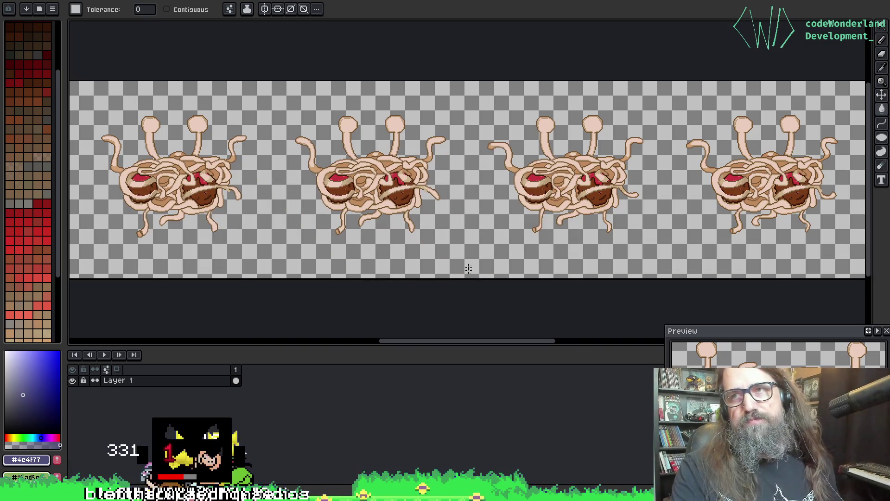
key("ctrl+alt+shift+s")
left_click(563, 165)
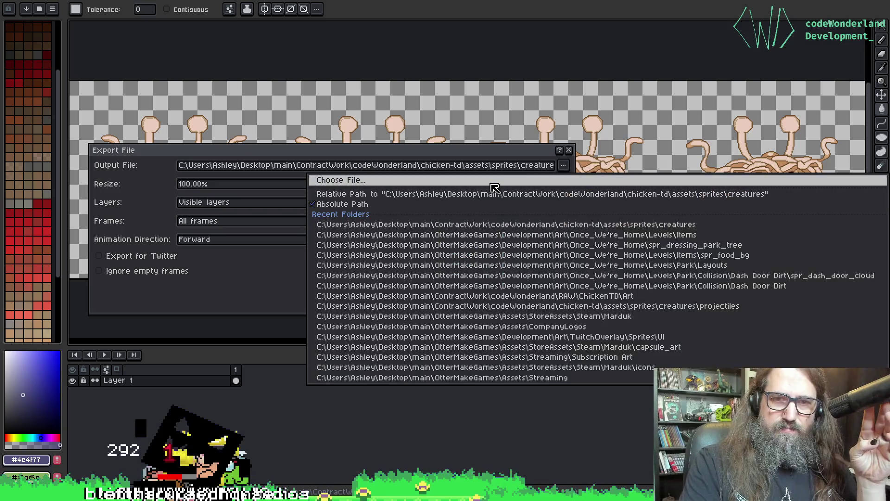
left_click(491, 182)
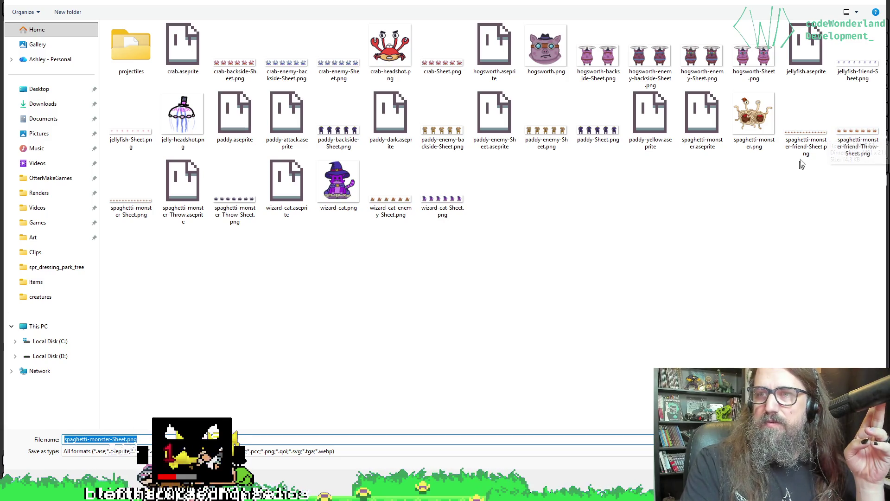
left_click(811, 148)
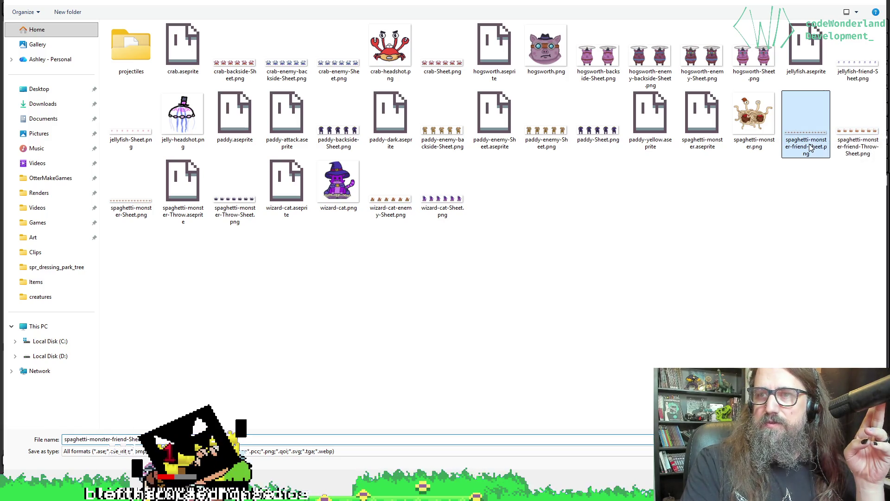
left_click(127, 440)
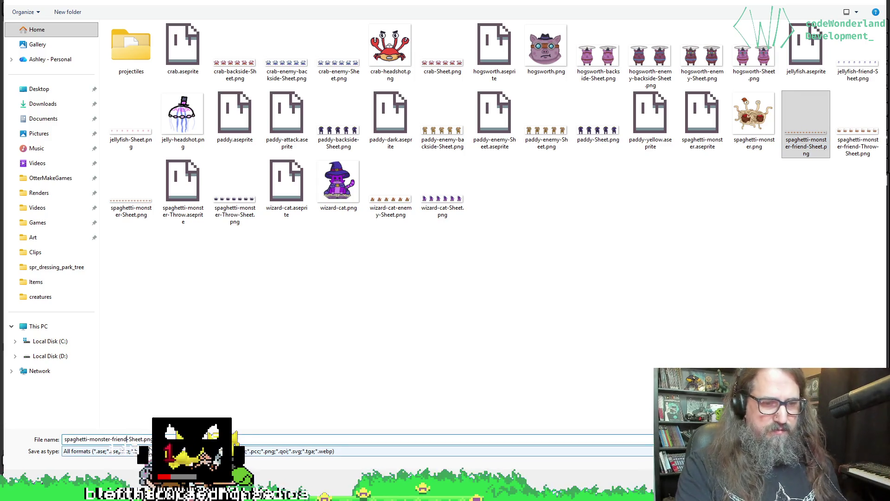
type("_backside")
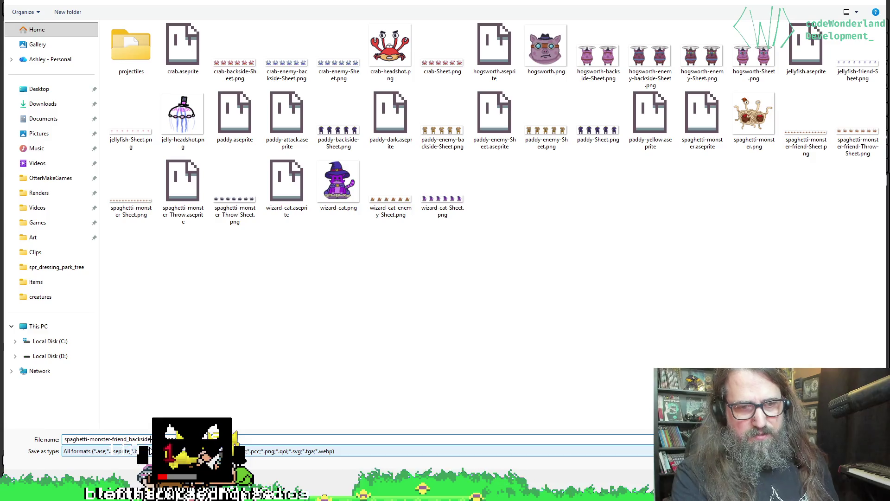
key("Return")
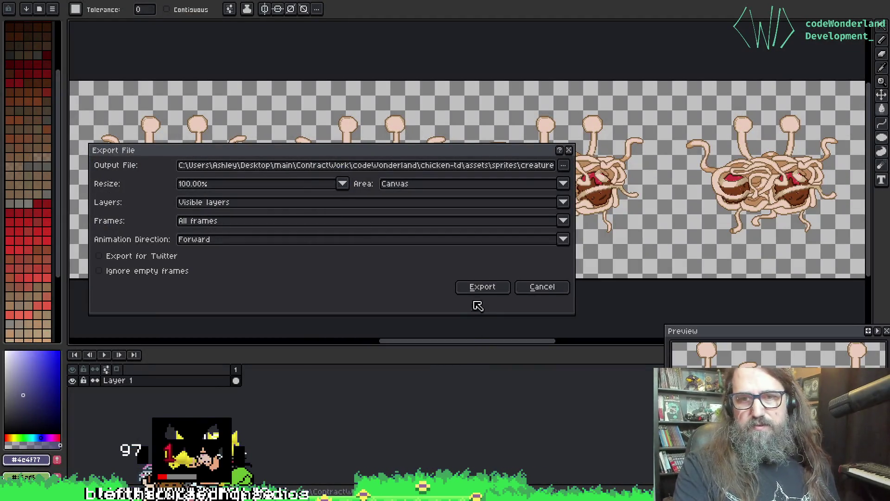
left_click(532, 285)
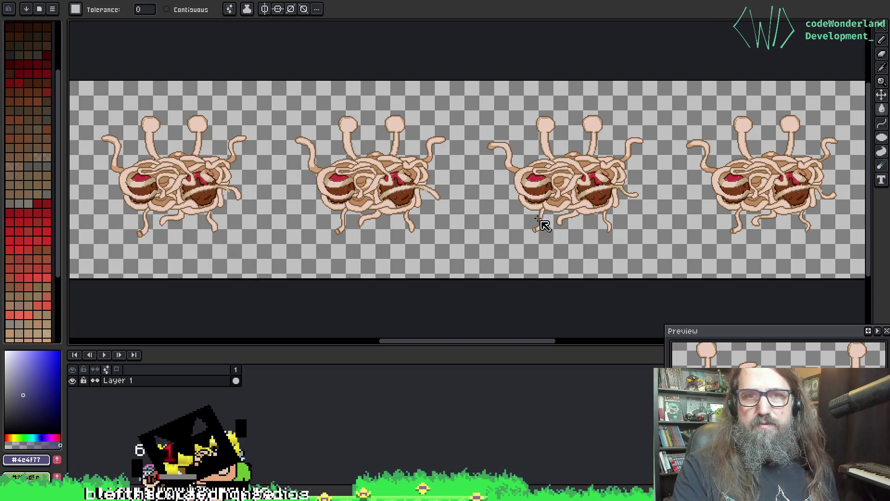
Export the sheet to the creatures folder, renaming it spaghetti-monster-friend-backside-Sheet.png.
key("ctrl+alt+shift+s")
left_click(564, 166)
left_click(516, 181)
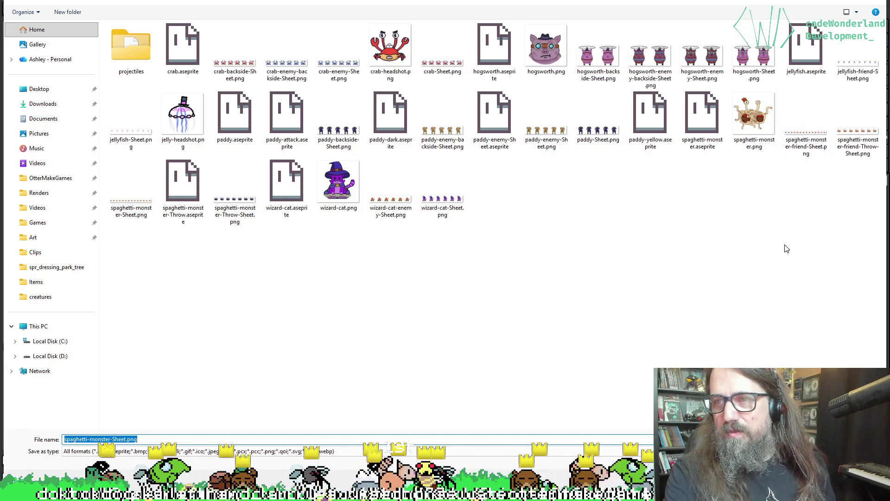
left_click(799, 152)
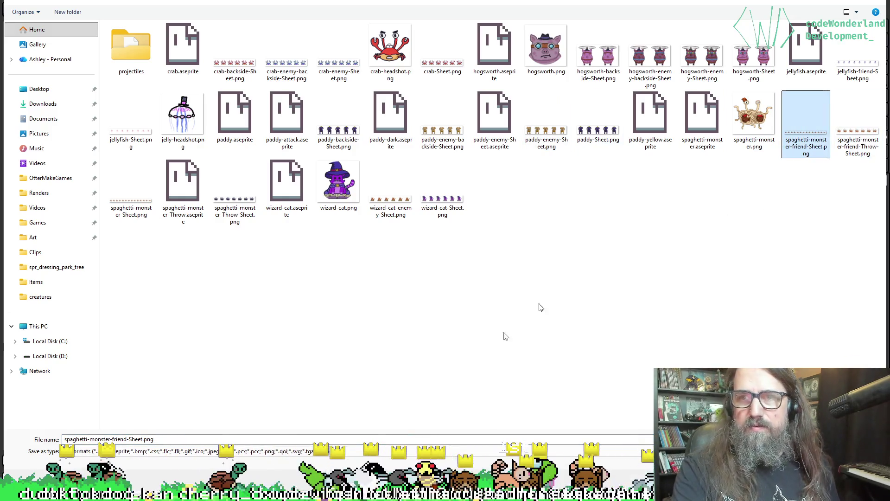
left_click(136, 442)
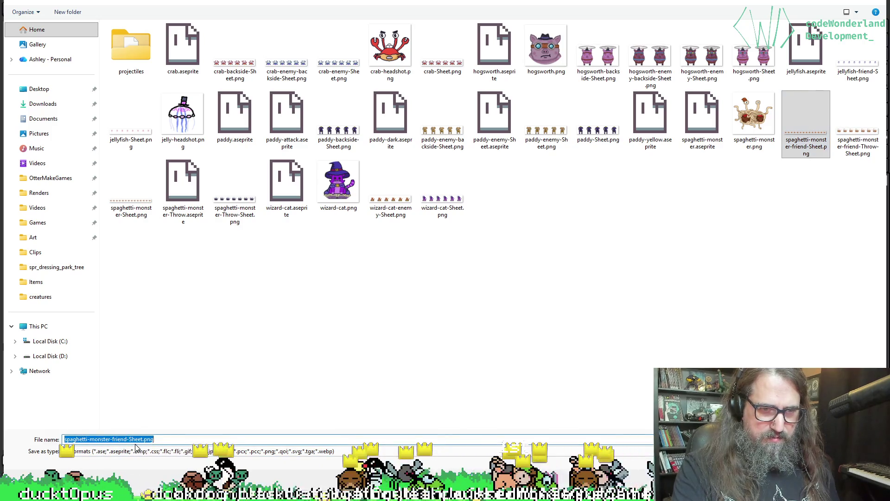
type("-")
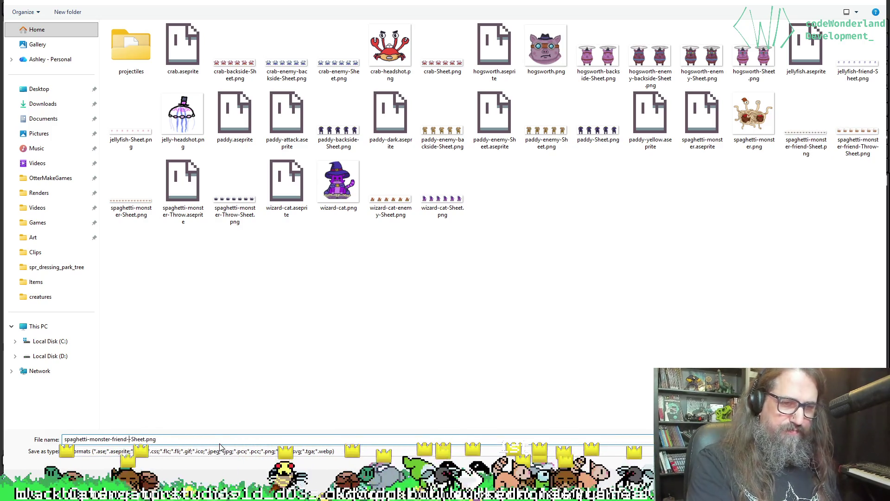
type("de-")
key("Return")
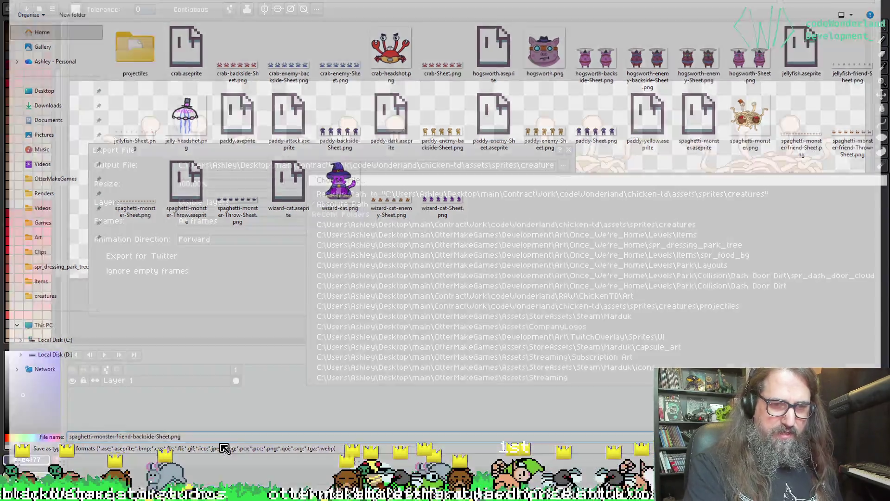
left_click(487, 287)
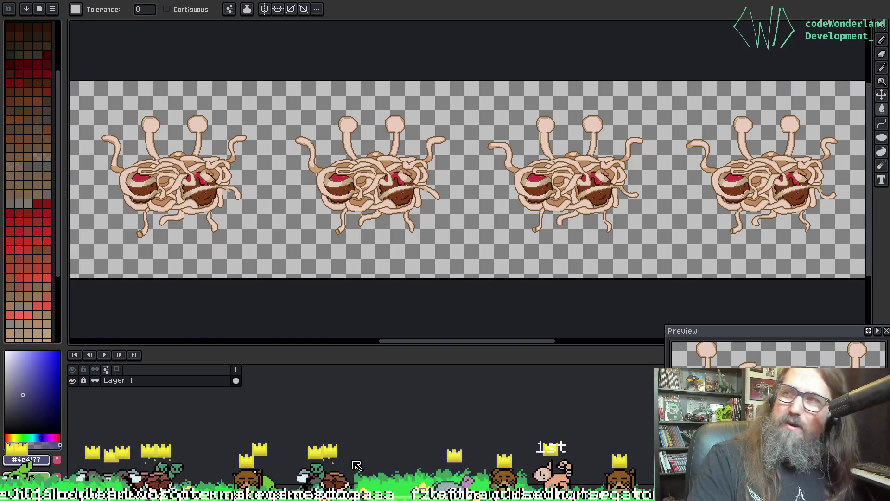
left_click_drag(547, 109, 490, 109)
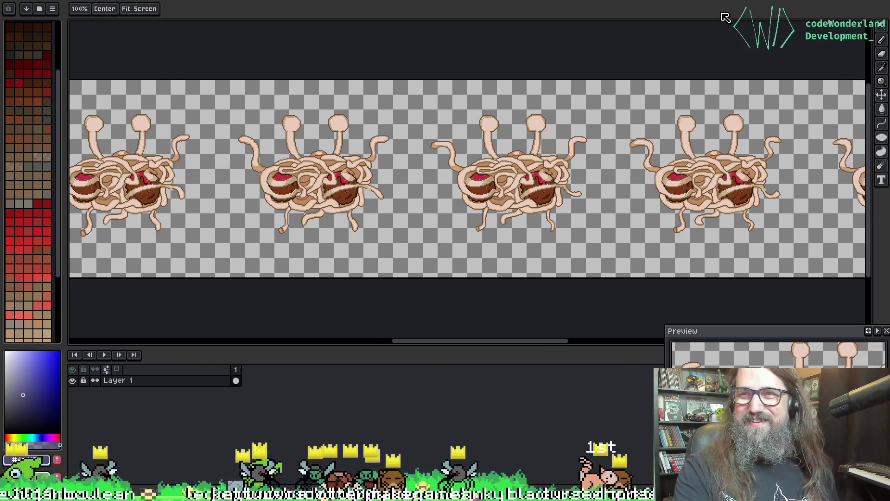
Hide the friendly backside, show the enemy backside, and generate its sprite sheet.
key("ctrl+Tab")
key("ctrl+Tab")
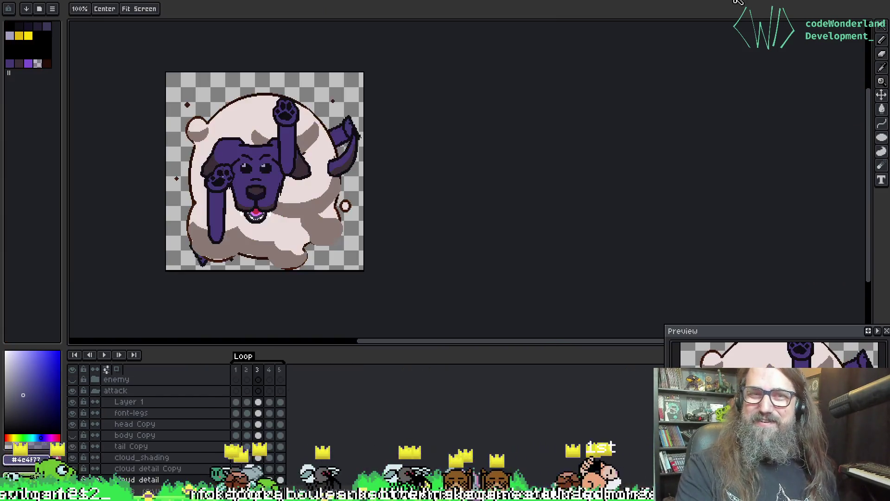
key("ctrl+Tab")
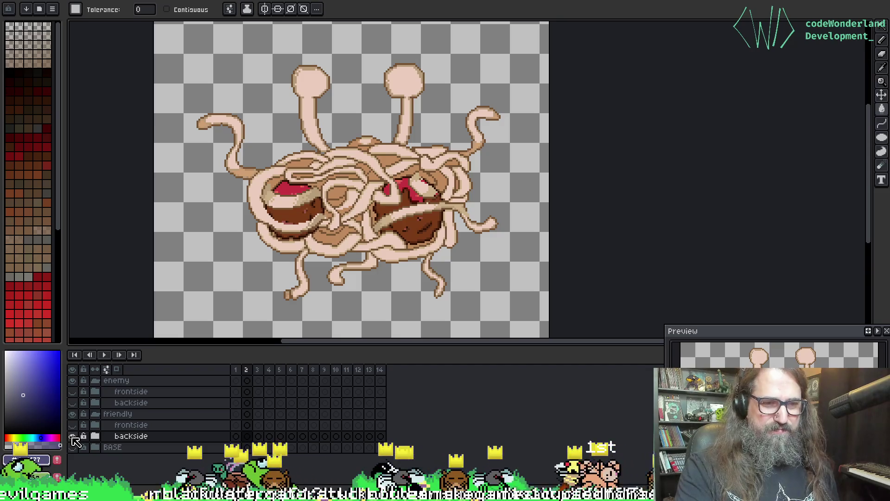
left_click(72, 435)
left_click(72, 402)
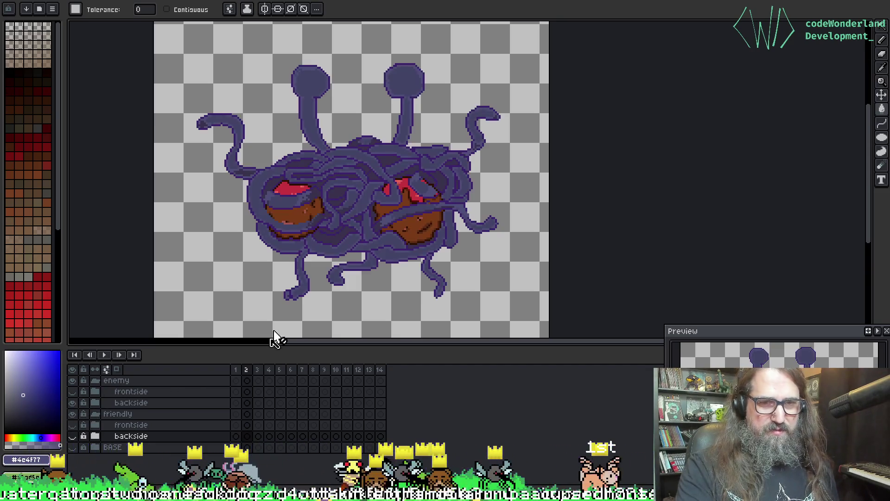
key("ctrl+alt+shift+s")
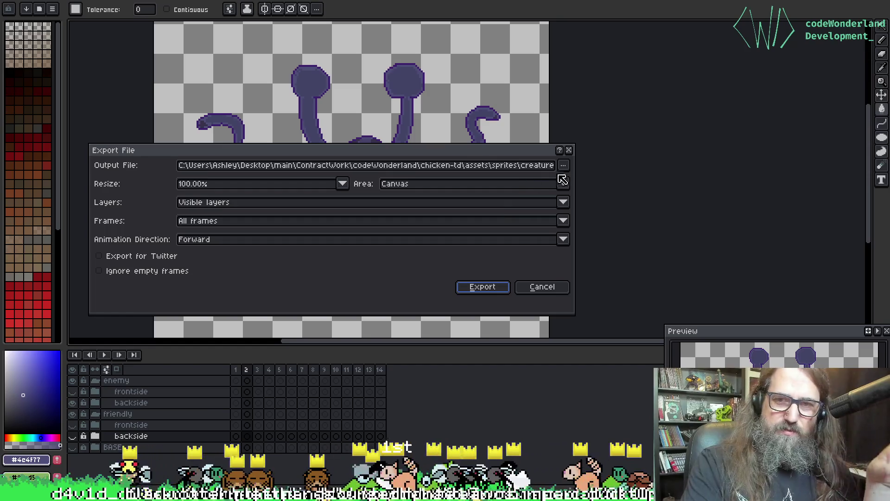
key("Escape")
key("ctrl+e")
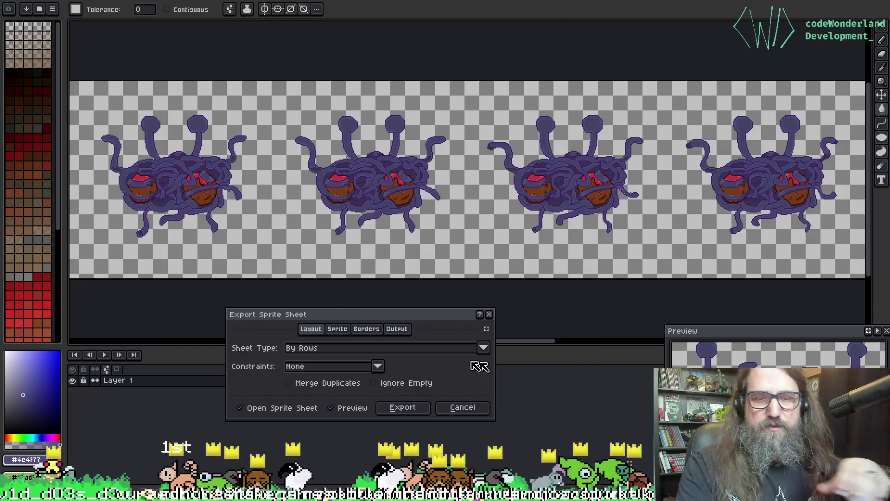
left_click(393, 408)
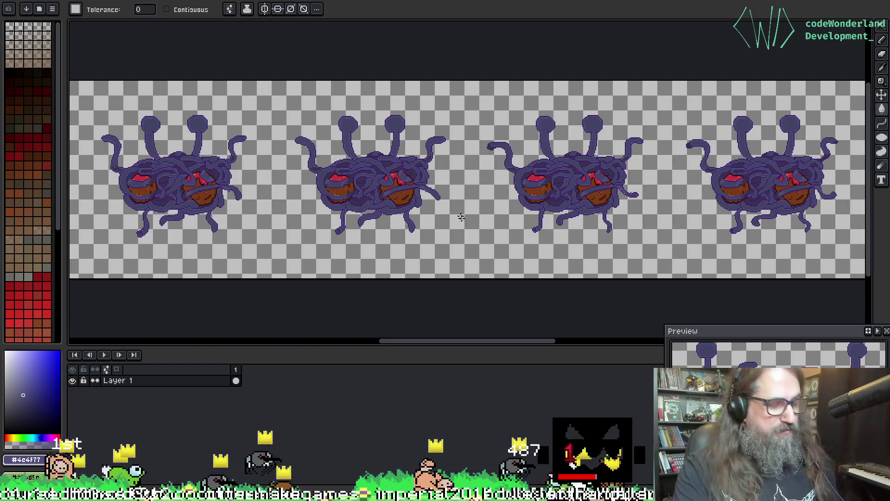
Export the sheet as spaghetti-monster-backside-Sheet.png in the creatures folder.
key("ctrl+alt+shift+s")
left_click(563, 165)
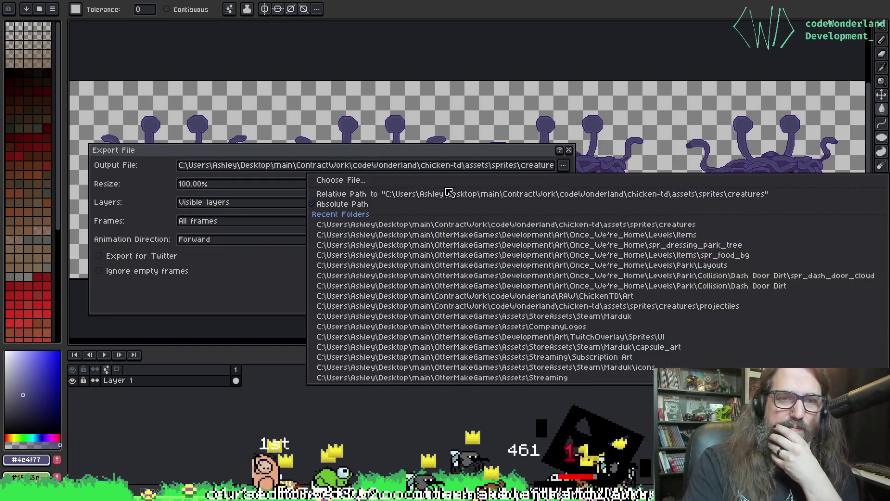
key("Escape")
left_click(563, 166)
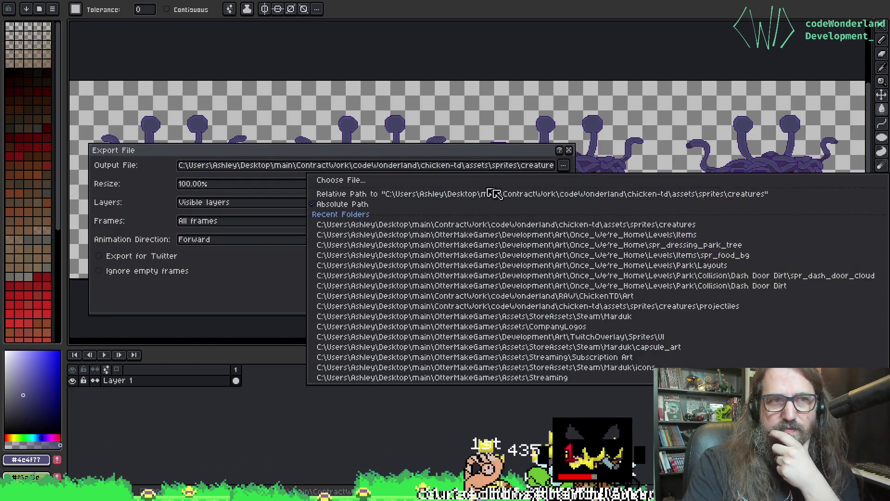
left_click(458, 181)
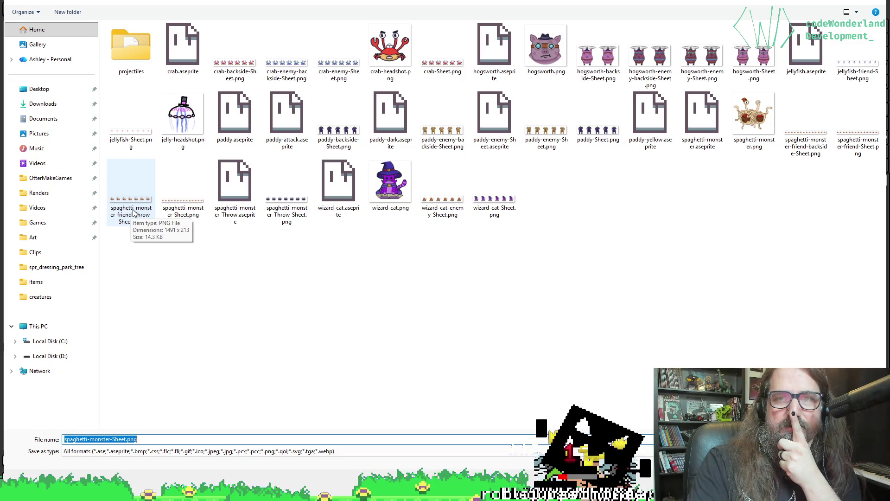
left_click(183, 195)
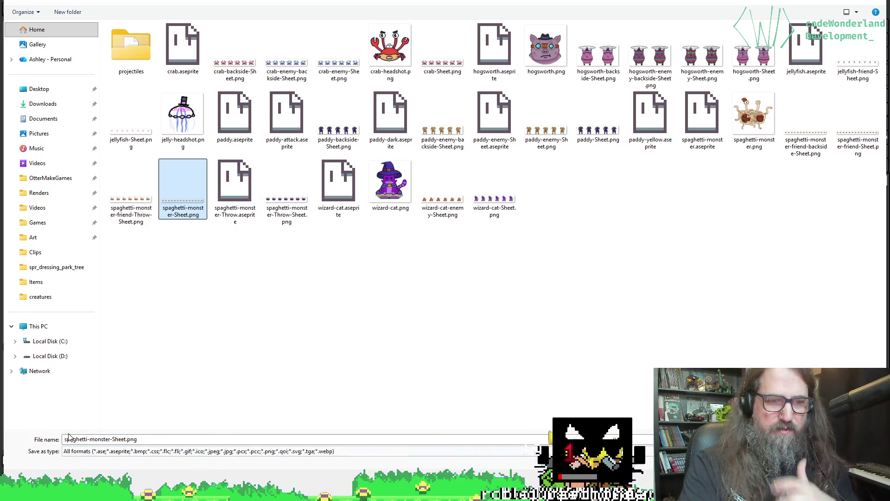
left_click(110, 439)
left_click(110, 439)
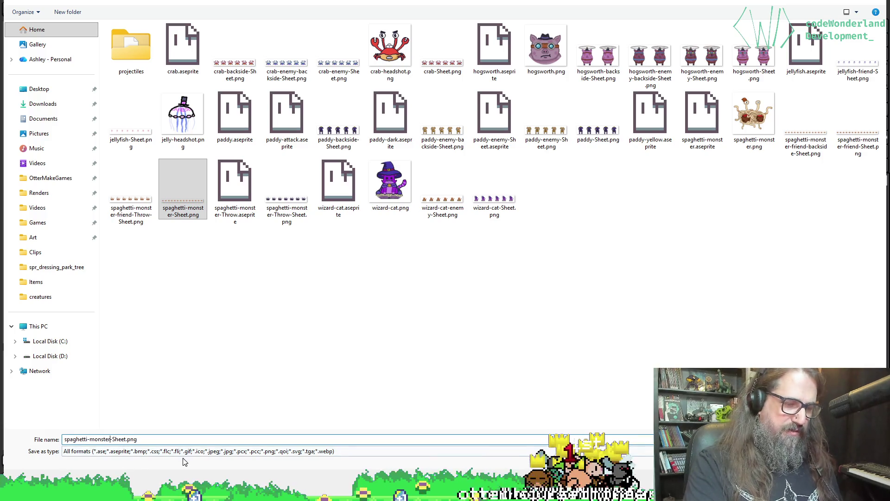
type("bac-")
type("backsid")
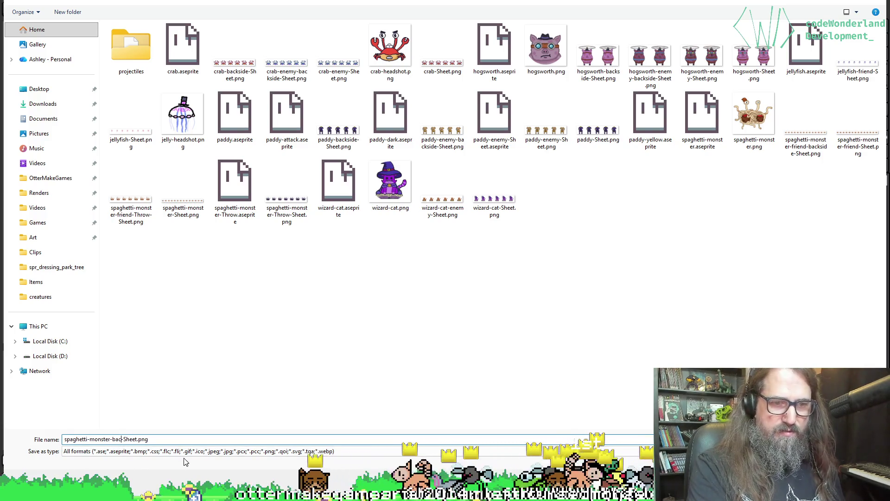
type("e-")
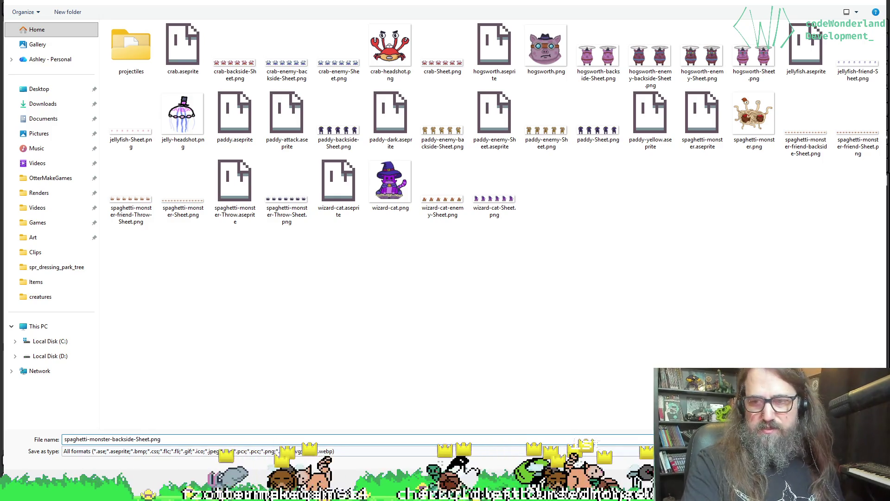
key("Return")
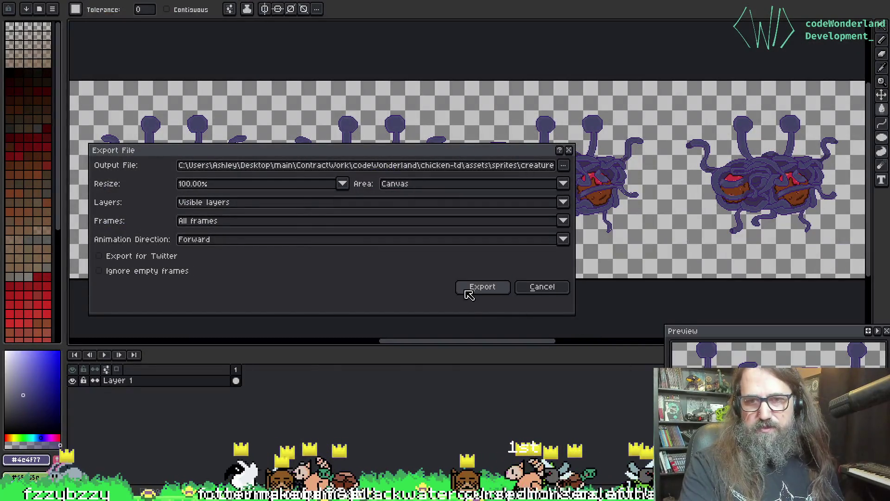
left_click(468, 291)
key("ctrl+Tab")
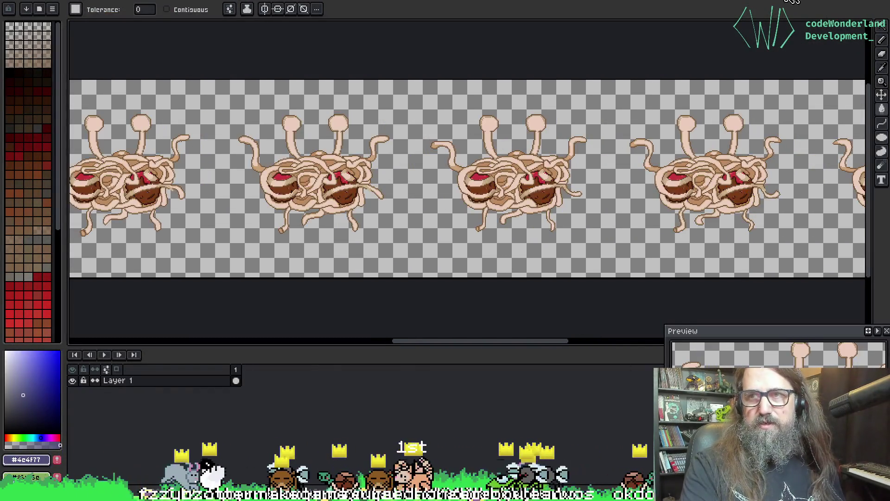
key("ctrl+Tab")
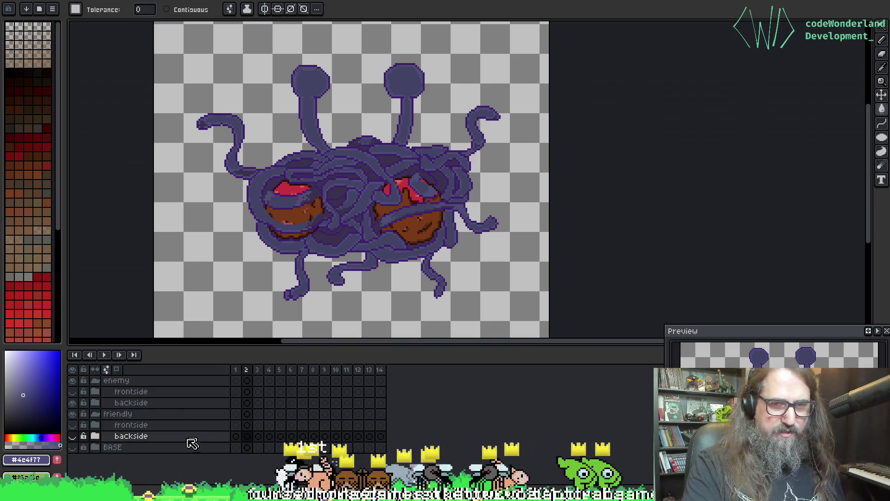
Swap the enemy backside layer for the frontside and generate the front-view sprite sheet.
left_click(72, 403)
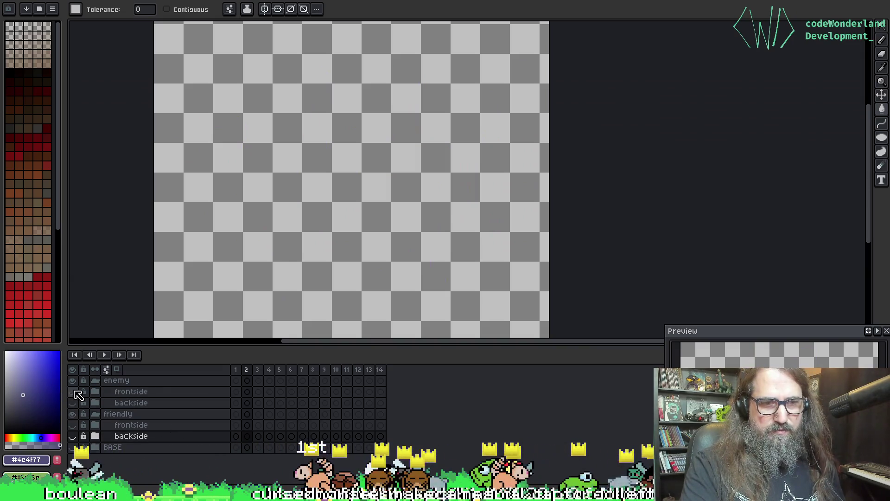
left_click(72, 391)
key("ctrl+alt+shift+s")
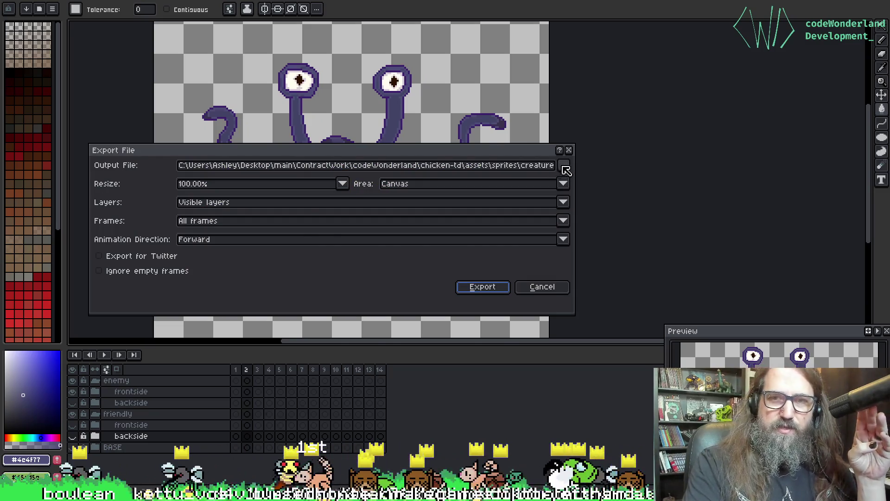
left_click(563, 165)
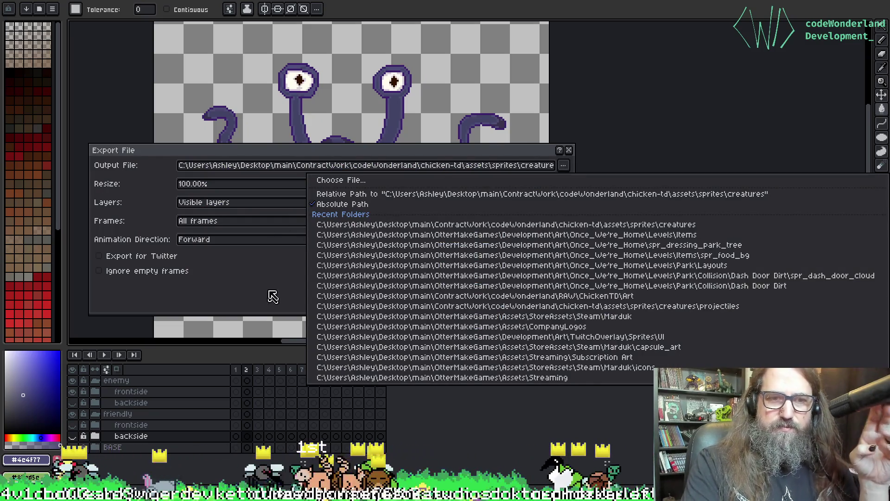
left_click(286, 298)
key("Escape")
key("ctrl+e")
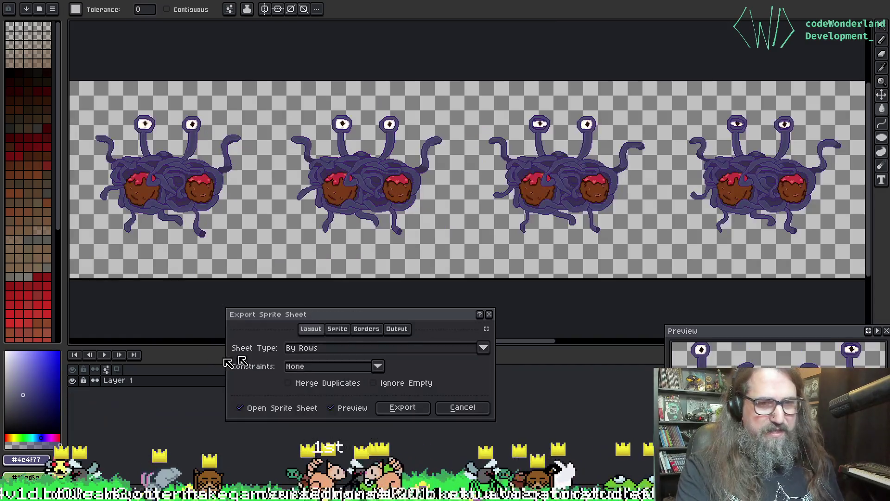
left_click(402, 407)
Export the front-view sheet over spaghetti-monster-Sheet.png in the creatures folder, confirming the replace.
key("ctrl+alt+shift+s")
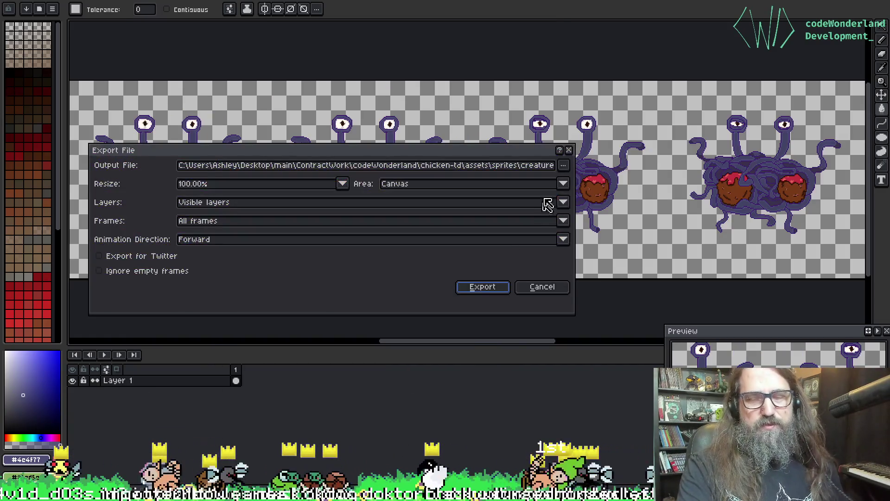
left_click(563, 165)
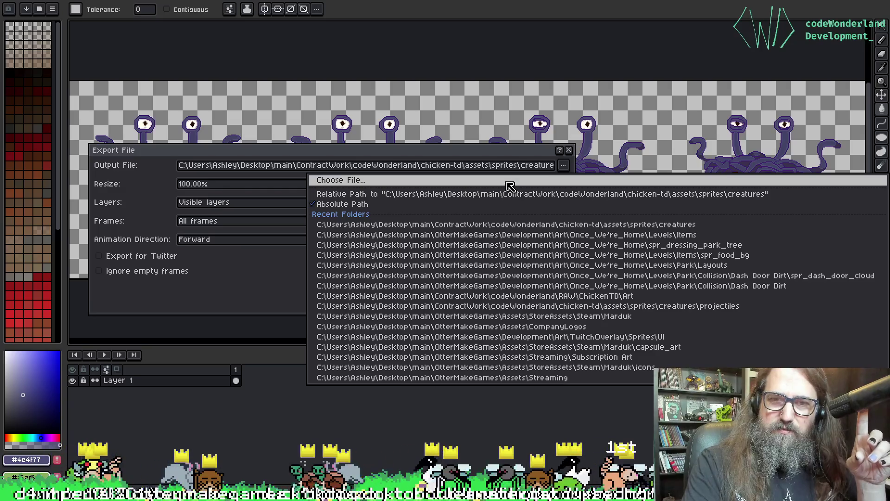
left_click(512, 181)
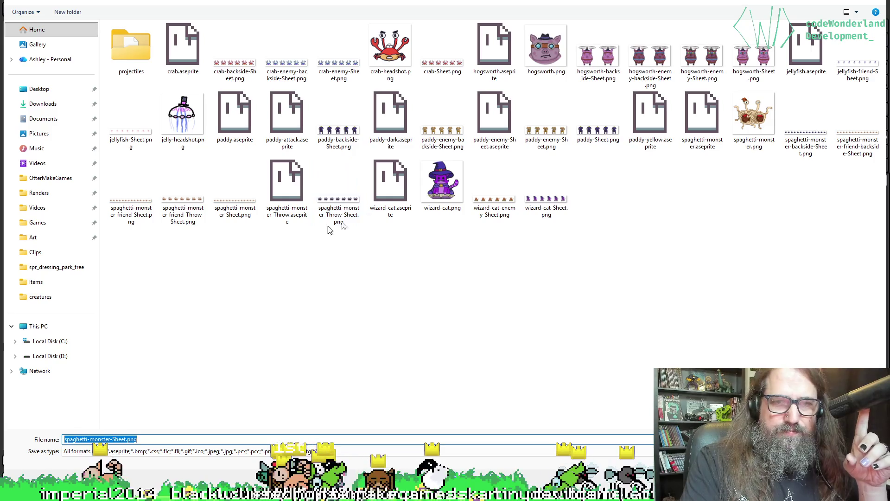
left_click(806, 121)
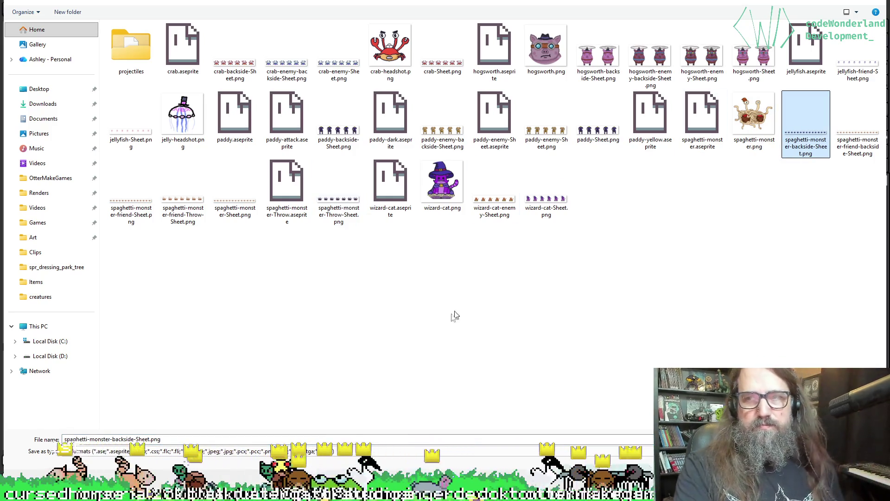
double_click(126, 439)
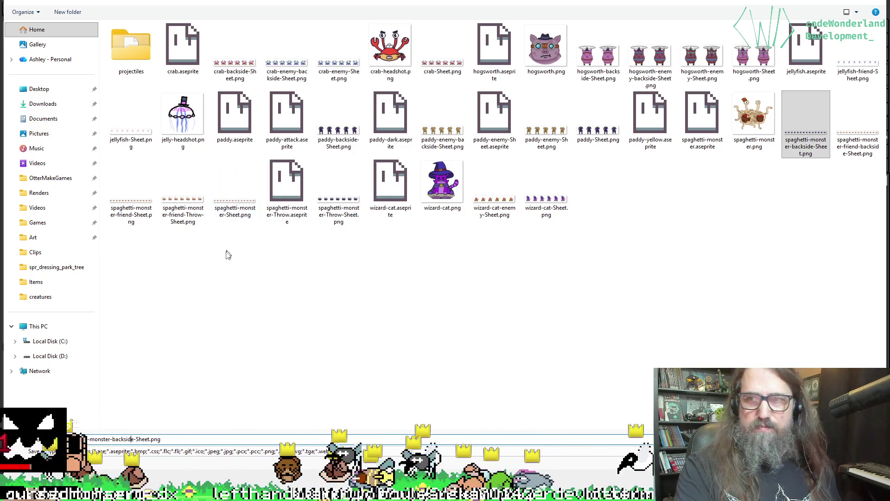
left_click(254, 194)
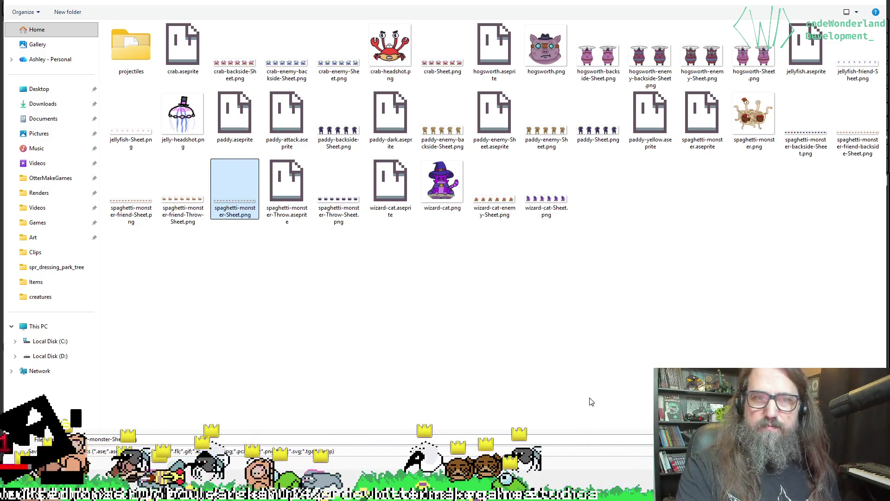
left_click(111, 439)
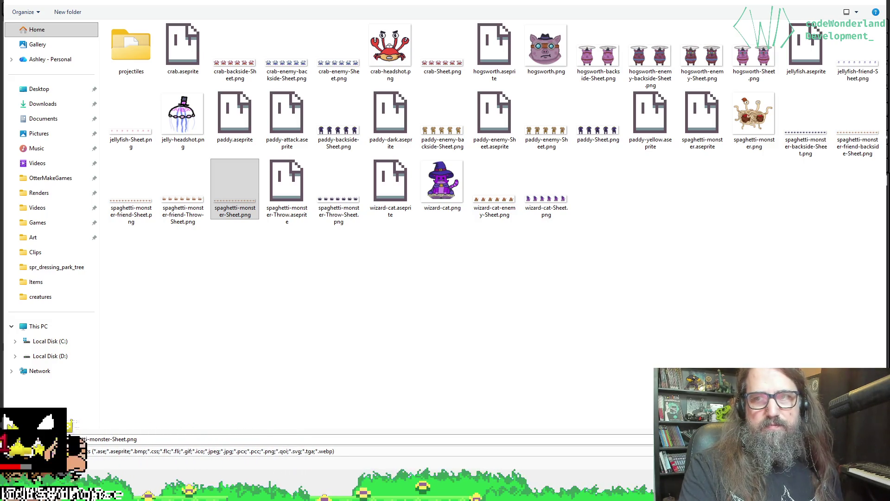
key("Return")
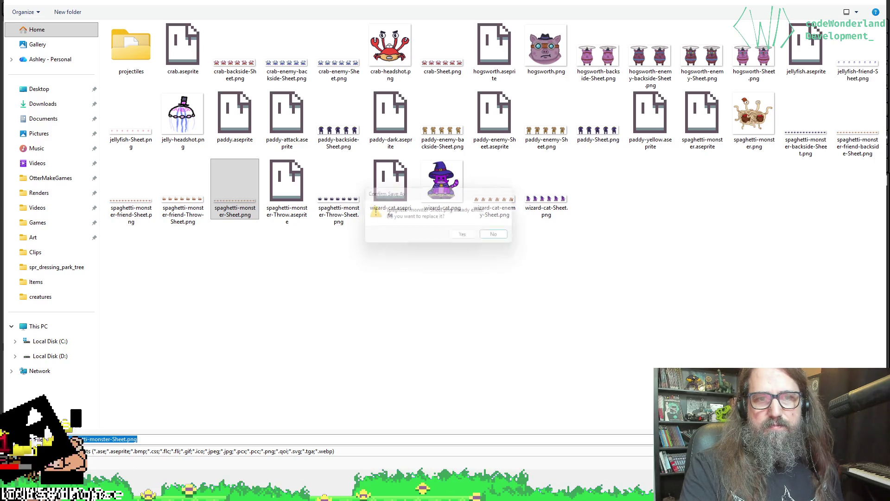
left_click(466, 236)
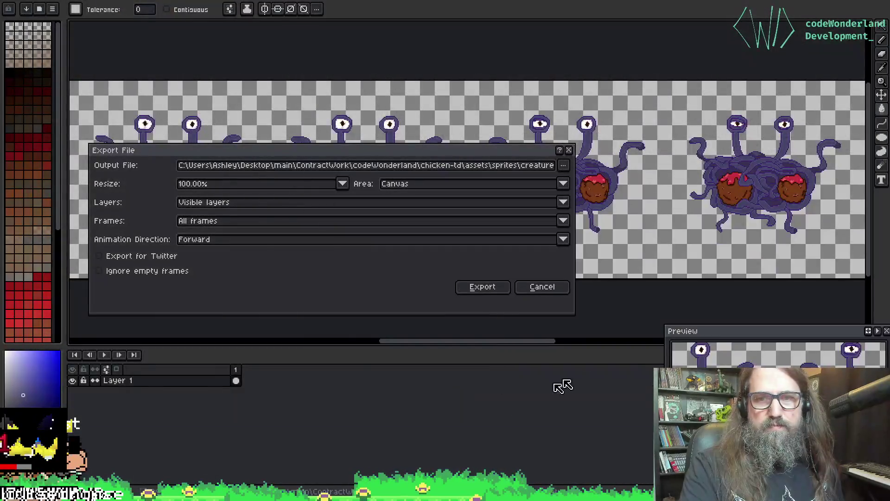
left_click(482, 291)
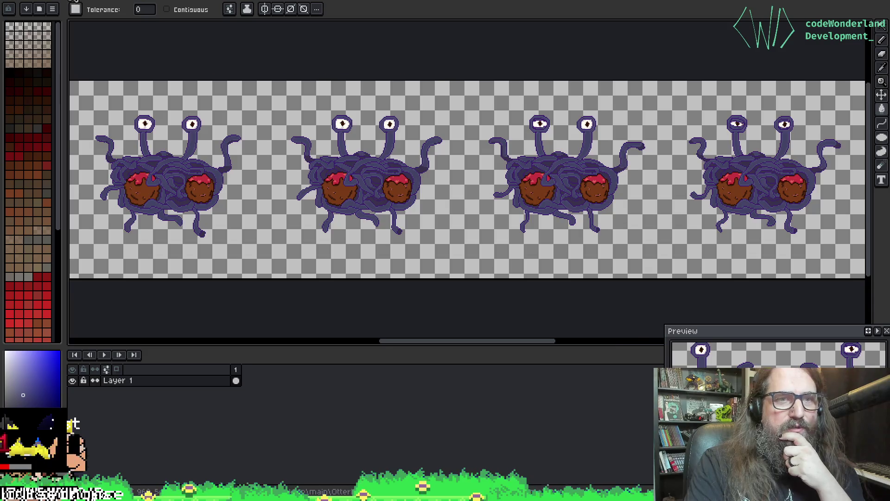
Open spaghetti-monster-Throw.aseprite from the creatures file browser.
key("ctrl+Tab")
left_click(88, 1)
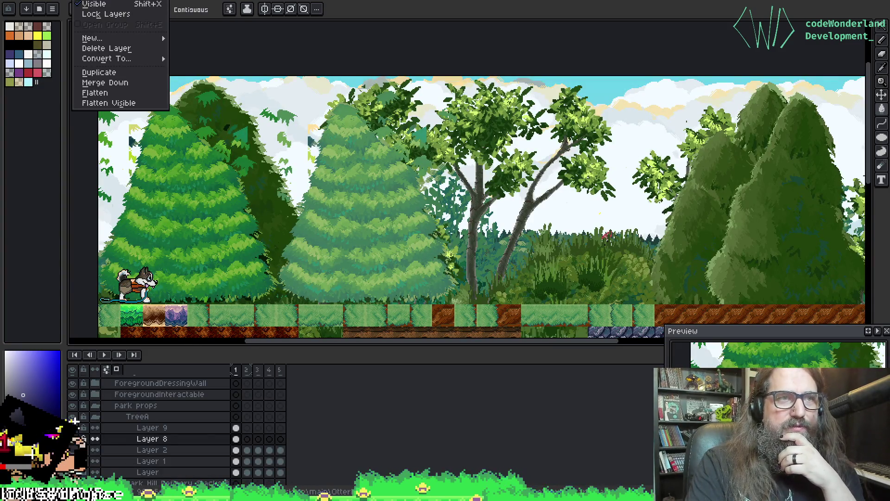
key("Escape")
left_click(19, 1)
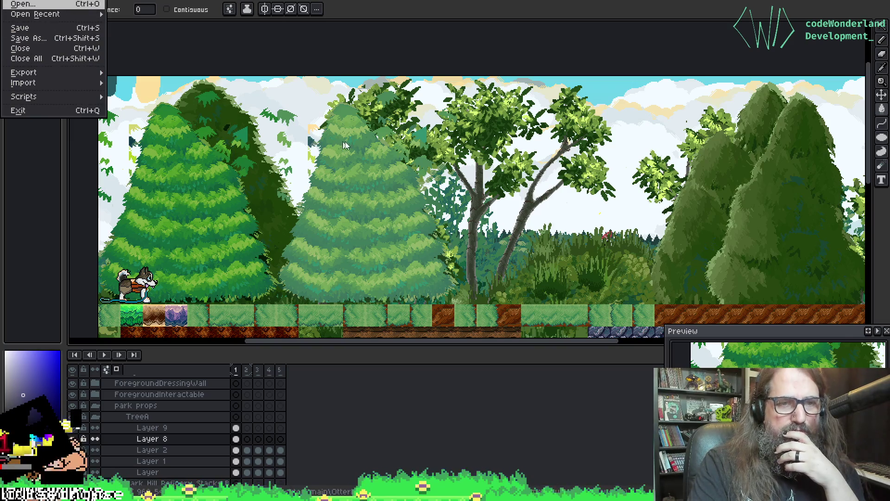
left_click(51, 6)
scroll(344, 293, "down", 5)
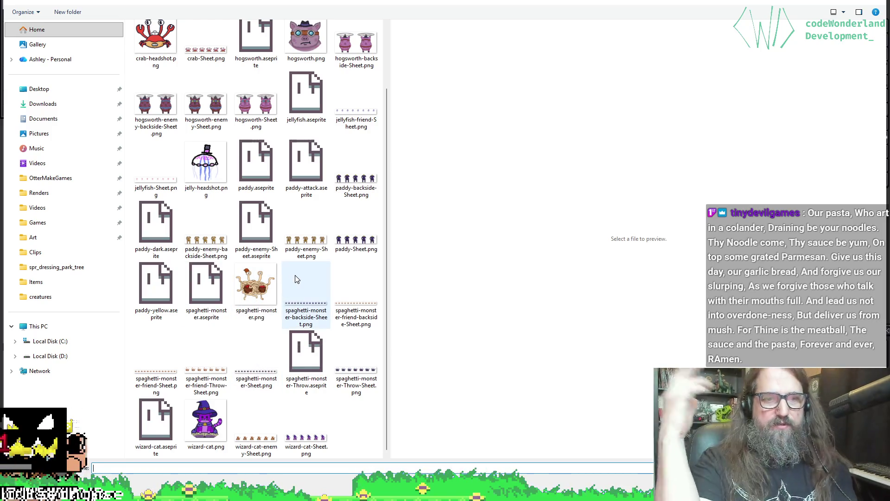
left_click(309, 352)
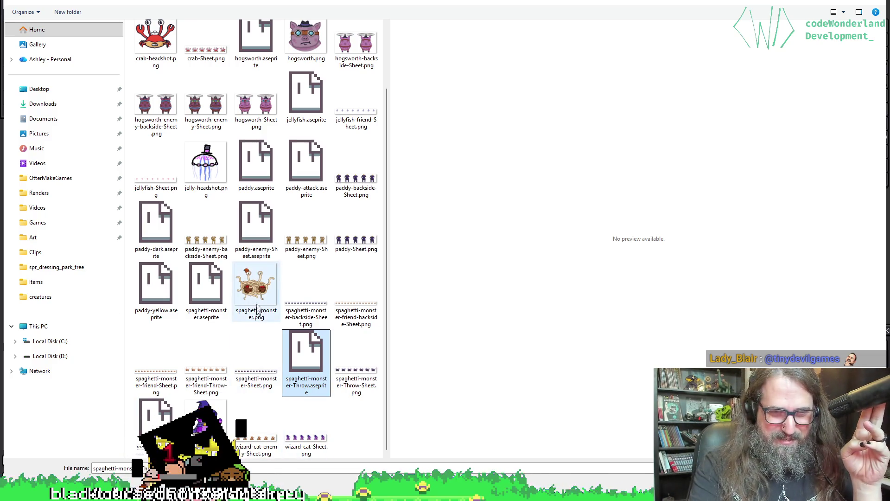
left_click(204, 299)
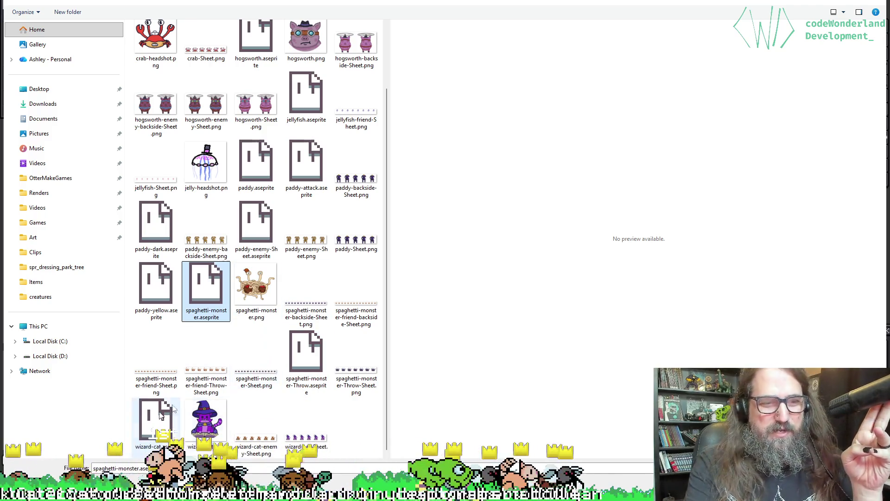
left_click(299, 385)
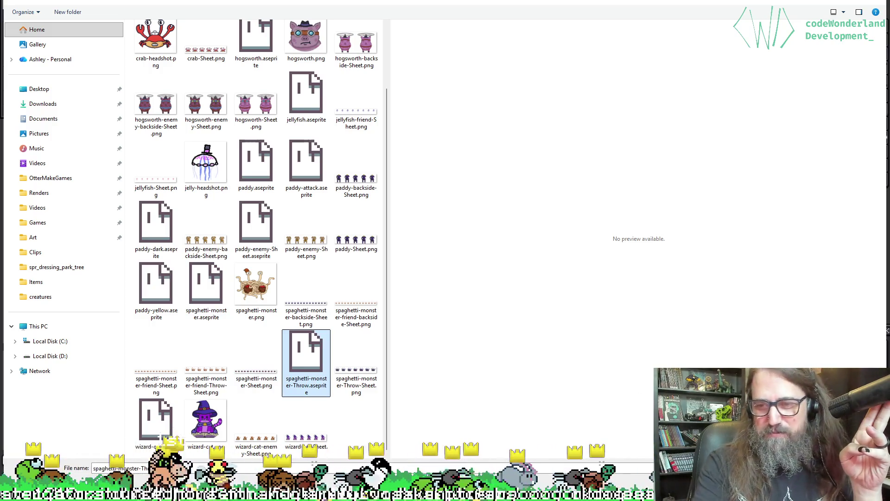
key("Return")
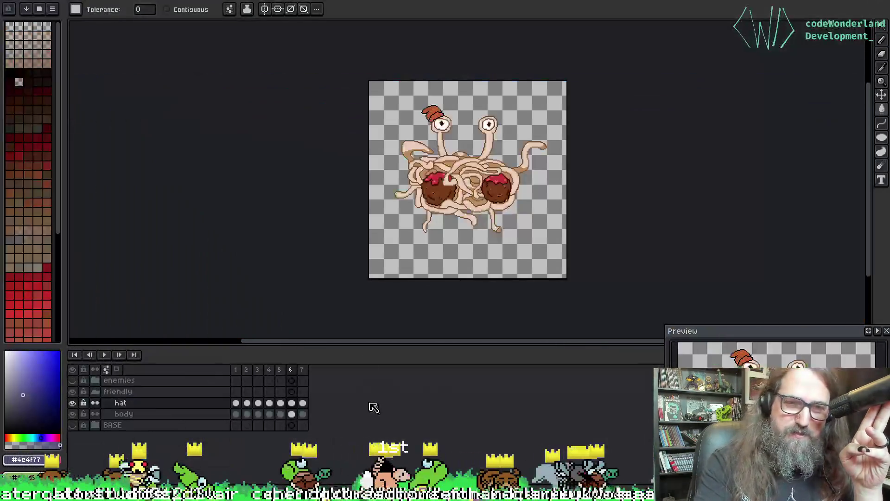
Fit the Throw monster in view, toggle its hat layer, then return to the sprite strips.
scroll(406, 212, "up", 3)
scroll(406, 211, "down", 1)
left_click_drag(401, 175, 379, 170)
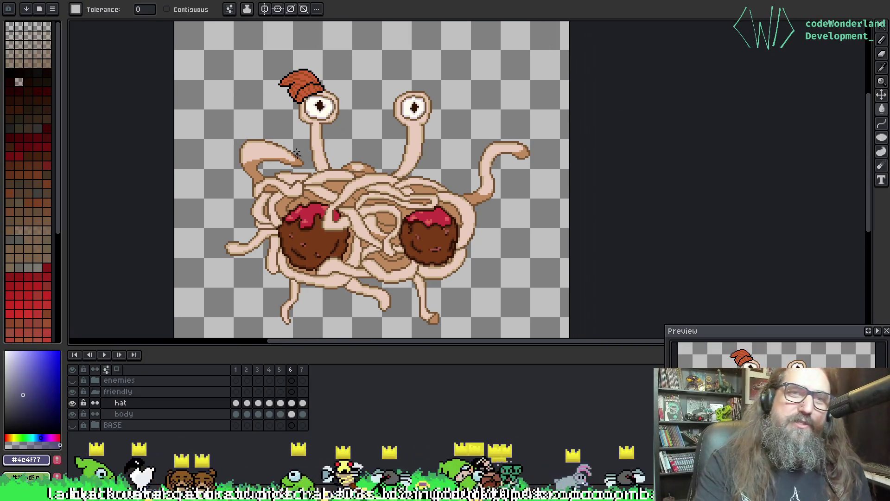
left_click(72, 402)
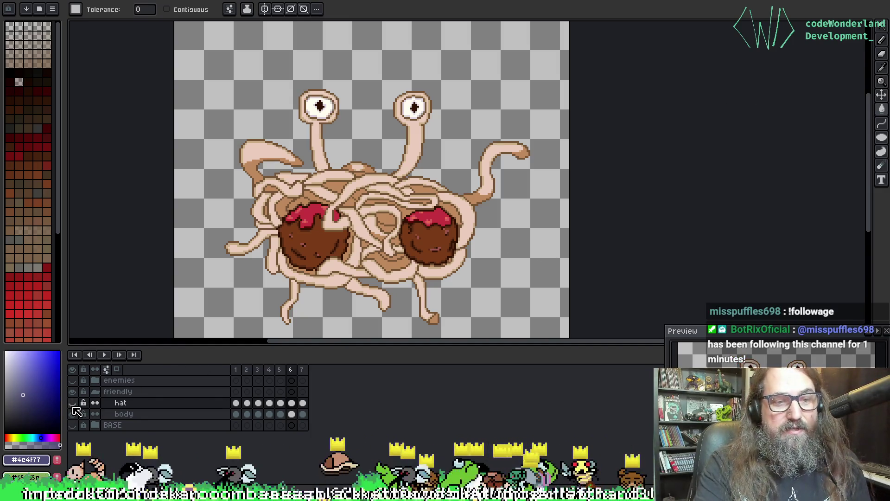
left_click(73, 403)
key("ctrl+Tab")
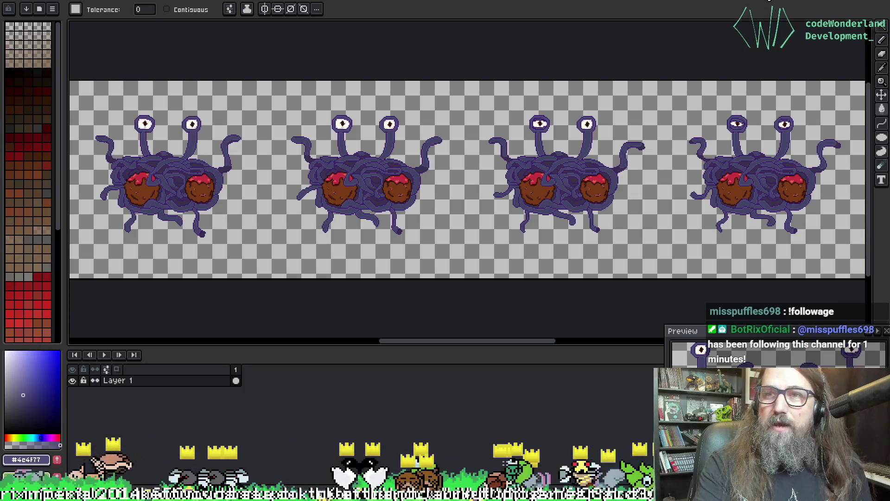
key("ctrl+Tab")
key("ctrl+Tab")
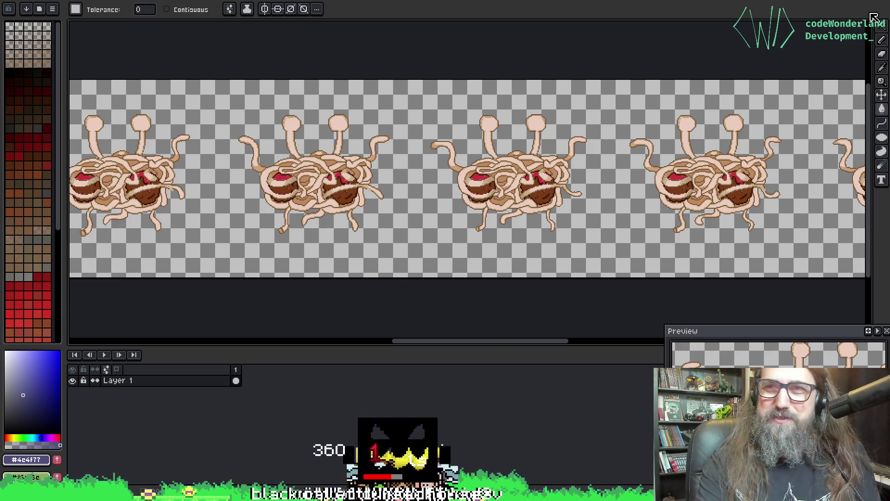
In the layered monster, hide the enemy frontside and show the expanded friendly backside group with its hat.
key("ctrl+Tab")
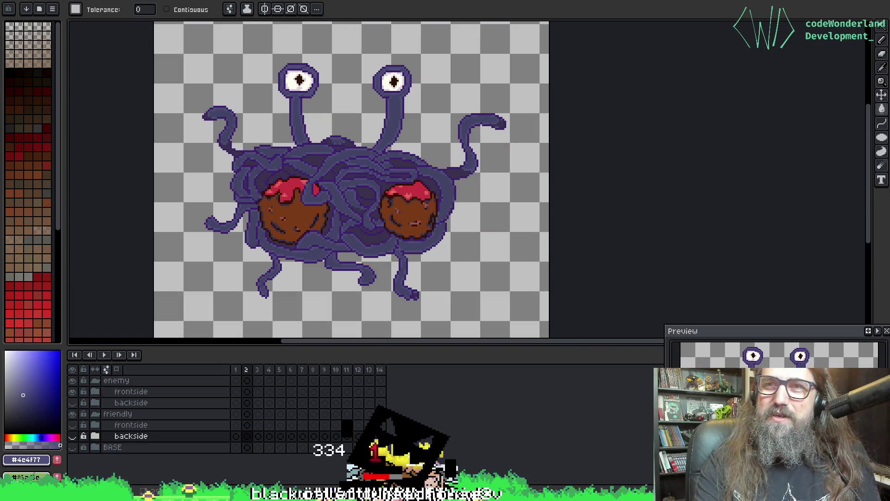
key("ctrl+Tab")
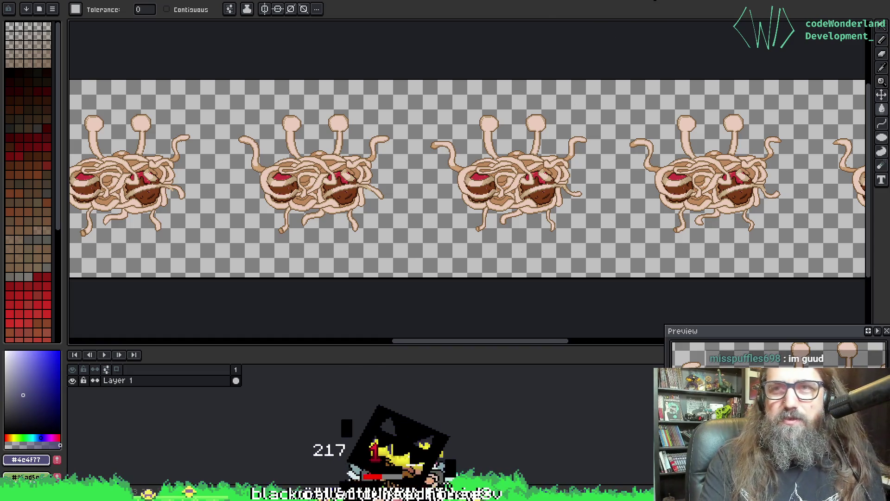
key("ctrl+Tab")
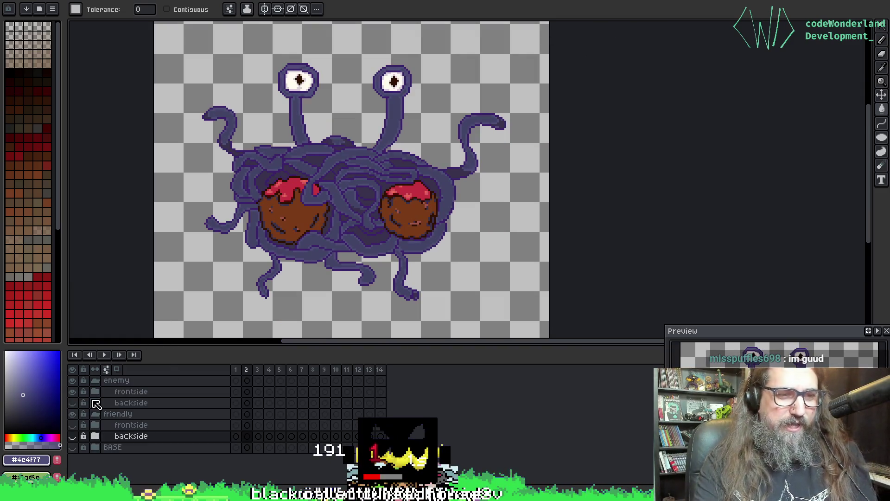
left_click(72, 392)
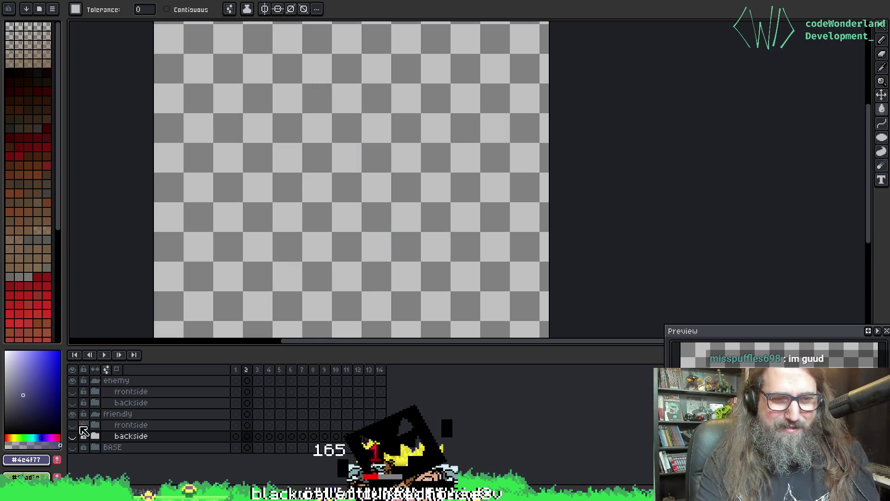
left_click(73, 425)
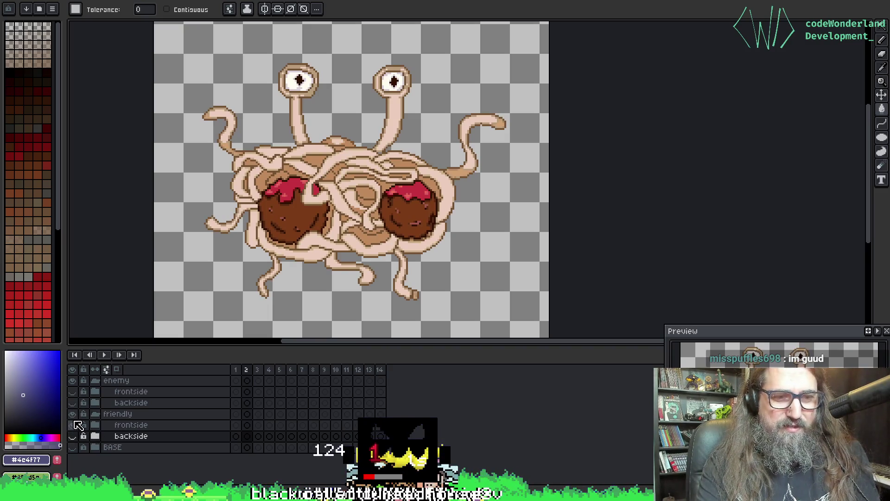
left_click(73, 436)
left_click(72, 436)
left_click(72, 425)
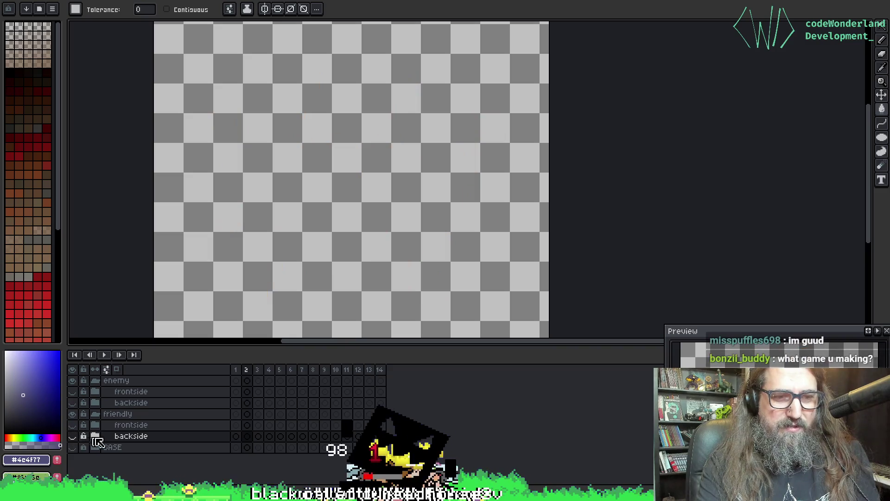
left_click(95, 436)
left_click(73, 436)
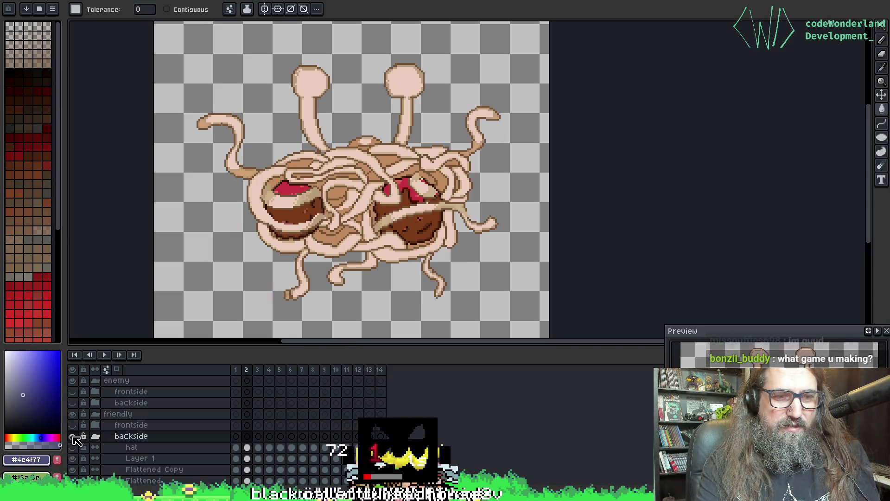
left_click(72, 447)
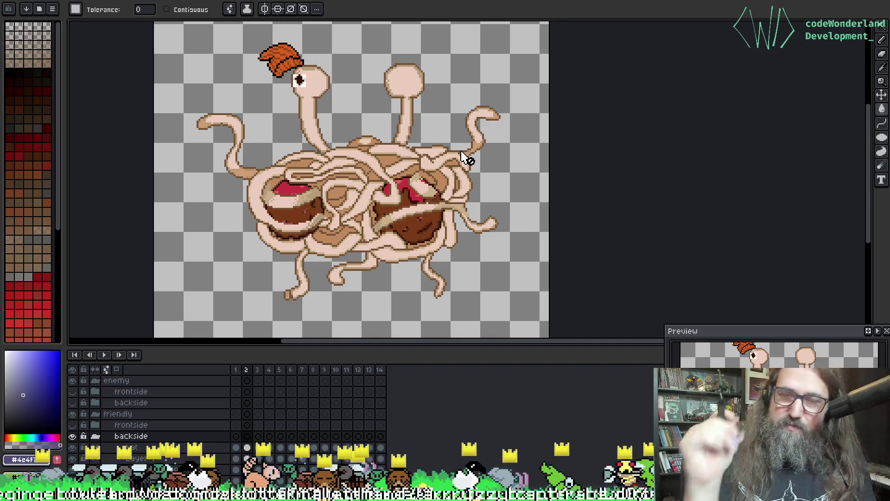
Enlarge the timeline and play the backside animation to review the hat layer.
key("b")
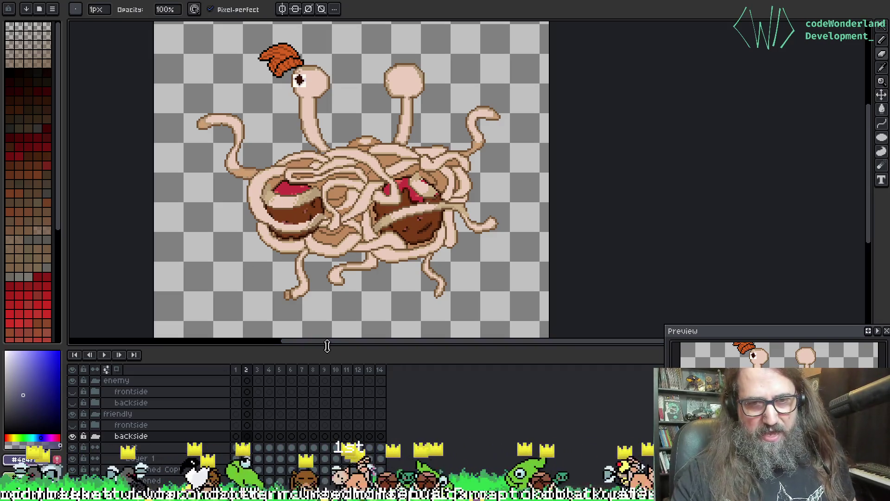
left_click_drag(327, 346, 333, 326)
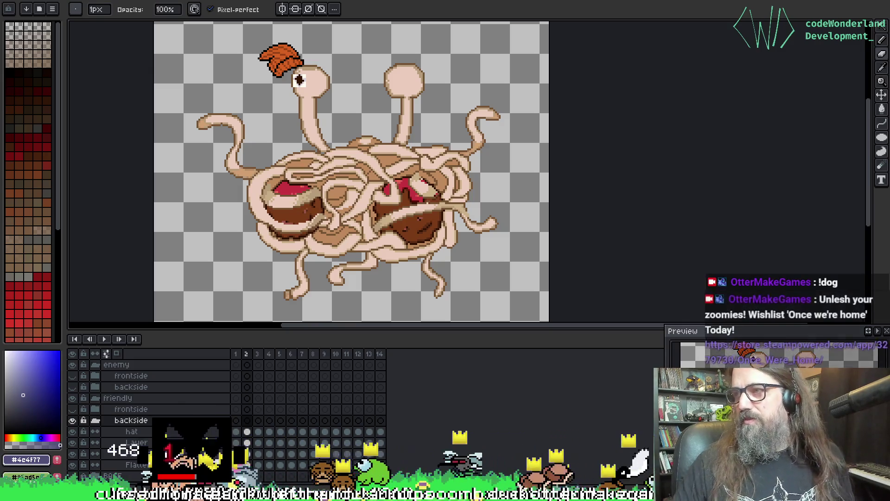
scroll(532, 163, "down", 2)
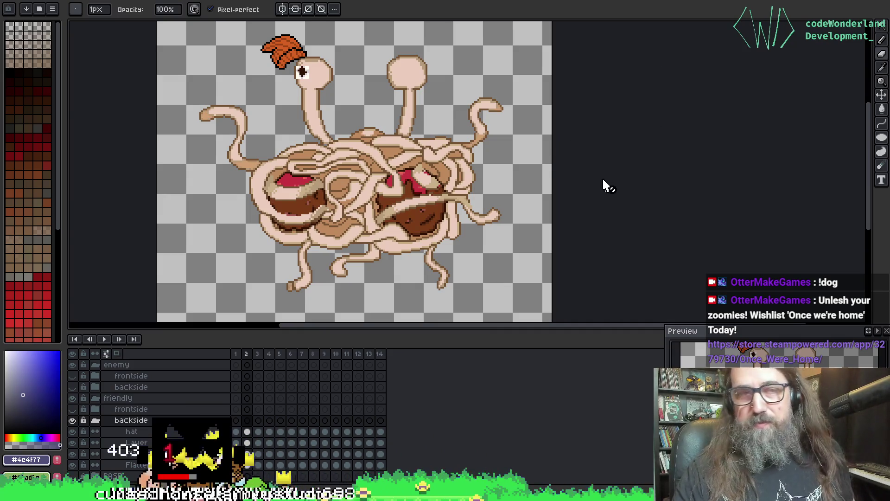
key("Return")
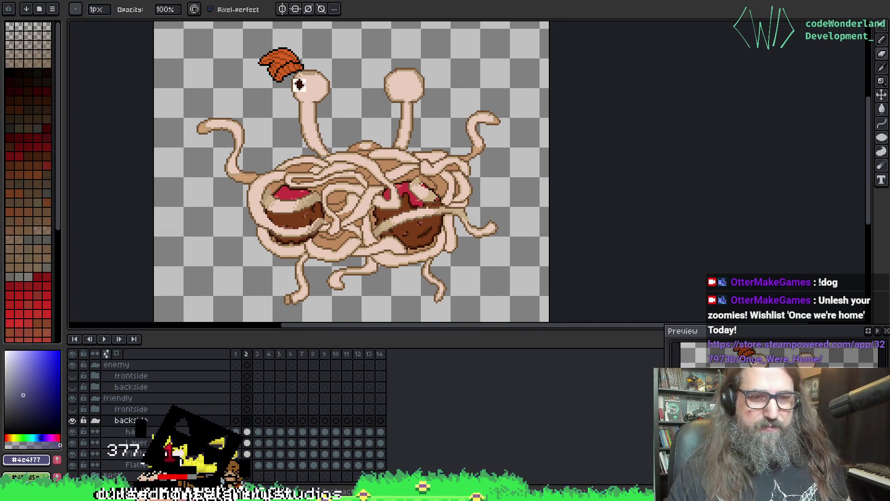
key("Return")
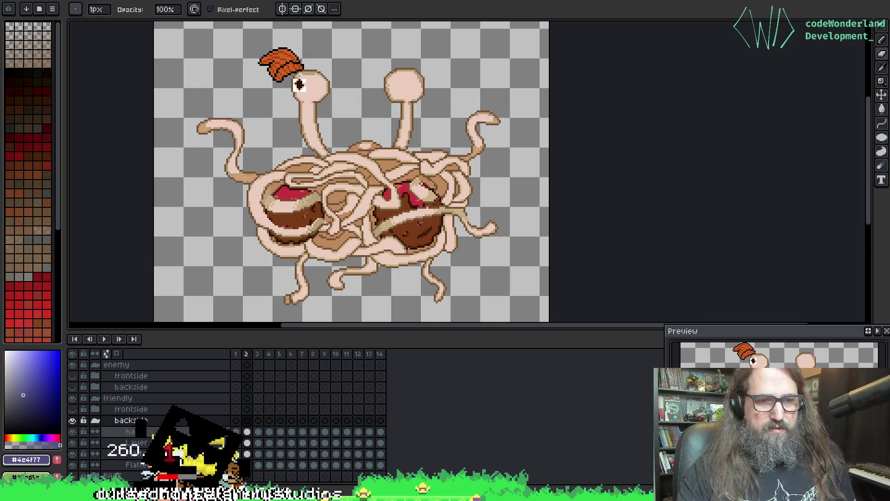
left_click(73, 432)
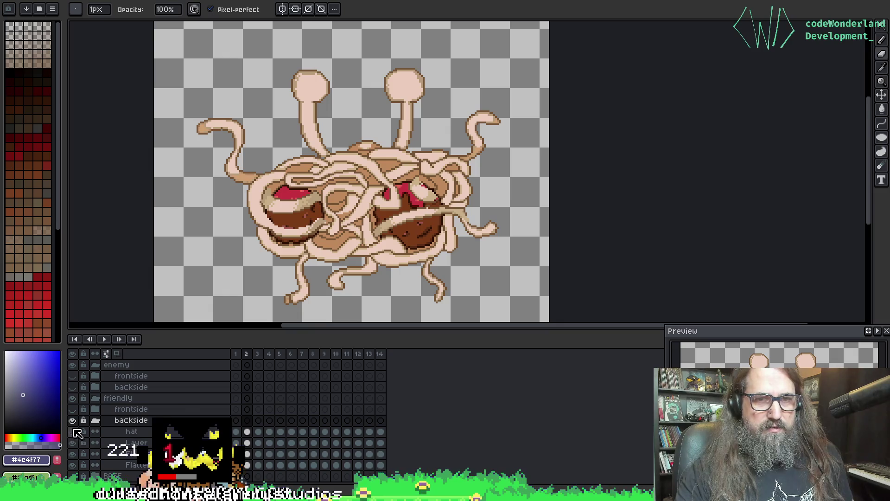
left_click(73, 431)
Mirror the hat onto the right stalk and delete the eye beneath it in frames 1–14.
left_click(131, 431)
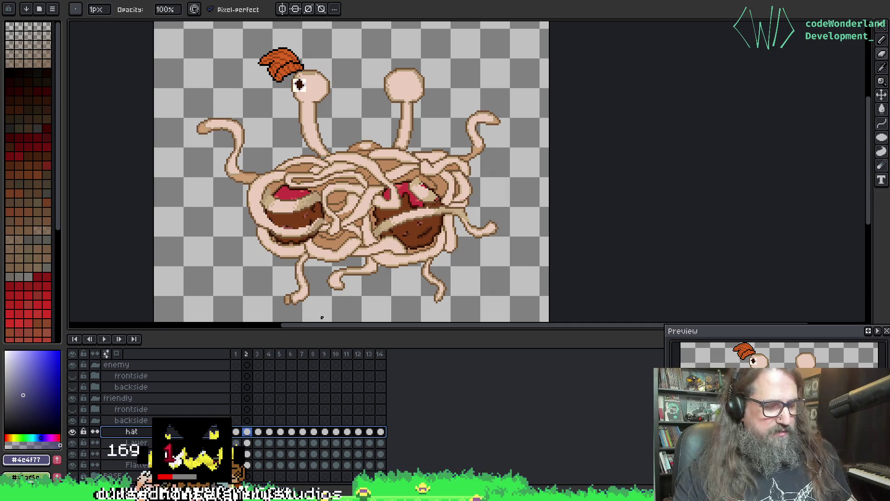
key("shift+h")
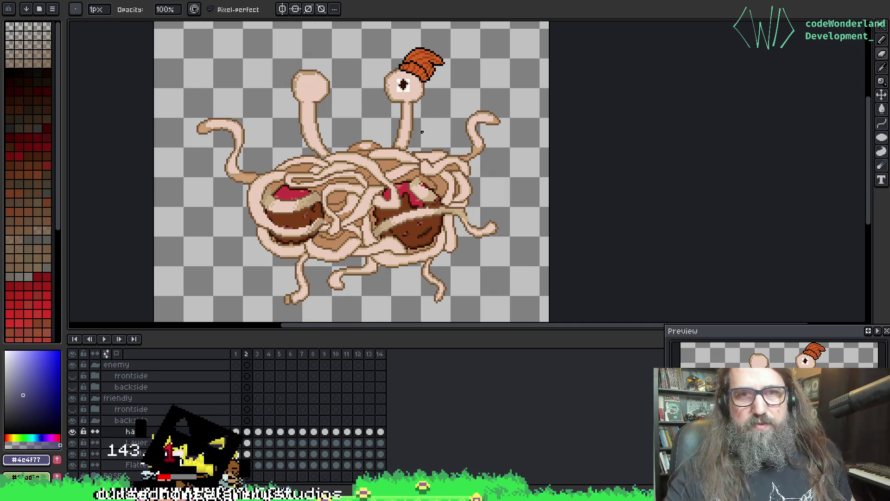
left_click(235, 431)
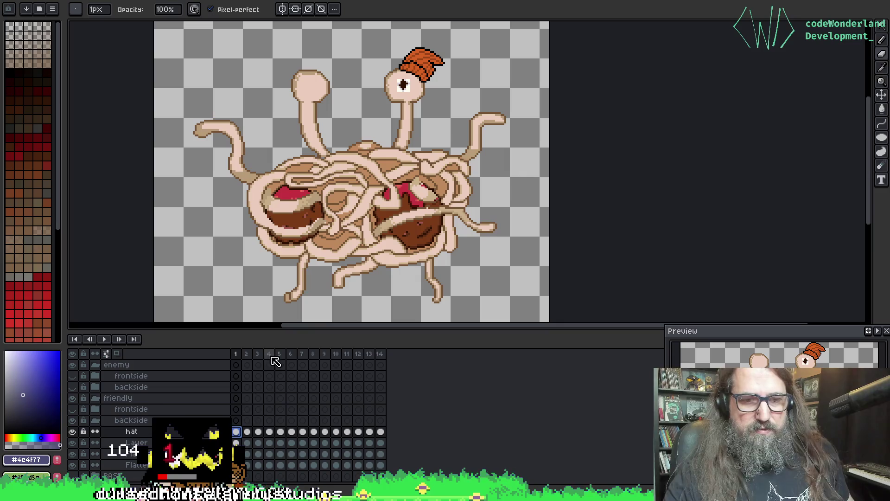
key("m")
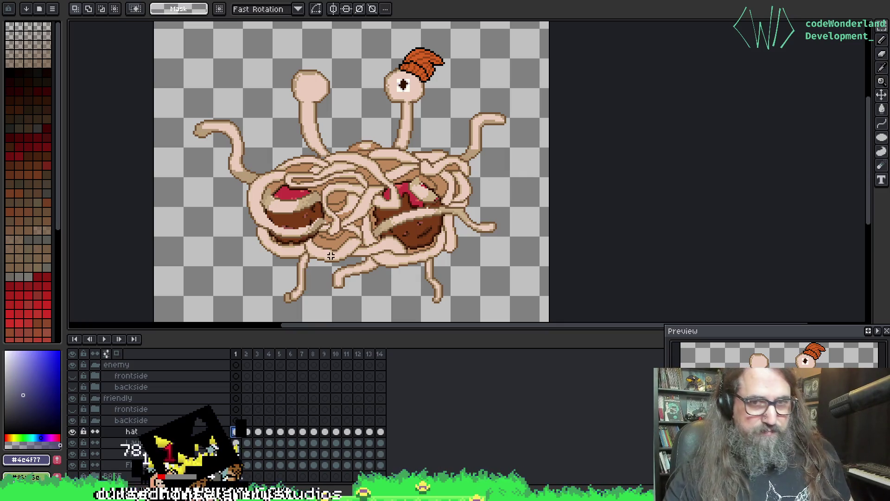
left_click_drag(393, 72, 417, 103)
left_click_drag(241, 431, 379, 432)
key("Delete")
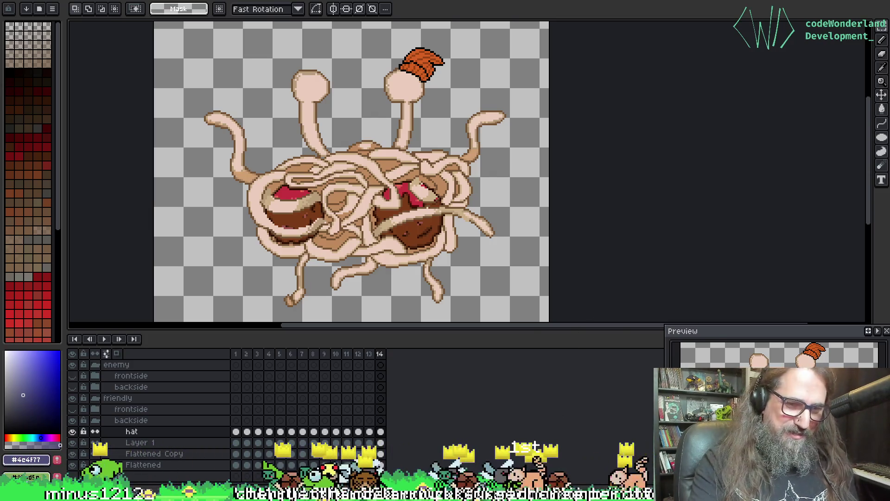
key("ctrl+alt+shift+s")
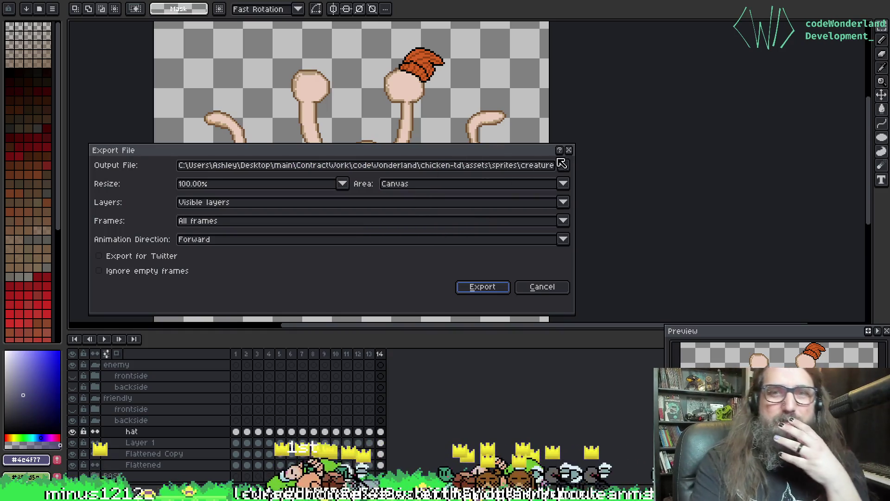
Begin choosing an export destination file, then cancel that first export attempt.
left_click(562, 164)
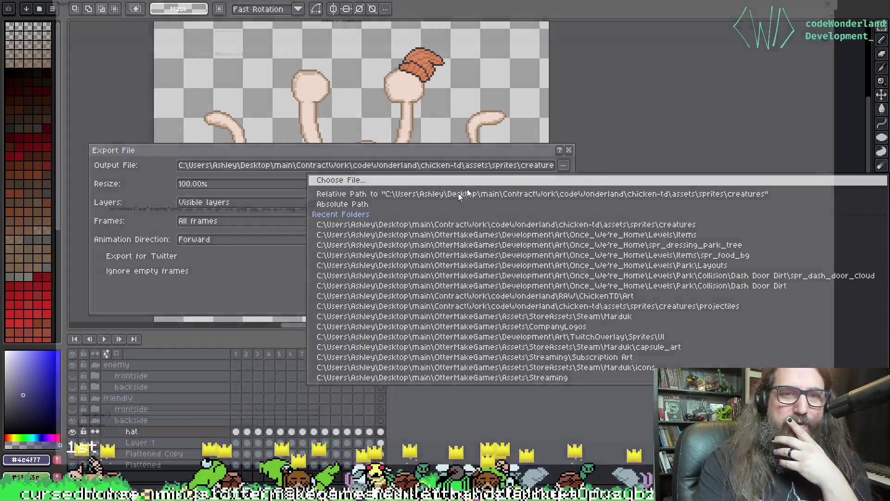
left_click(459, 180)
double_click(501, 167)
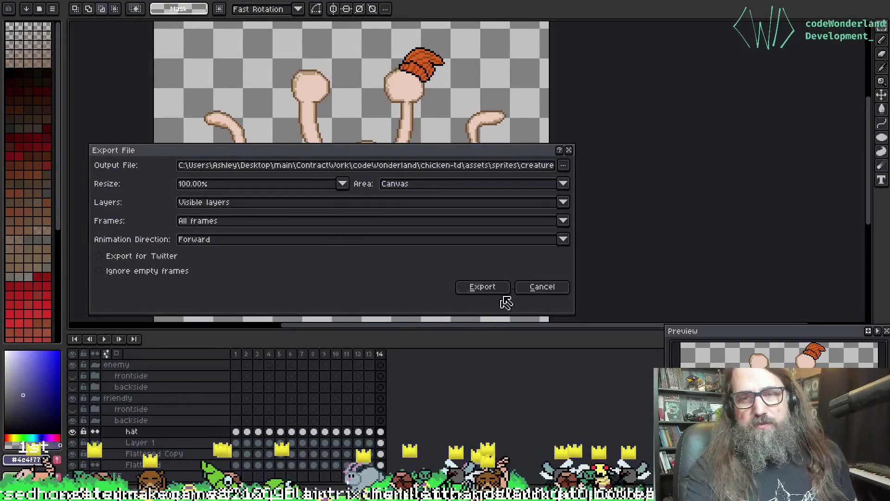
left_click(540, 287)
Export the four-frame monster sheet over spaghetti-monster-friend-backside-Sheet.png, replacing the existing file.
key("ctrl+Tab")
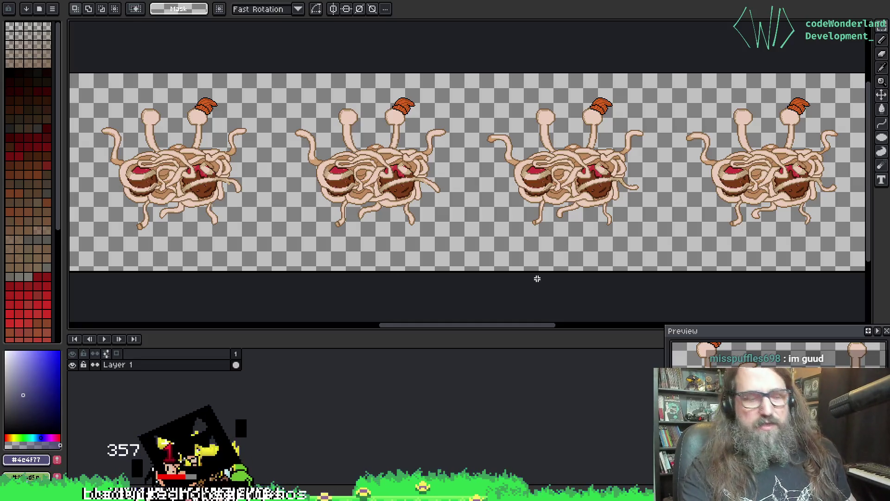
key("ctrl+alt+shift+s")
left_click(563, 165)
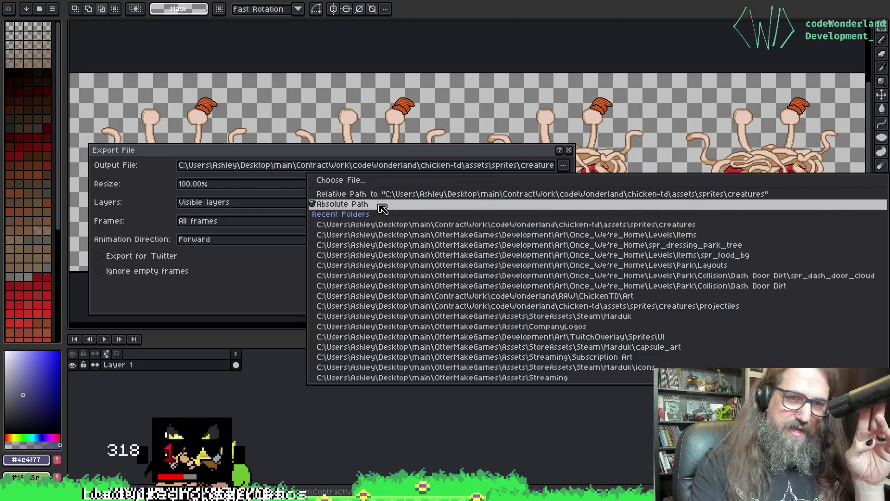
left_click(391, 180)
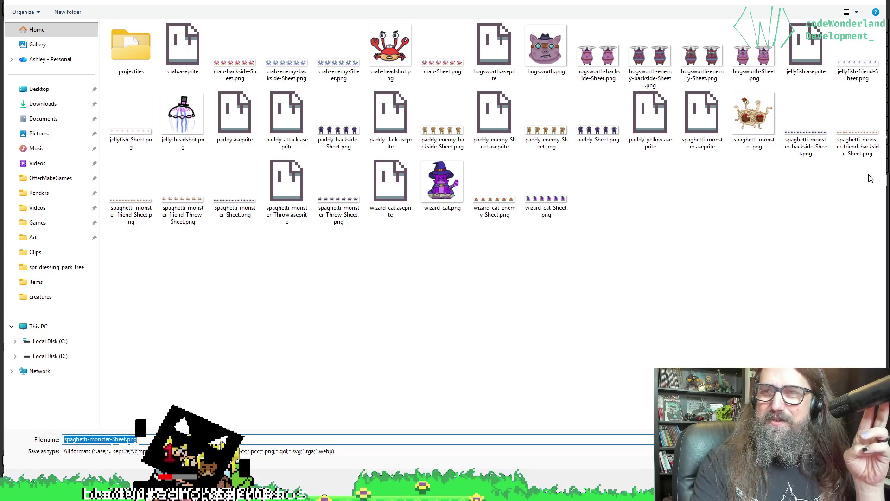
left_click(853, 149)
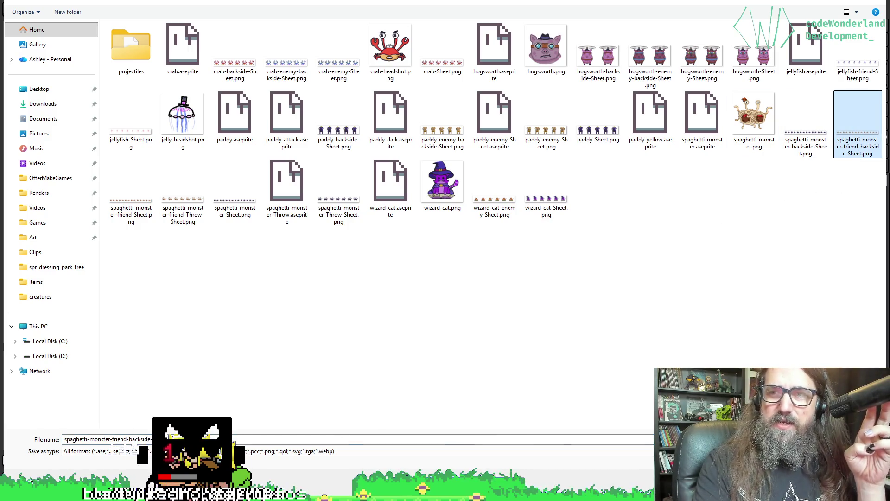
key("Return")
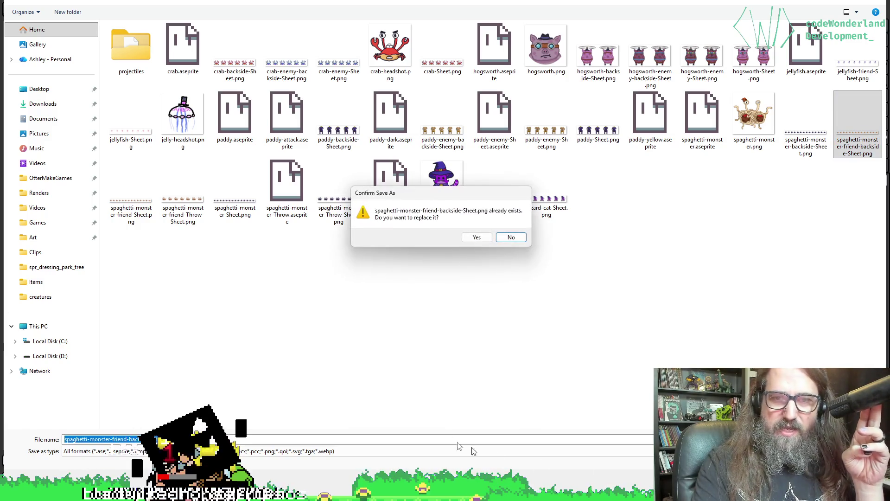
left_click(480, 238)
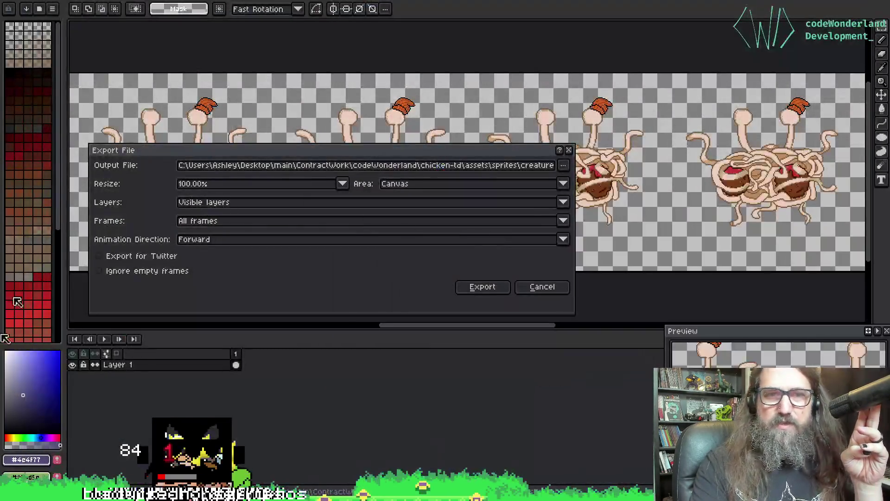
left_click(494, 287)
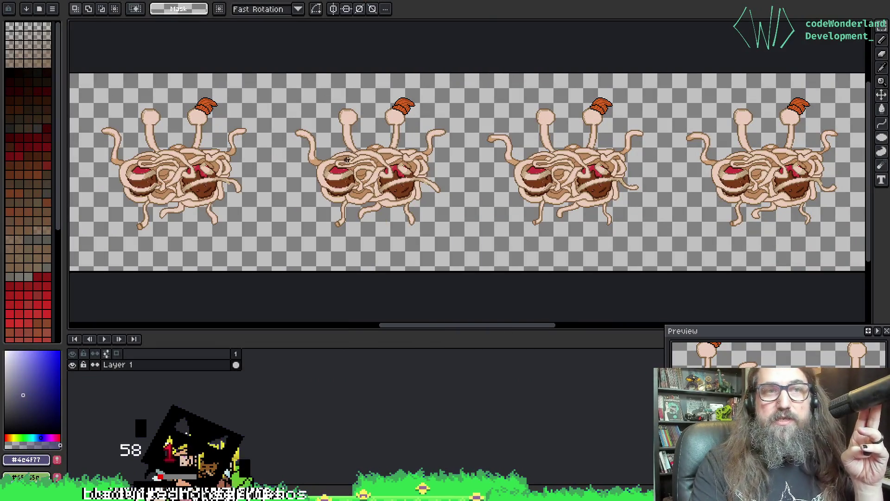
Cycle through the open sprite tabs and settle on the layered single-monster sprite.
left_click(754, 2)
left_click(712, 2)
left_click(647, 2)
left_click(640, 1)
left_click(827, 1)
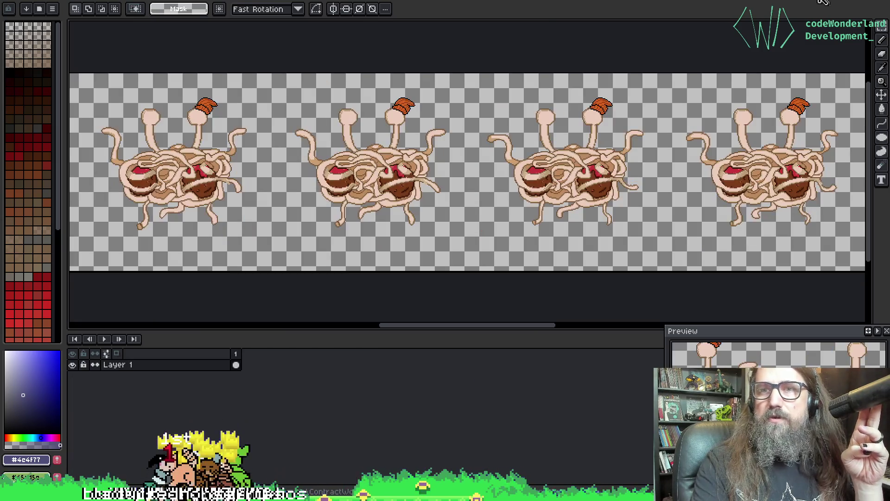
left_click(850, 2)
left_click(825, 3)
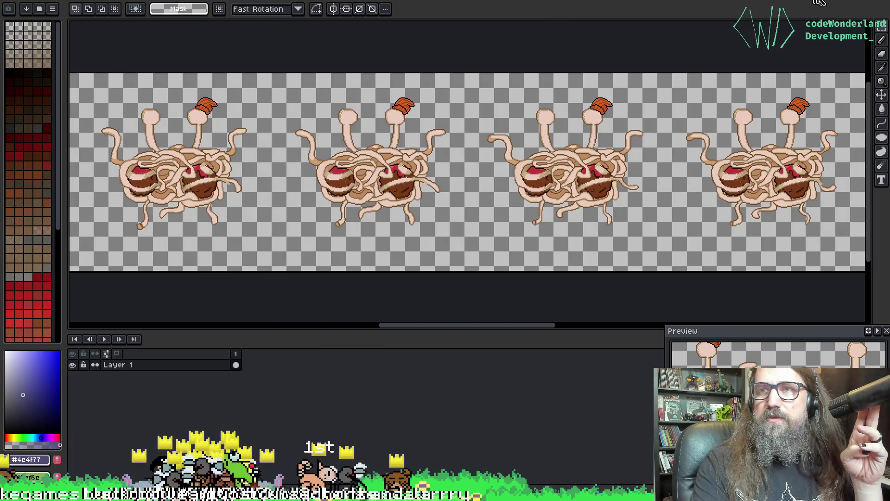
left_click(849, 2)
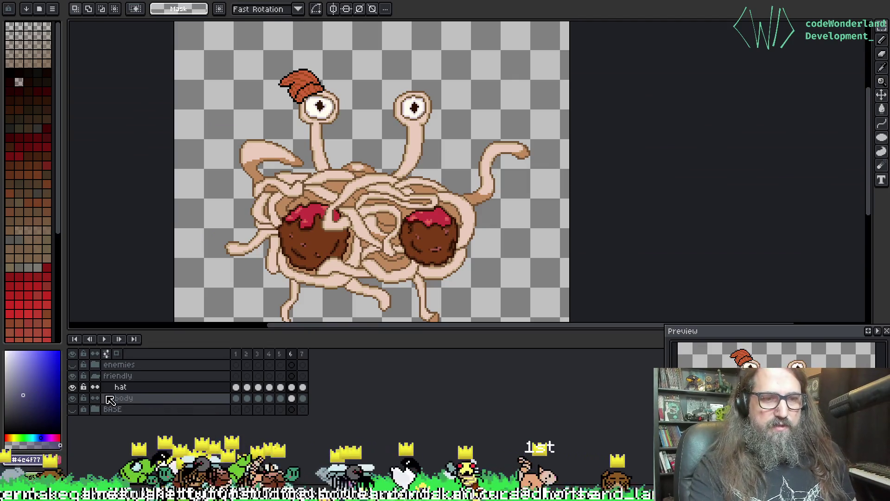
Play the monster's animation with the view centred on it, then stop playback.
key("Return")
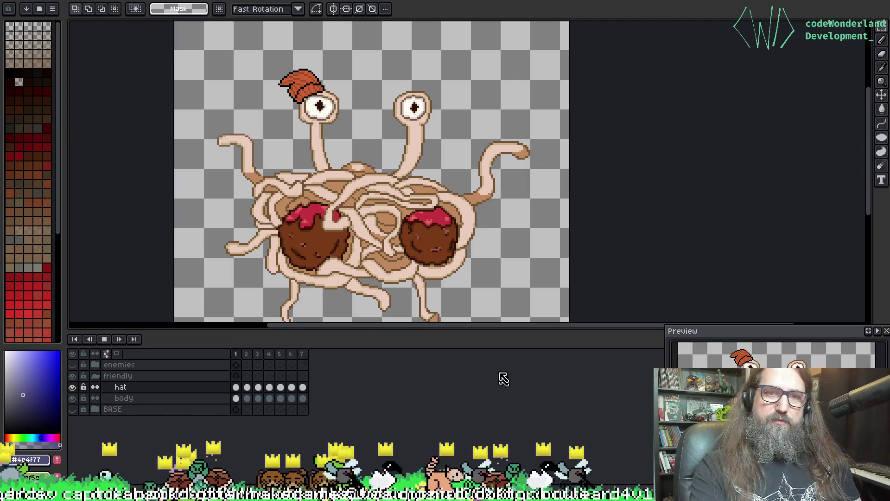
mouse_move(413, 203)
left_mouse_down()
mouse_move(394, 126)
mouse_move(372, 173)
left_mouse_up()
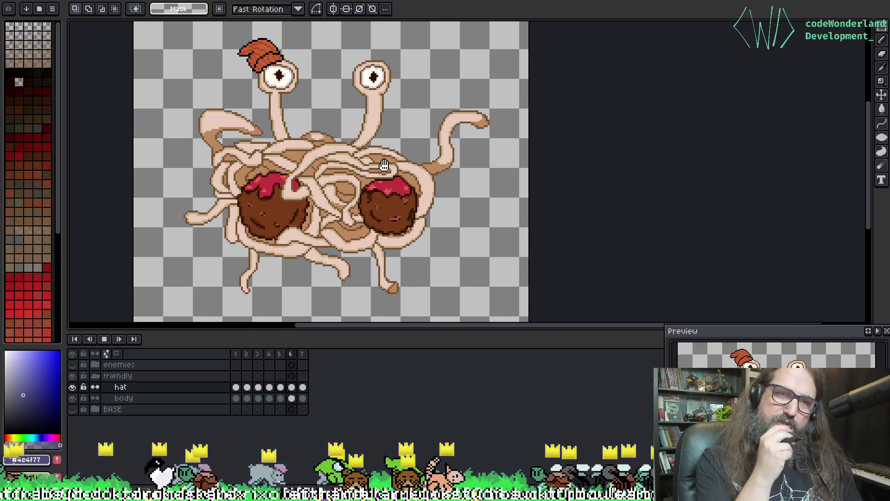
key("Return")
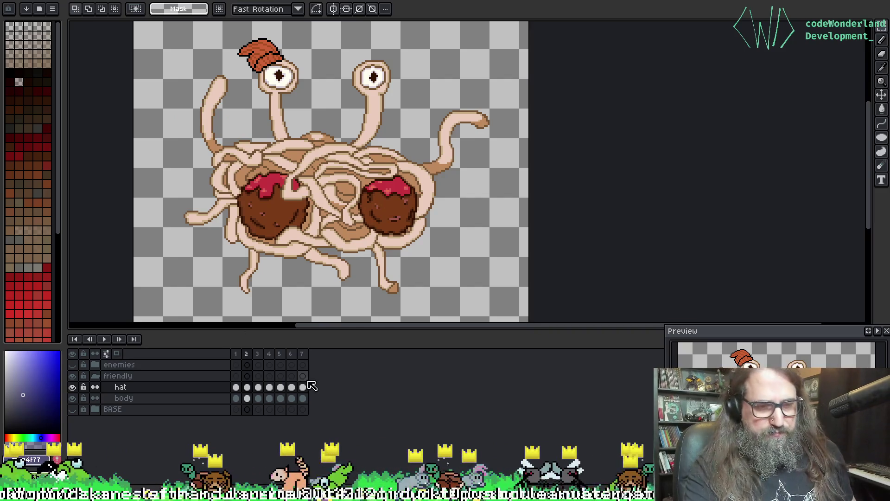
Hide and reshow the body layer to view the hat alone, then bring up the TODO list.
left_click(73, 399)
left_click(73, 398)
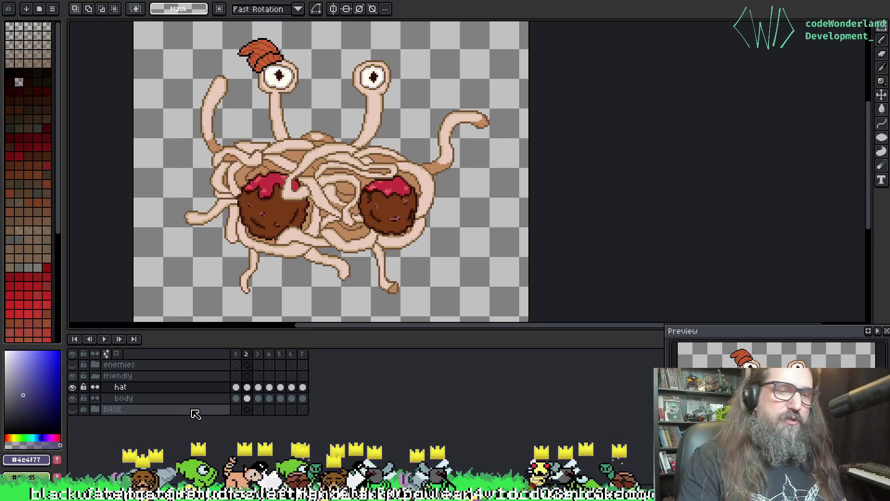
left_click(73, 399)
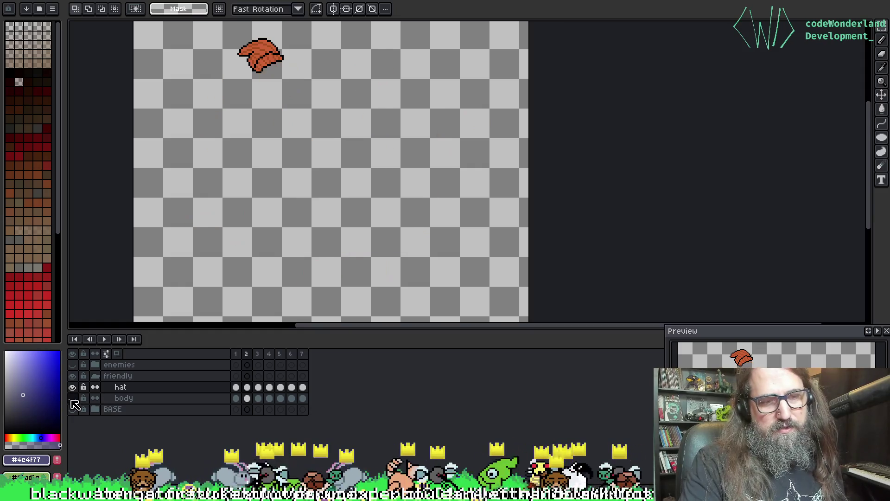
left_click(72, 399)
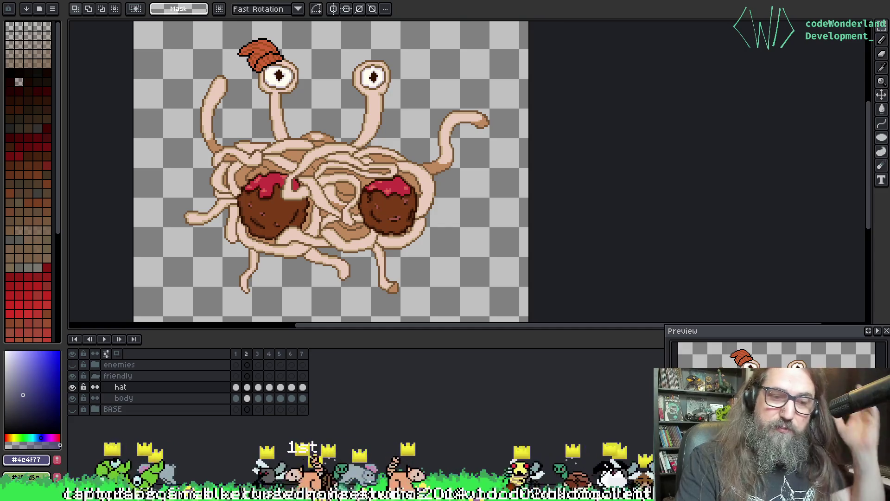
key("alt+Tab")
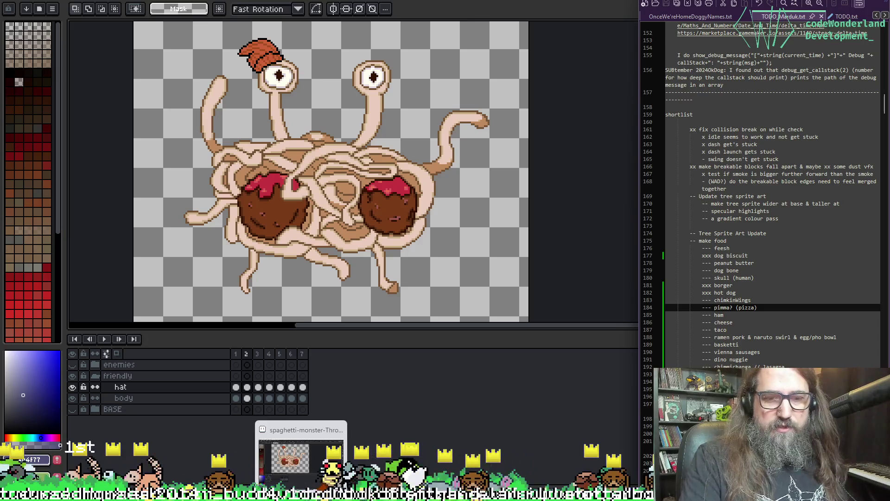
In GameMaker, step back through spr_food's burger, drumstick and pizza frames to the bone.
key("alt+Tab")
left_click(477, 289)
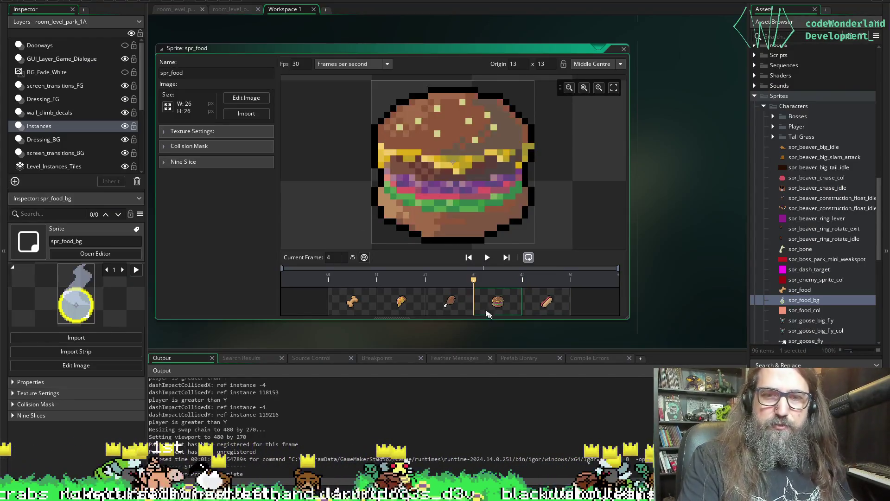
left_click(464, 308)
left_click(411, 310)
left_click(361, 314)
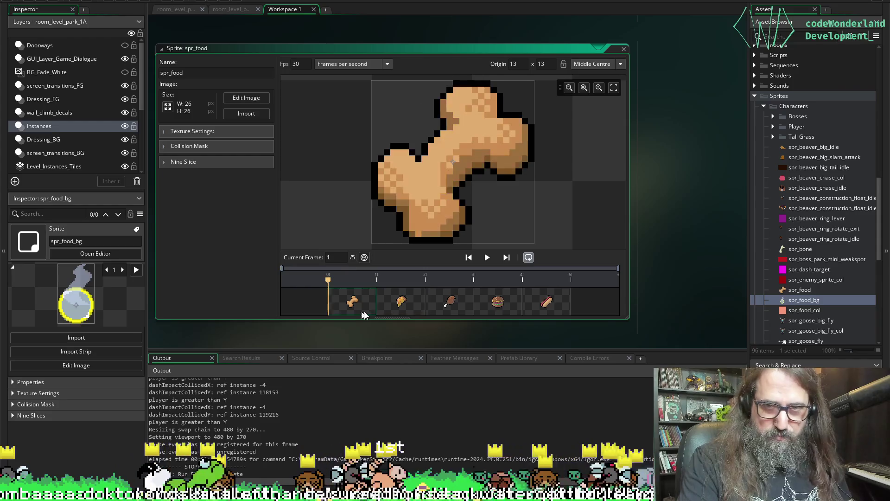
Step forward through the food frames to the hot dog, then return to the spaghetti monster sprite.
left_click(542, 302)
left_click(496, 301)
left_click(452, 301)
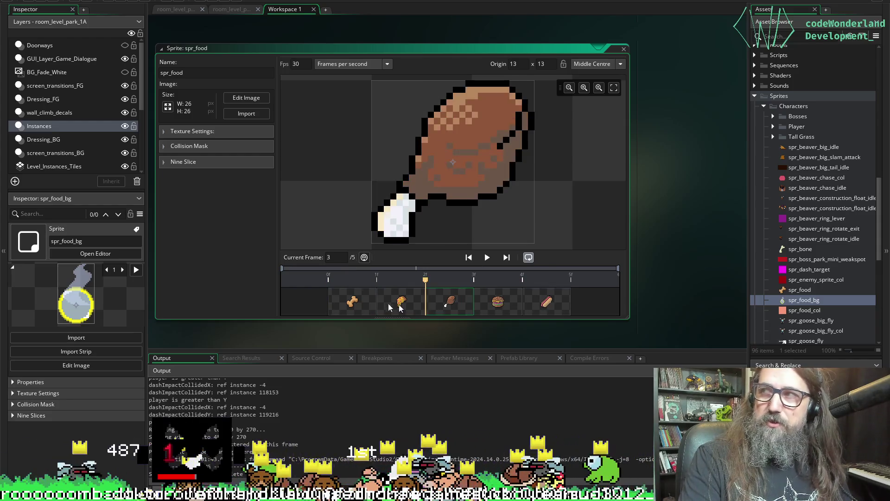
left_click(350, 307)
left_click(399, 306)
left_click(449, 304)
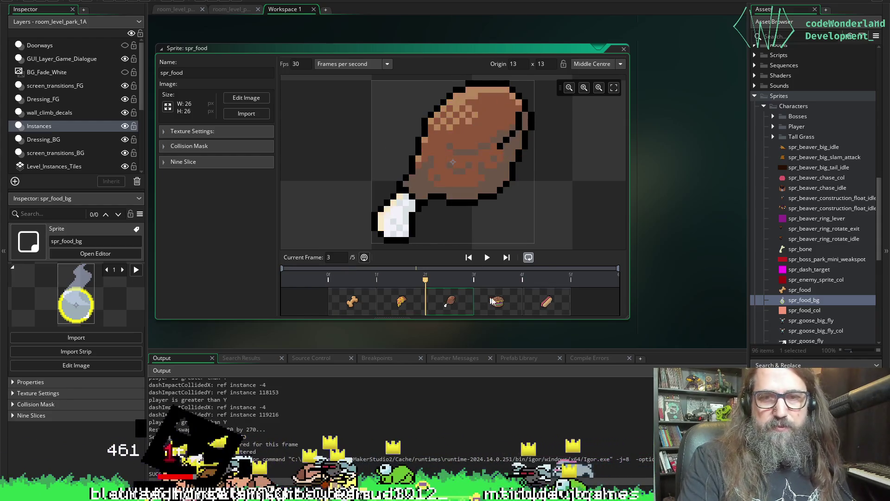
left_click(498, 302)
left_click(546, 304)
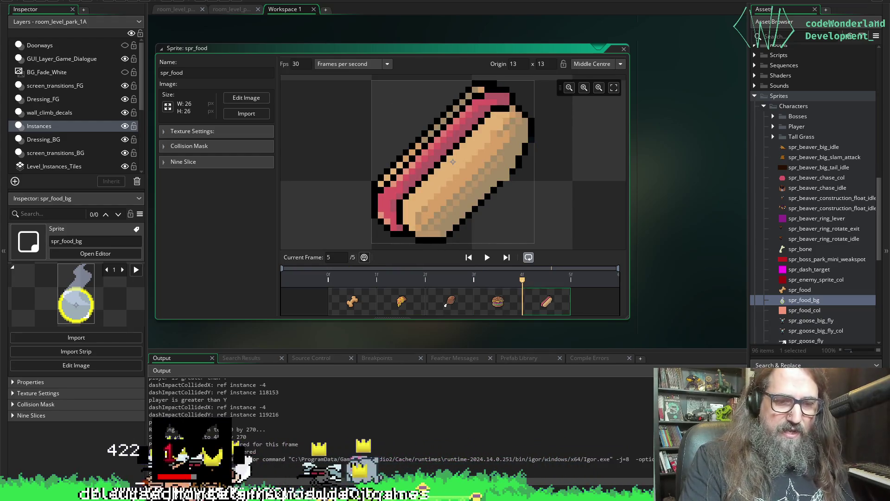
key("alt+Tab")
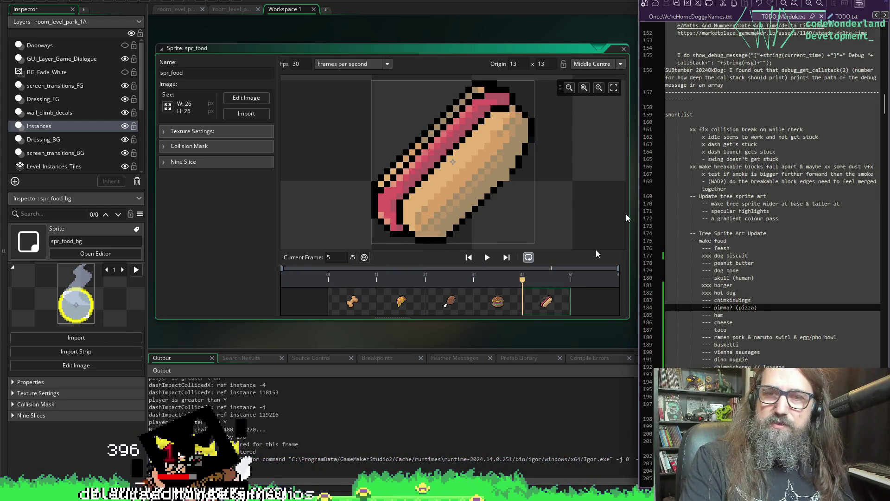
key("alt+Tab")
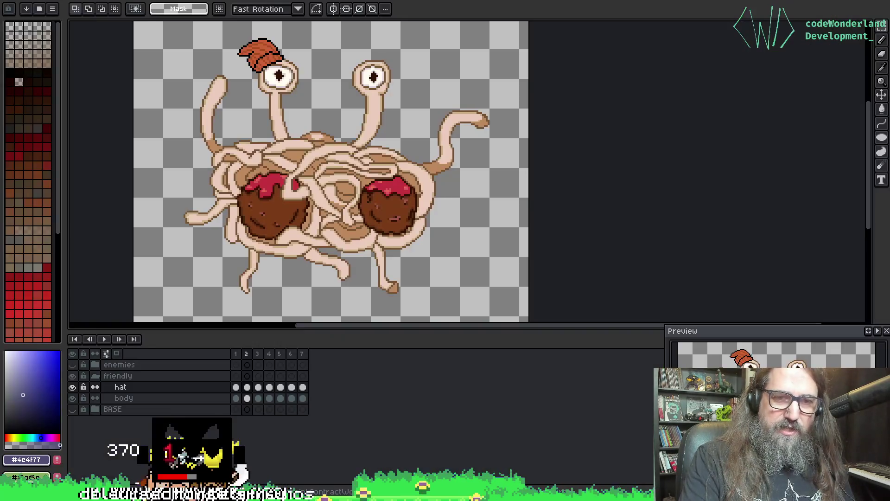
Snap Aseprite to the left half beside TODO.txt, widen it, and scroll the list to the food items.
key("super+Left")
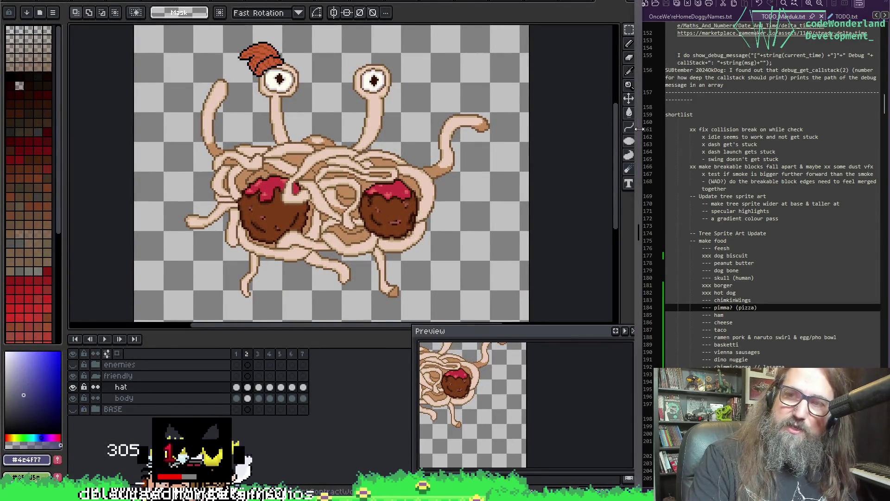
left_click_drag(639, 129, 668, 130)
mouse_move(304, 236)
left_mouse_down()
mouse_move(271, 245)
mouse_move(284, 251)
left_mouse_up()
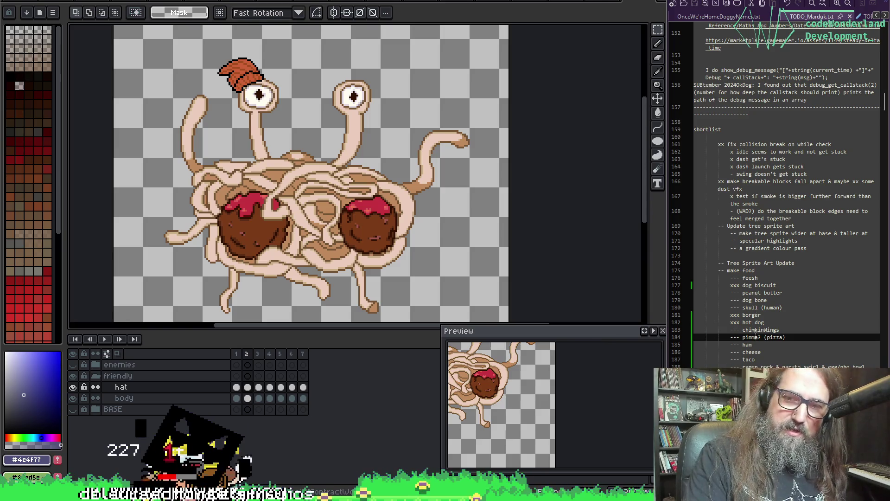
scroll(755, 333, "down", 6)
left_click_drag(765, 189, 804, 257)
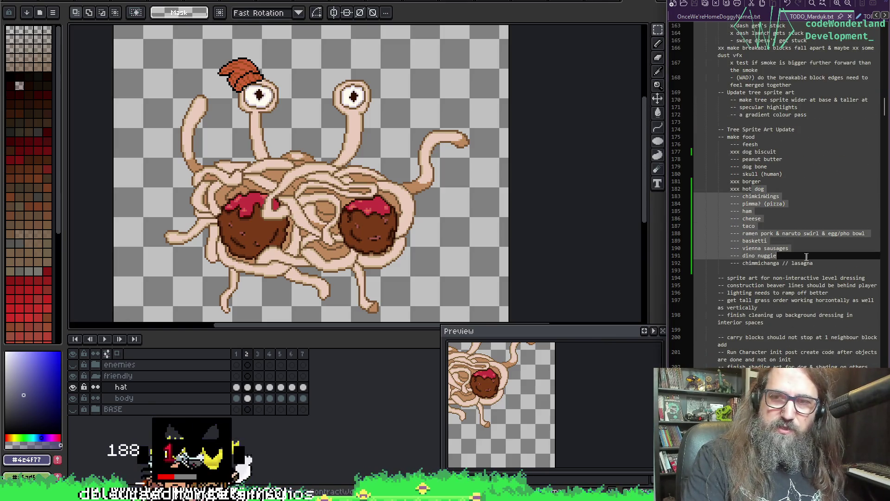
left_click(805, 256)
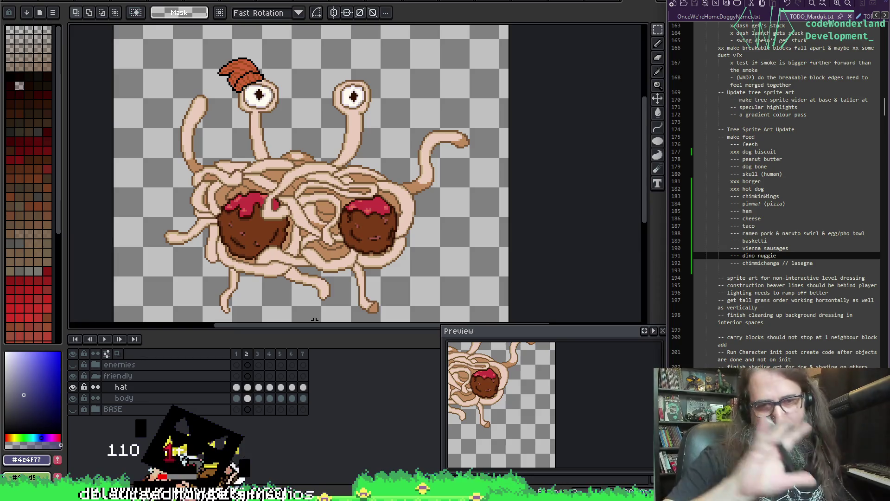
left_click(76, 387)
Select the hat and body layers, group them, and name the new group frontside.
left_click(75, 386)
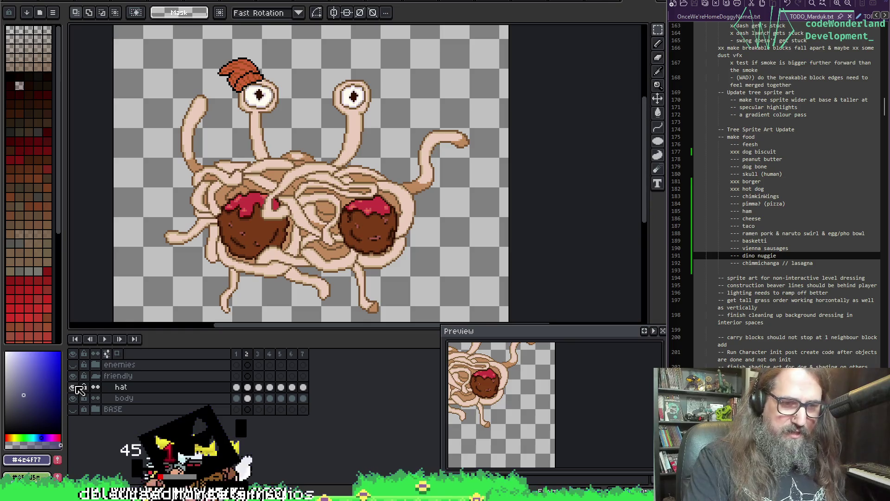
left_click(119, 376)
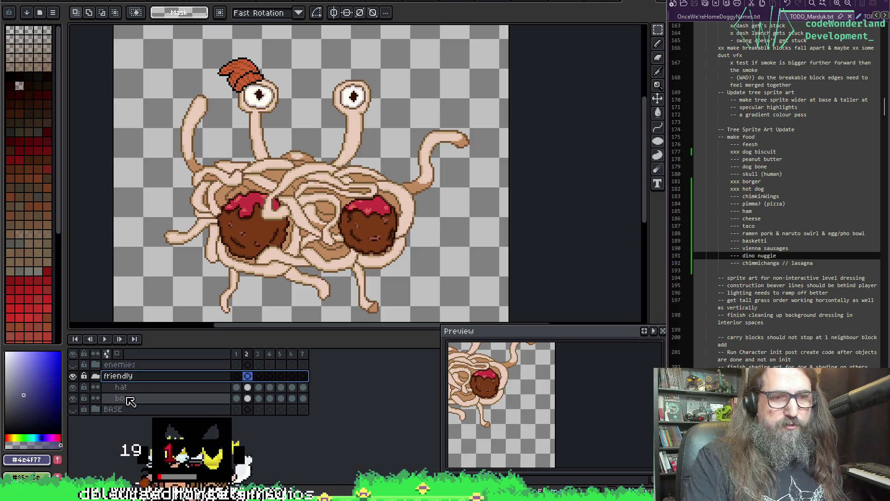
left_click(130, 401)
right_click(132, 397)
mouse_move(179, 413)
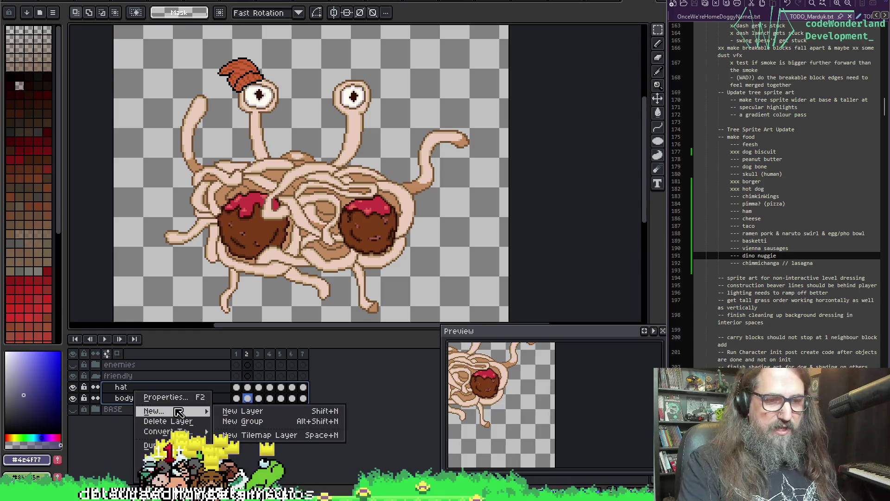
left_click(243, 421)
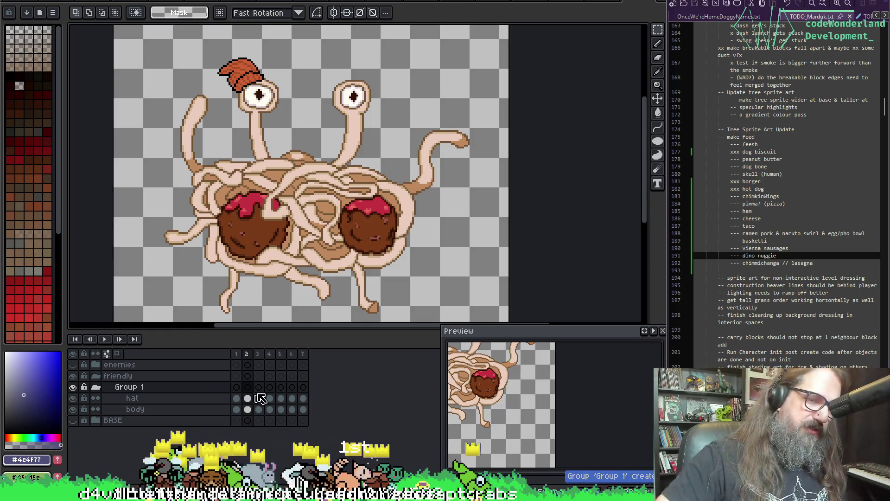
double_click(160, 390)
type("fo")
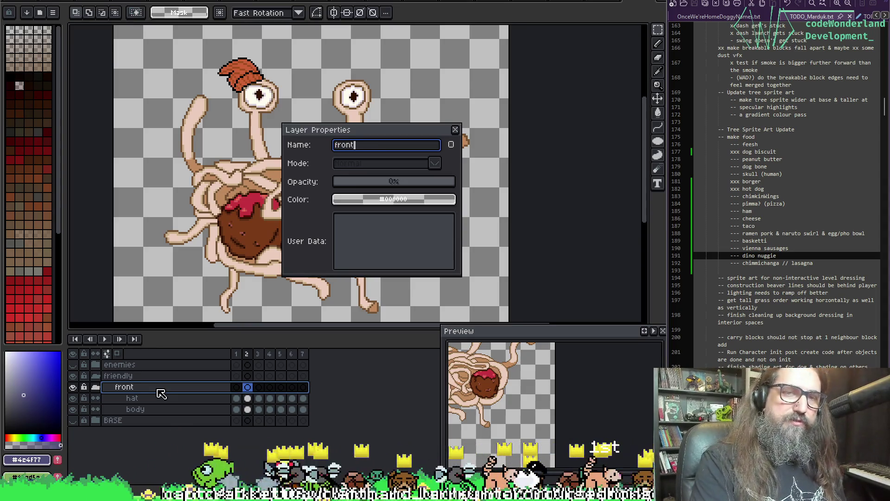
type("e")
key("Return")
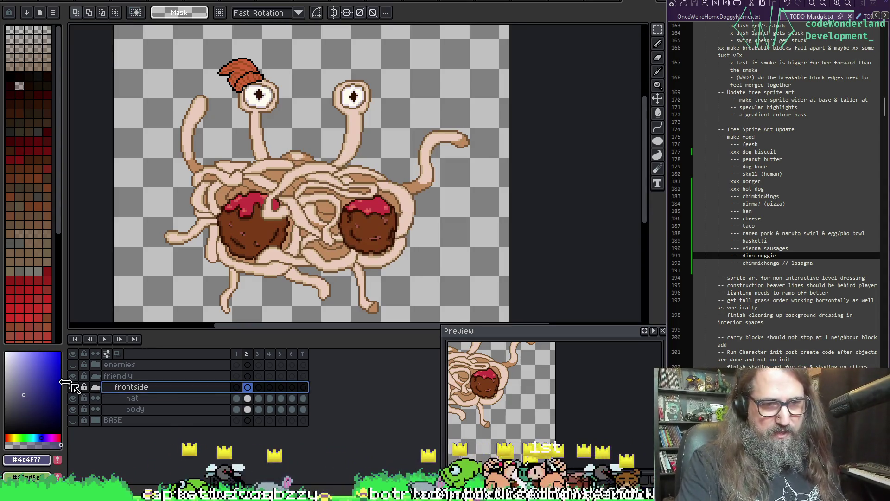
Collapse frontside, duplicate it, move the copy above the original and rename it backside.
left_click(96, 388)
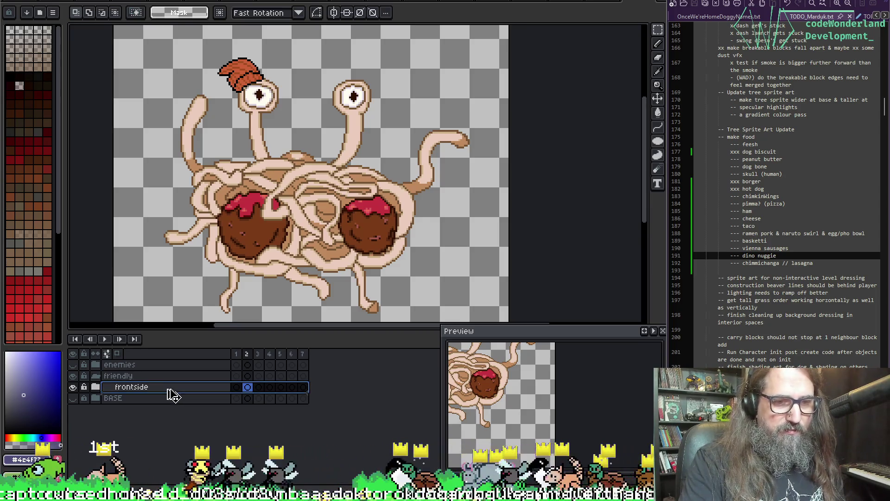
left_click_drag(173, 400, 172, 410)
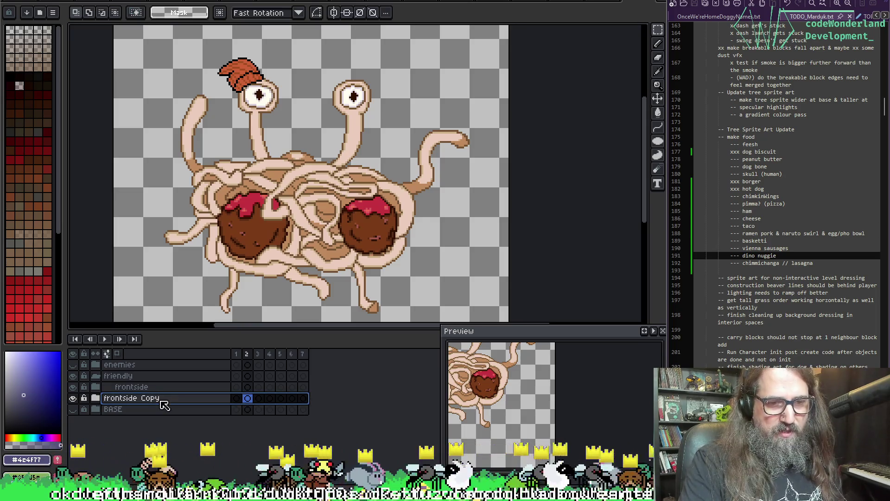
double_click(146, 402)
key("Escape")
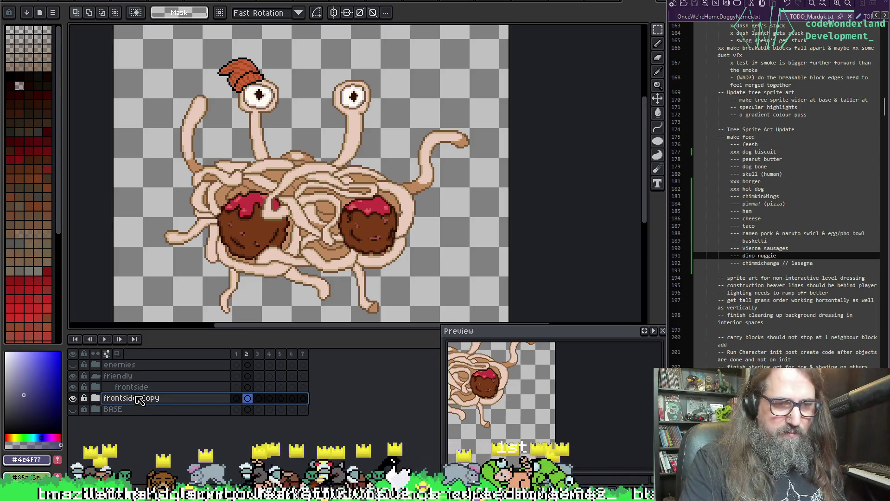
left_click_drag(139, 398, 146, 384)
double_click(144, 390)
type("backside")
key("Return")
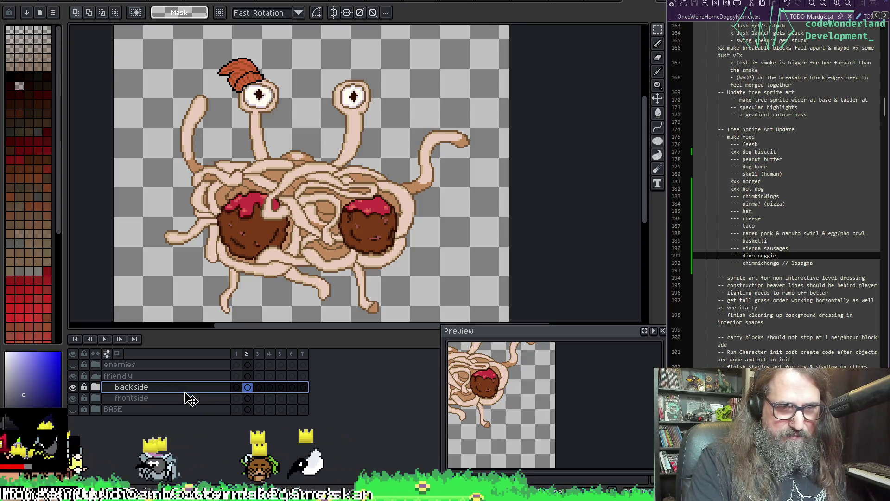
Move backside below frontside, expand it, and flip its hat and body cels horizontally across all frames.
left_click_drag(188, 407, 181, 415)
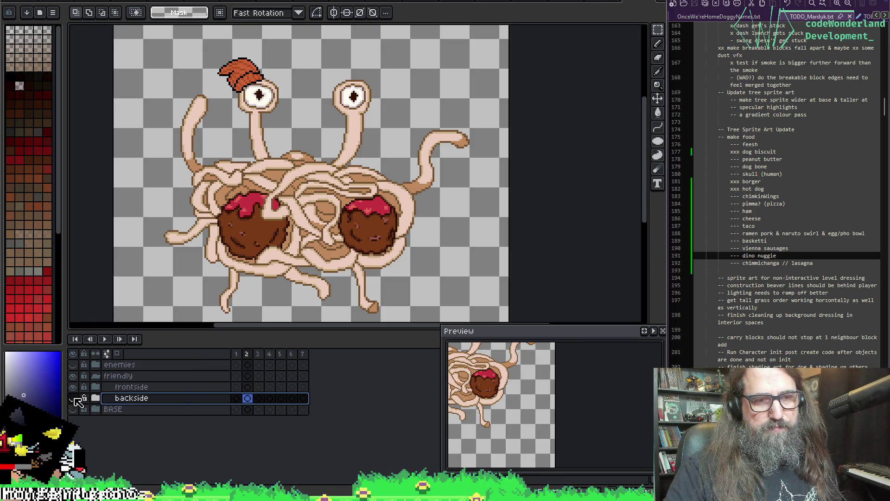
mouse_move(308, 149)
left_mouse_down()
mouse_move(284, 133)
mouse_move(278, 144)
mouse_move(293, 166)
mouse_move(280, 179)
mouse_move(290, 170)
left_mouse_up()
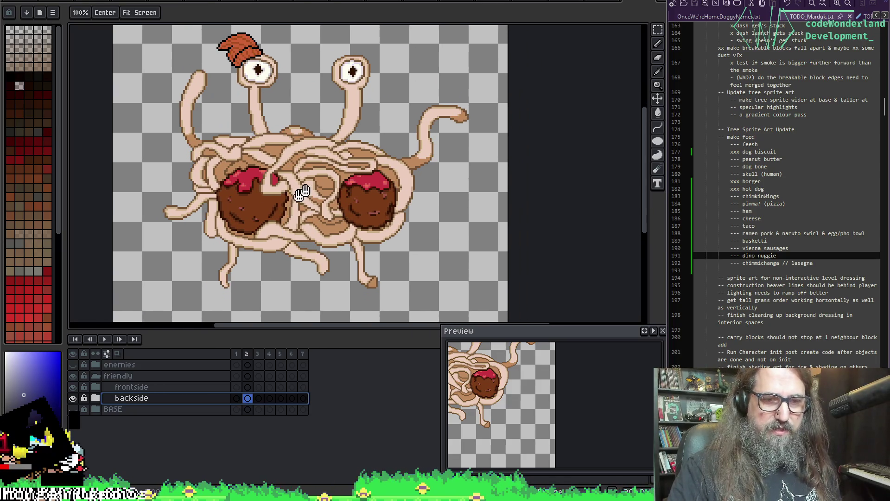
left_click(96, 399)
left_click_drag(236, 409, 303, 420)
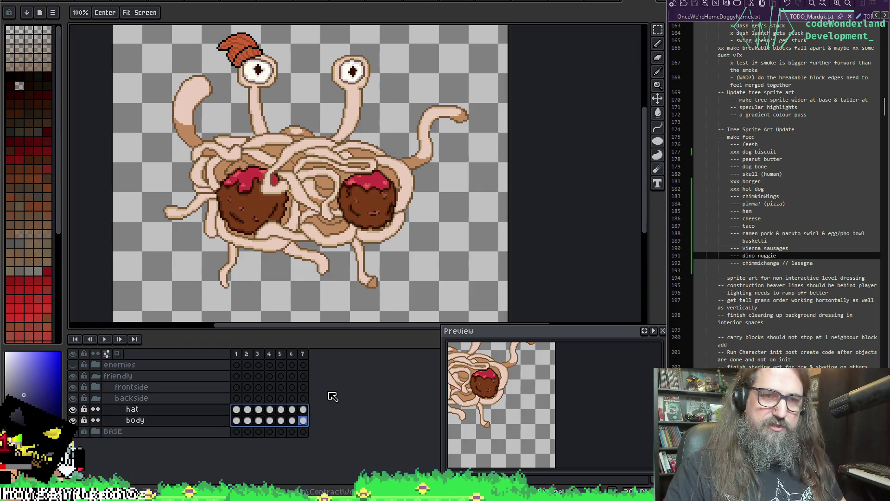
key("ctrl+v")
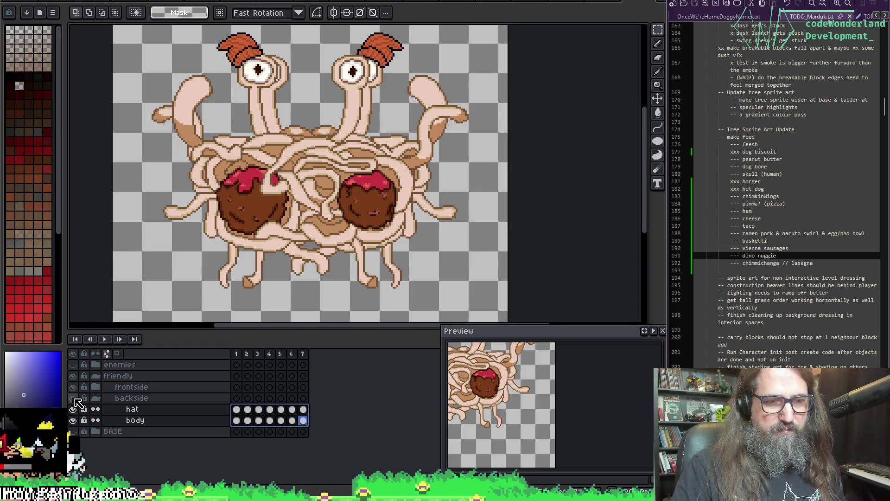
Hide the frontside group and show the mirrored backside group instead.
left_click(74, 398)
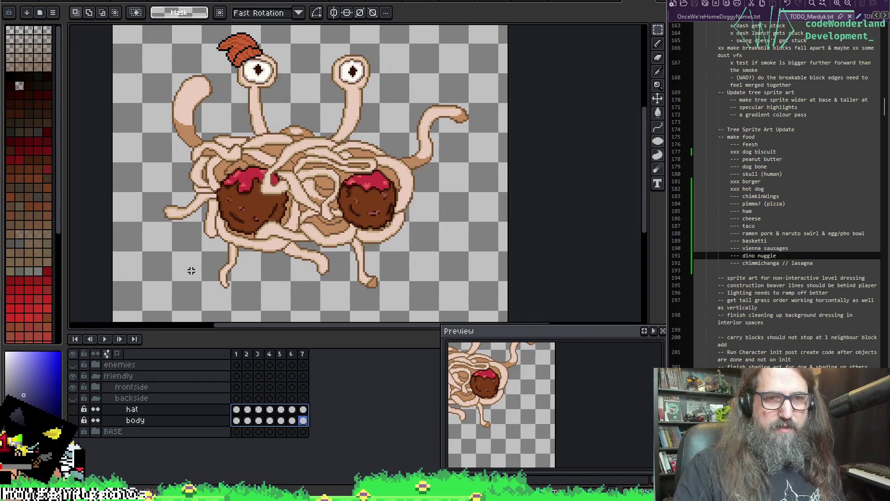
left_click(73, 397)
left_click(72, 387)
key("space")
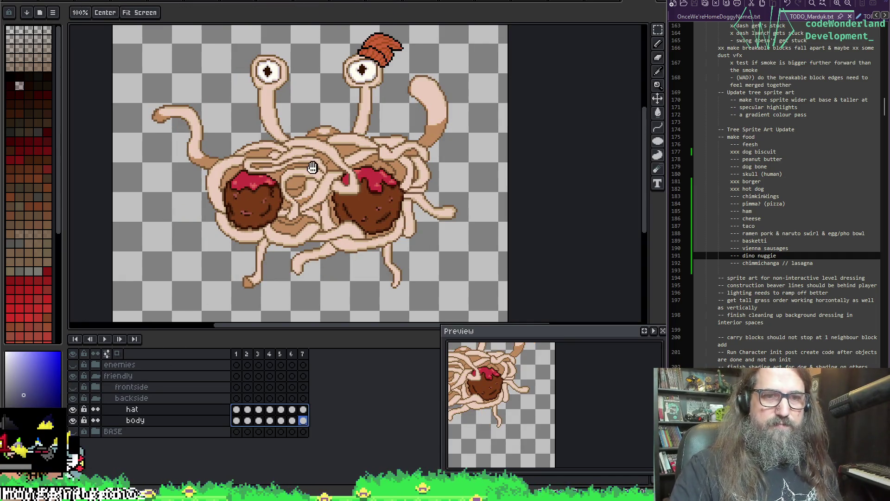
scroll(314, 166, "up", 3)
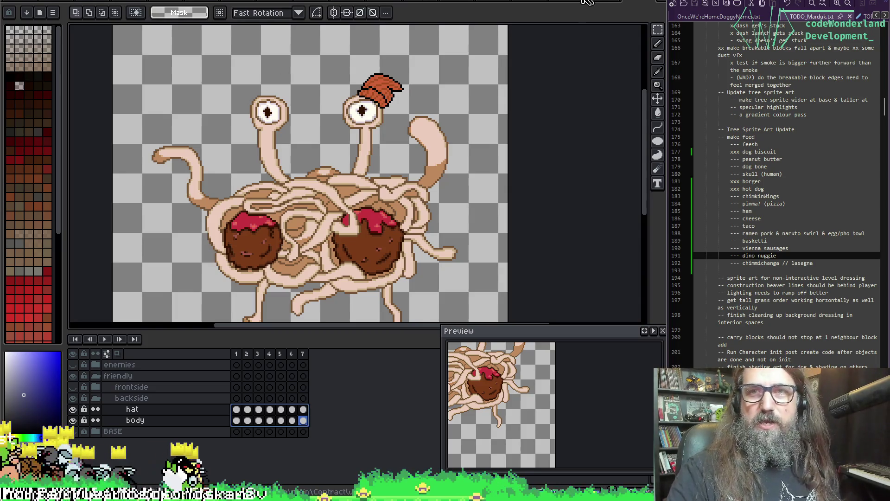
left_click(415, 3)
left_click(423, 2)
left_click(497, 1)
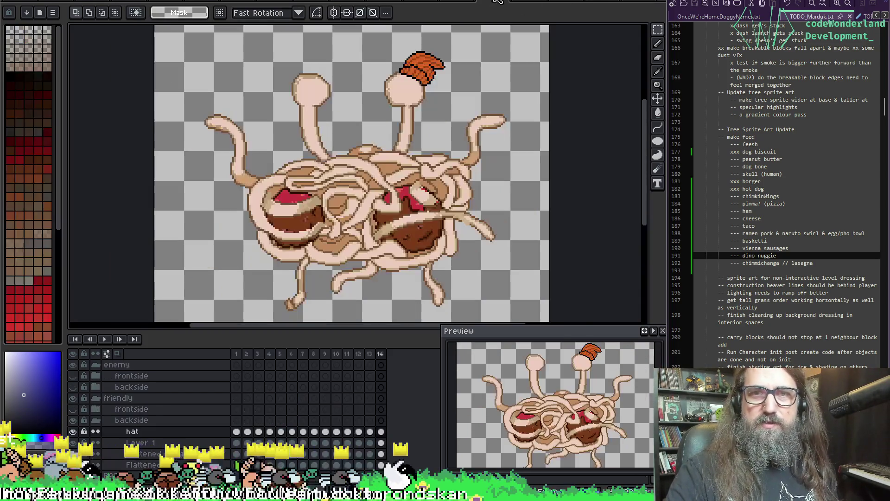
left_click(468, 1)
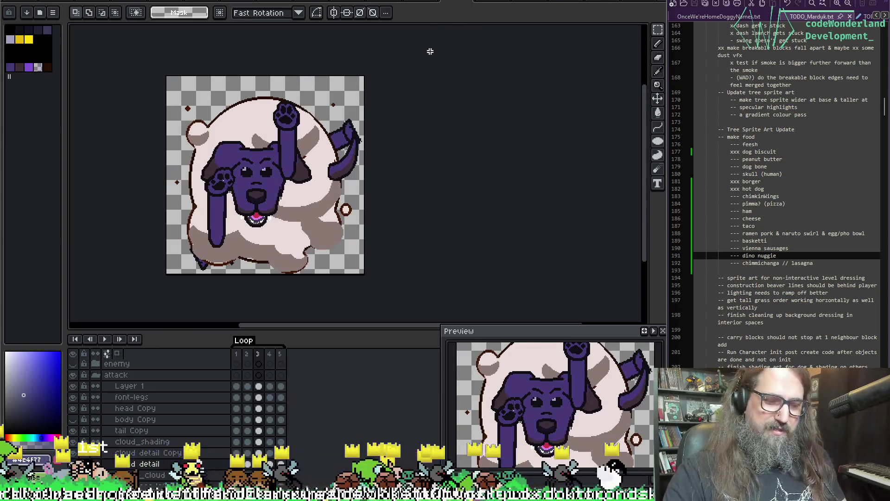
key("Return")
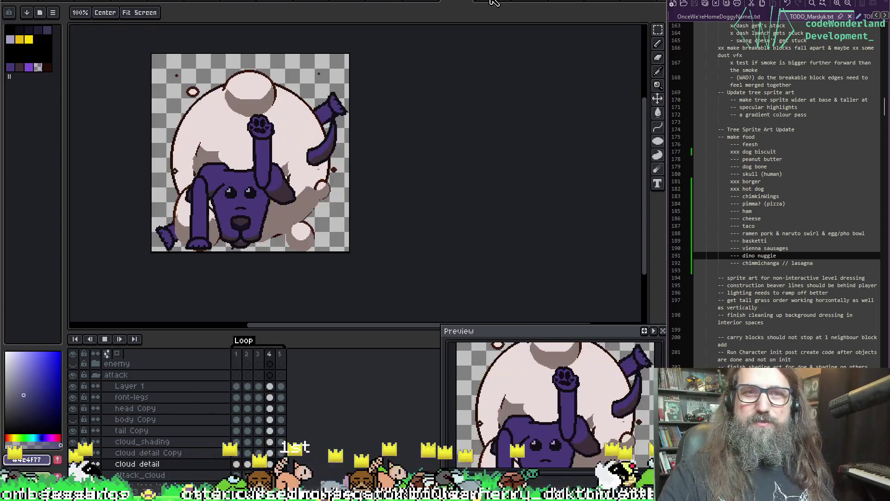
left_click(491, 2)
left_click_drag(354, 158, 289, 157)
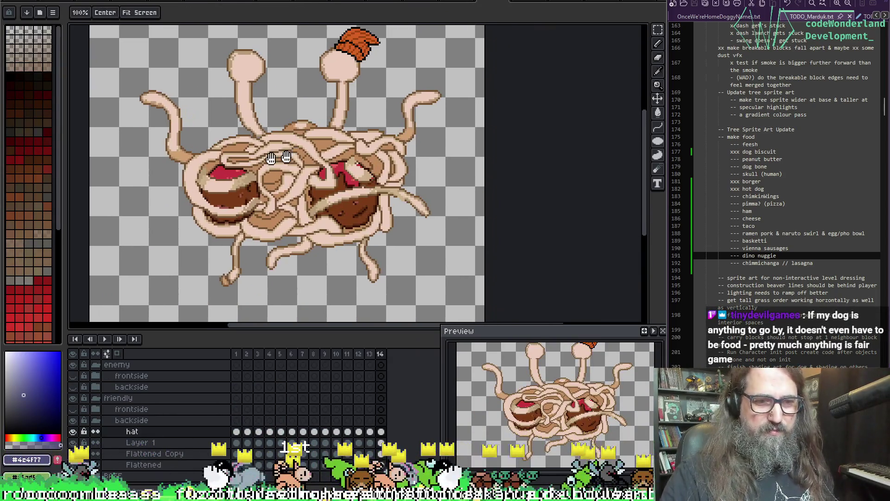
key("m")
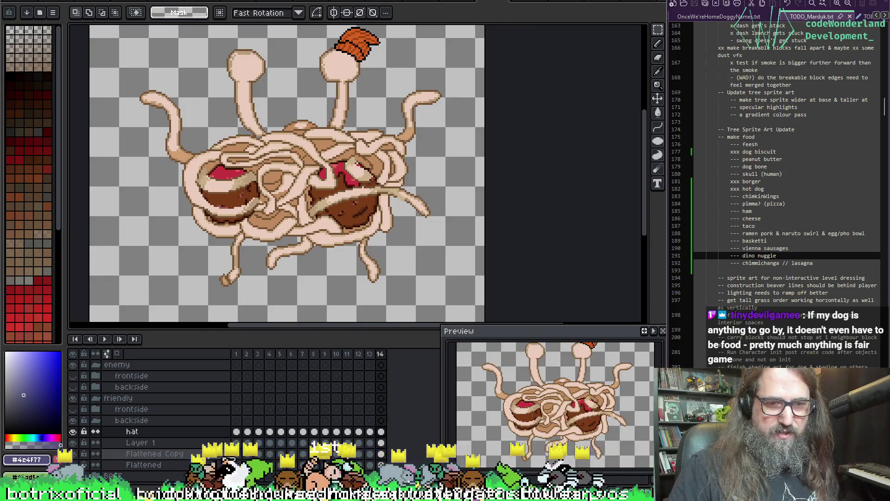
left_click(236, 453)
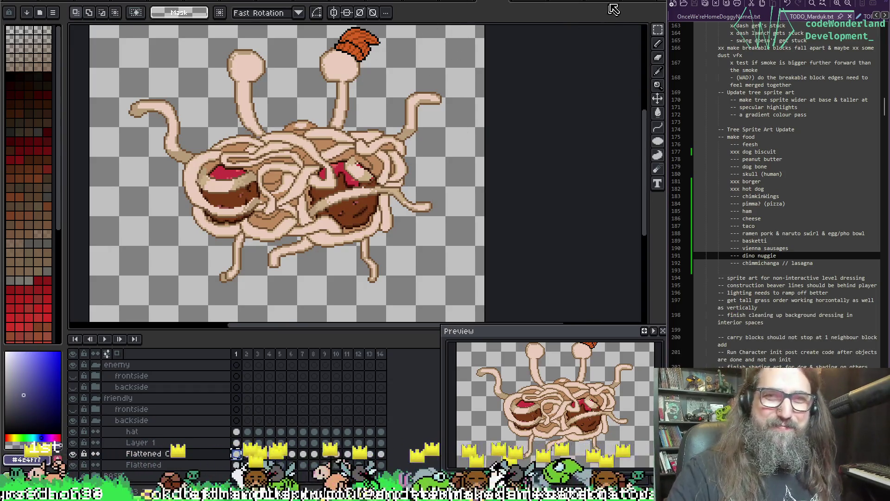
left_click(630, 2)
scroll(366, 226, "down", 3)
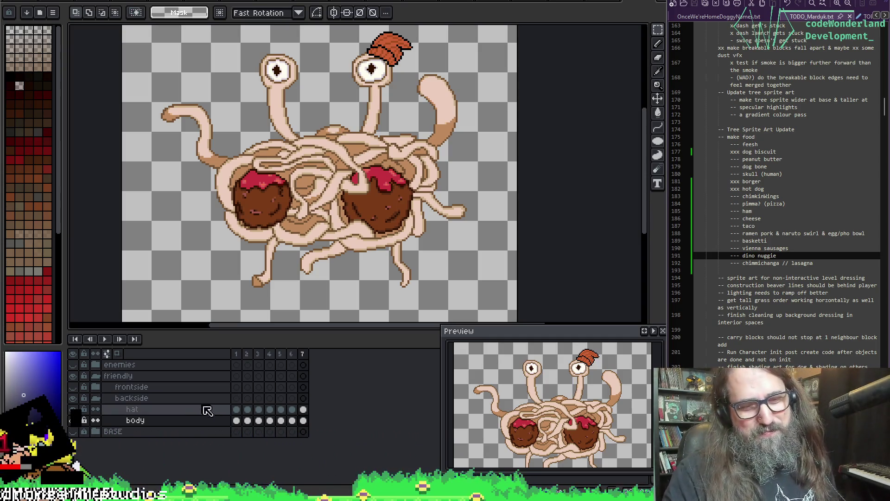
Undo an accidental cel paste on body frame 1 and frame the eyestalks for painting.
left_click(74, 420)
left_click(75, 421)
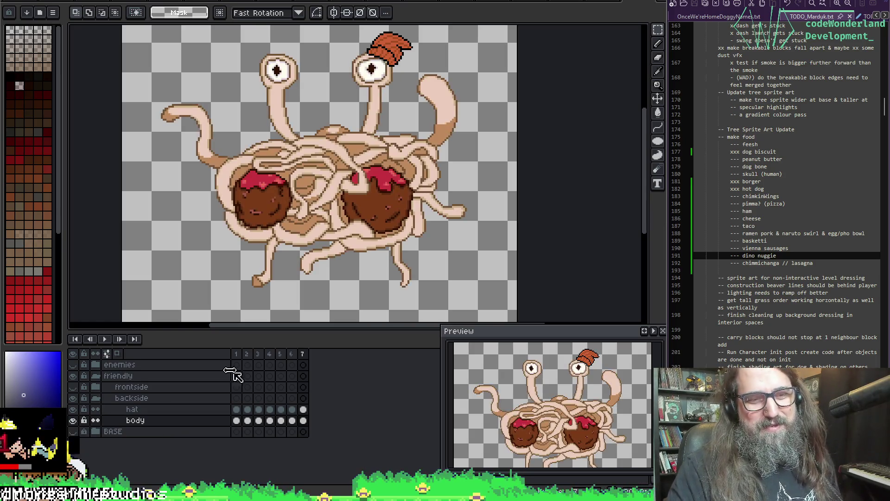
left_click_drag(348, 155, 320, 167)
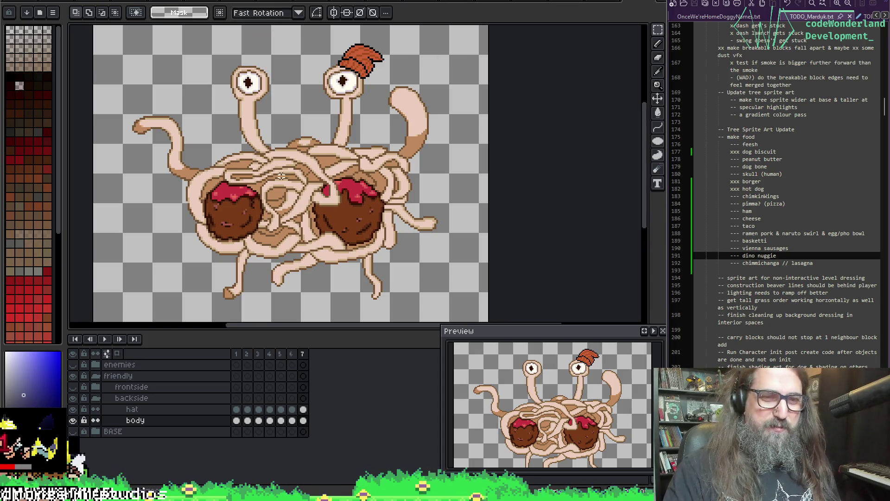
left_click_drag(367, 152, 366, 164)
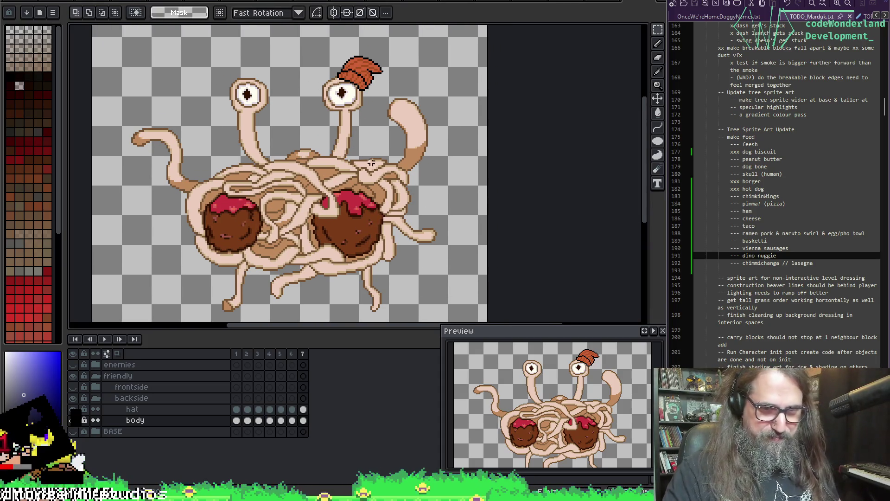
left_click(237, 420)
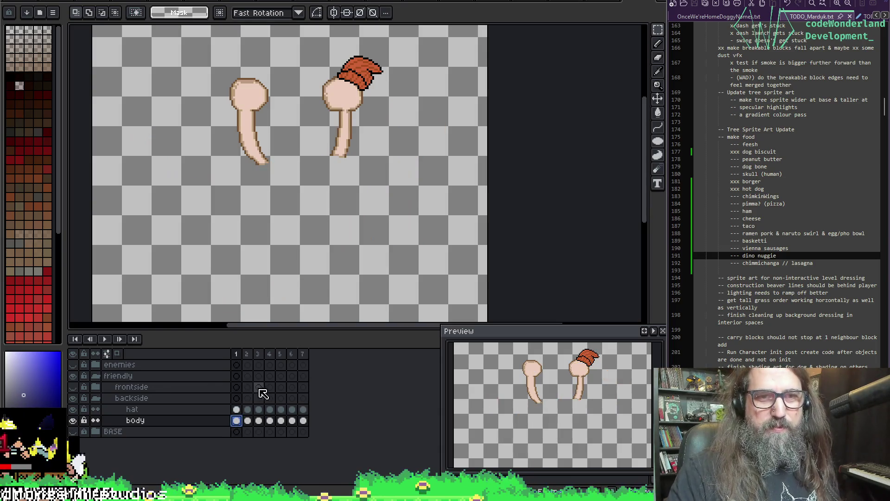
key("ctrl+z")
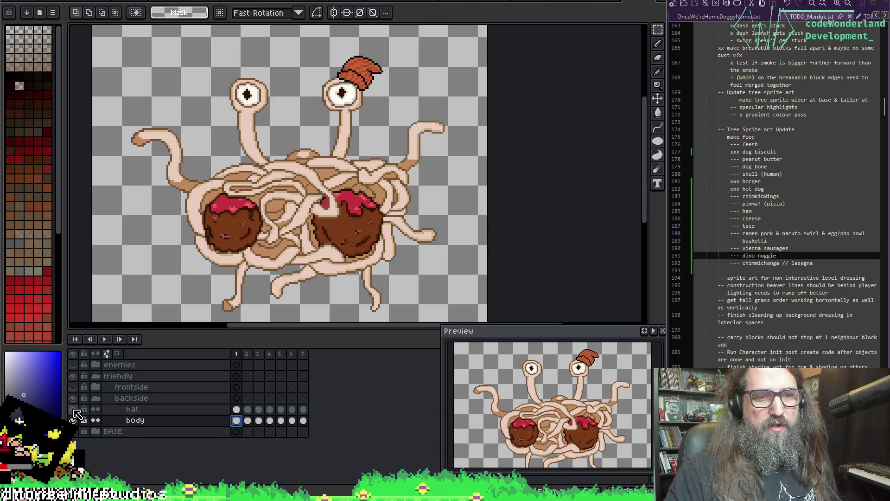
left_click_drag(216, 100, 244, 135)
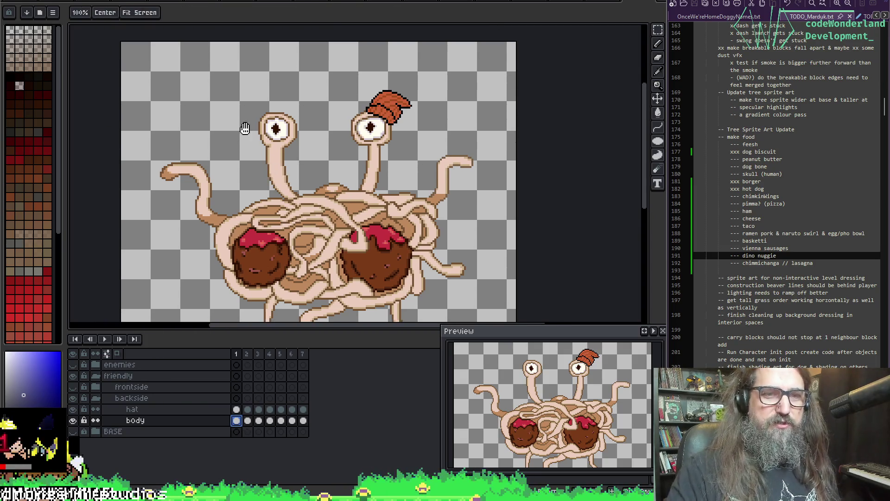
scroll(274, 131, "up", 3)
Paint over the left and right eyes with the skin colour using a 7px pencil.
key("b")
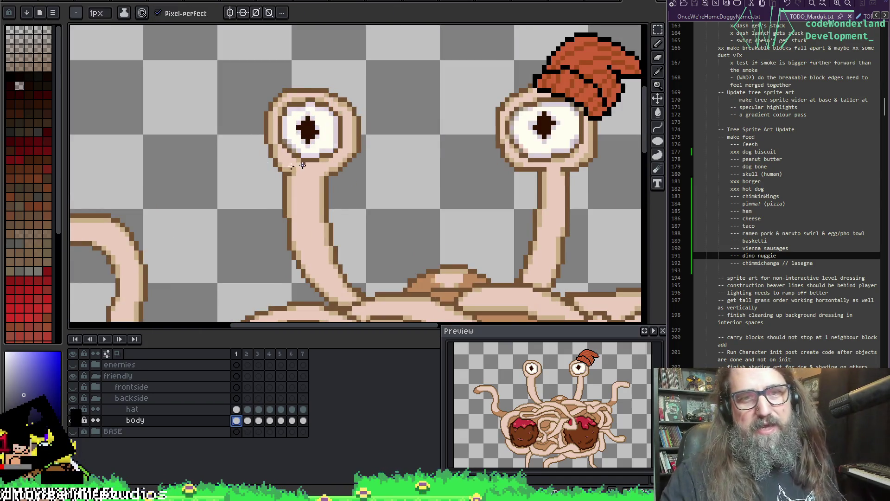
left_click(302, 170, "alt")
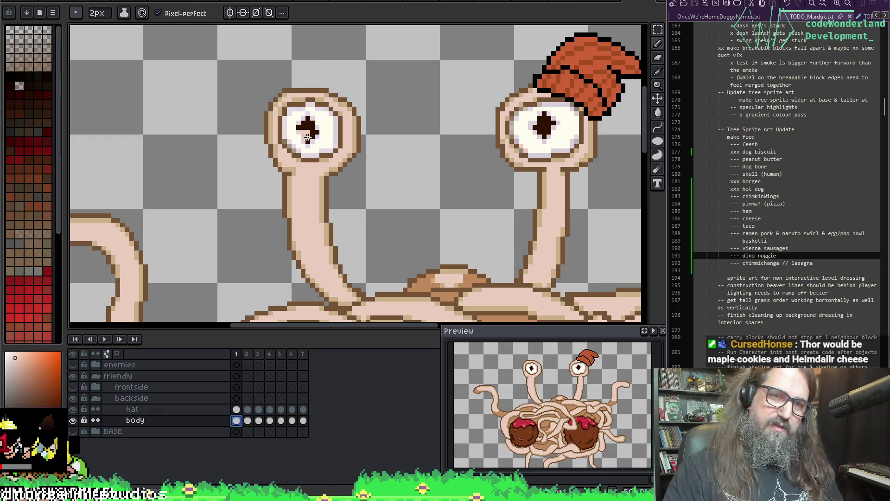
key("plus")
key("plus")
key("plus")
mouse_move(333, 114)
left_mouse_down()
mouse_move(352, 134)
mouse_move(311, 153)
mouse_move(322, 133)
mouse_move(302, 113)
mouse_move(294, 119)
mouse_move(298, 145)
mouse_move(324, 156)
mouse_move(292, 141)
mouse_move(326, 104)
mouse_move(341, 135)
mouse_move(322, 160)
left_mouse_up()
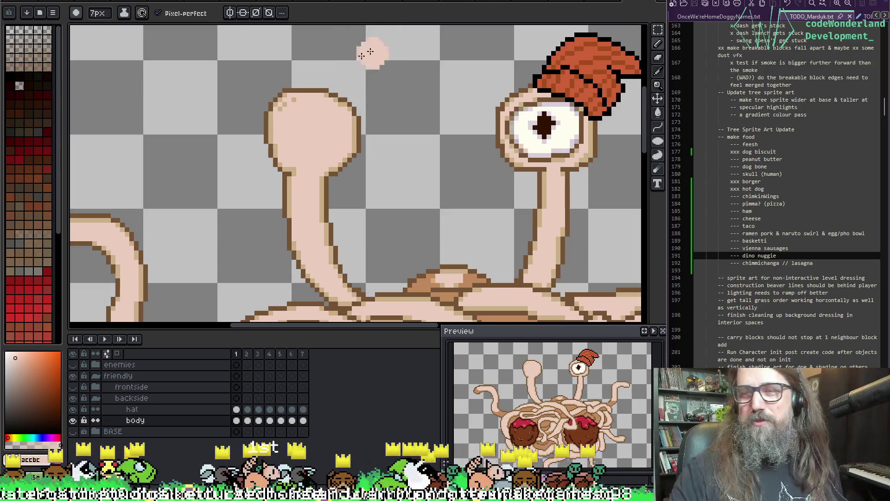
left_click(295, 99, "alt")
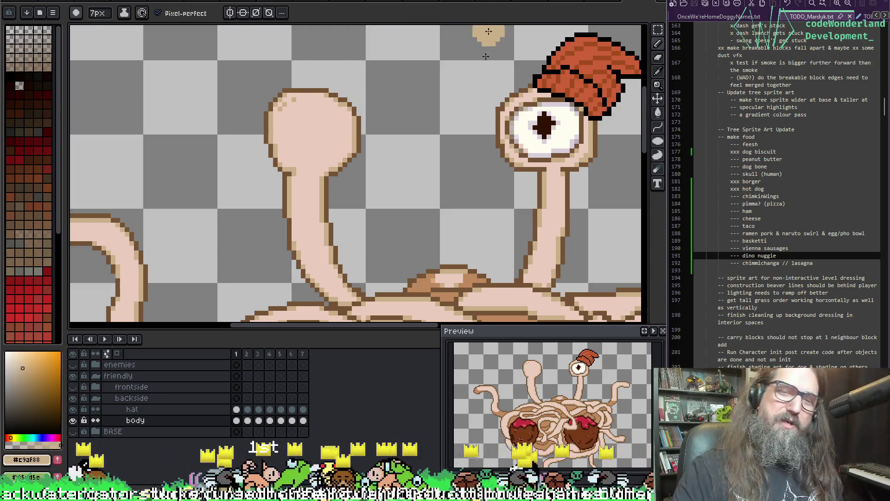
left_click(526, 116, "alt")
mouse_move(526, 116)
left_mouse_down()
mouse_move(556, 107)
mouse_move(574, 129)
mouse_move(552, 140)
mouse_move(529, 115)
mouse_move(518, 123)
left_mouse_up()
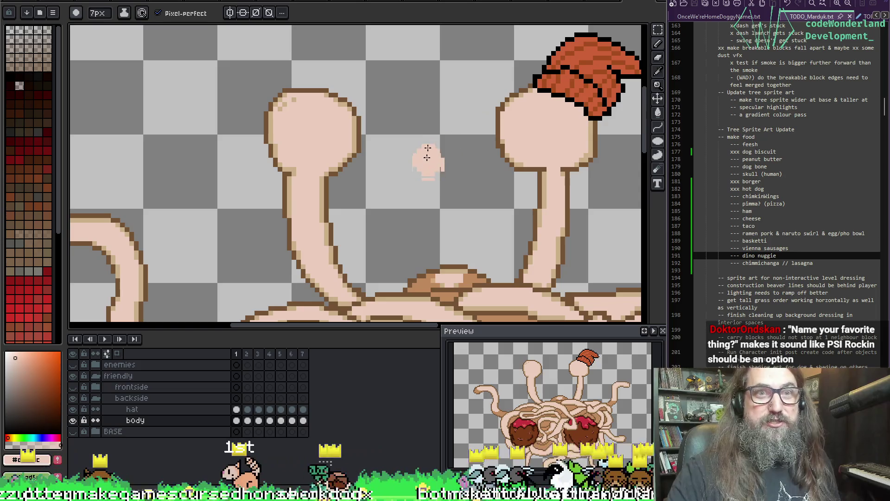
Pan and zoom out to bring the whole spaghetti monster sprite into view.
mouse_move(353, 201)
left_mouse_down()
mouse_move(304, 165)
mouse_move(358, 195)
mouse_move(366, 162)
left_mouse_up()
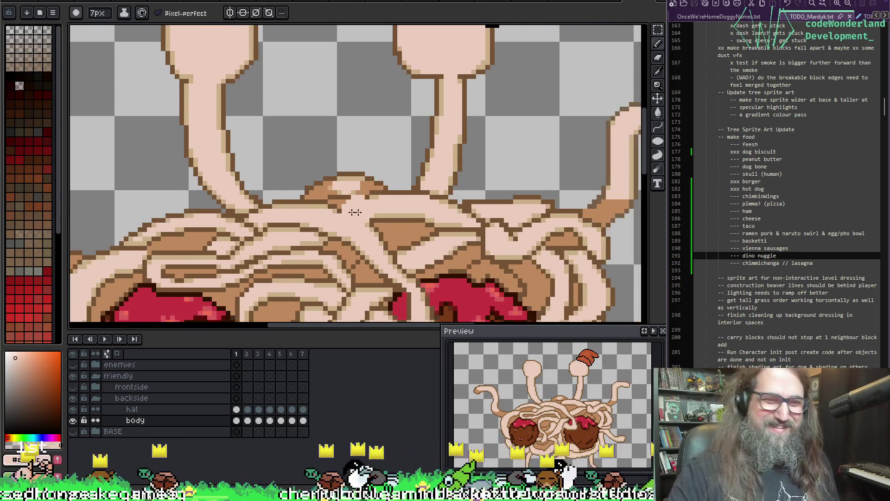
mouse_move(296, 199)
left_mouse_down()
mouse_move(304, 270)
mouse_move(316, 176)
left_mouse_up()
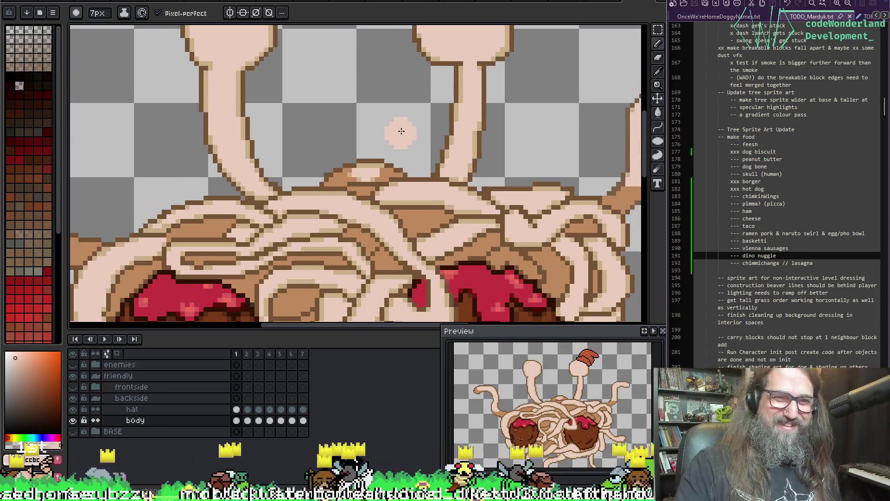
scroll(402, 132, "down", 3)
left_click_drag(386, 126, 335, 145)
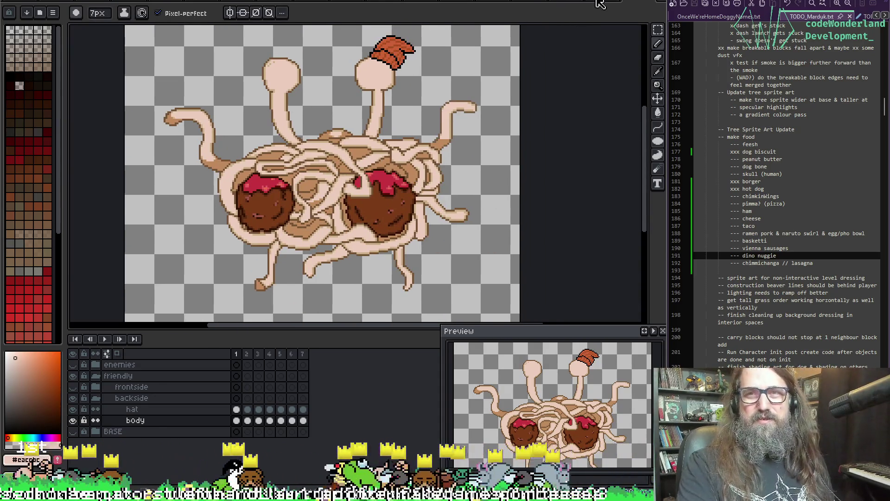
Switch from the three-monster and purple enemy sprites to the file with enemy and friendly groups.
left_click(600, 4)
left_click(557, 4)
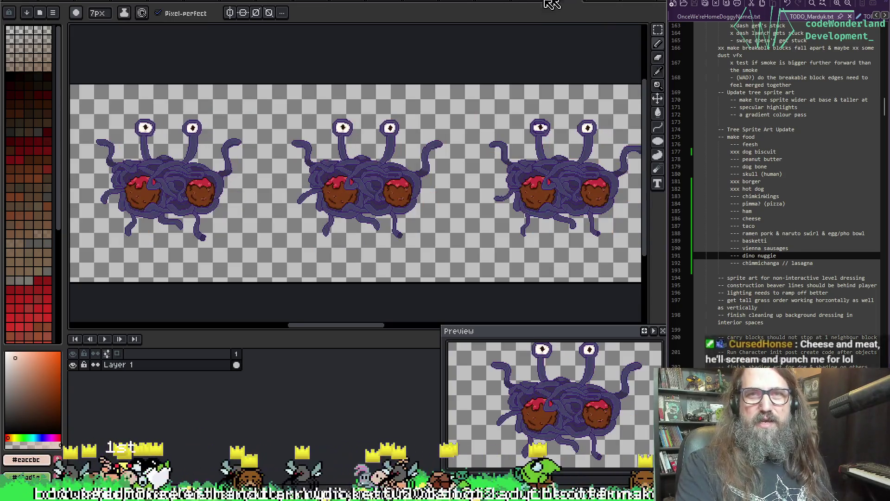
left_click(491, 4)
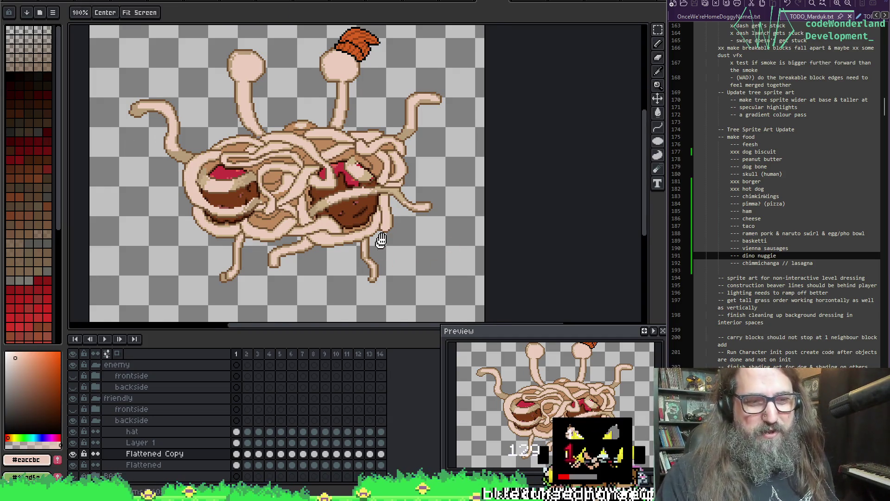
Toggle layer visibility to compare layers, leaving the Flattened Copy layer shown.
key("ctrl+z")
left_click(73, 443)
left_click(73, 442)
left_click(73, 449)
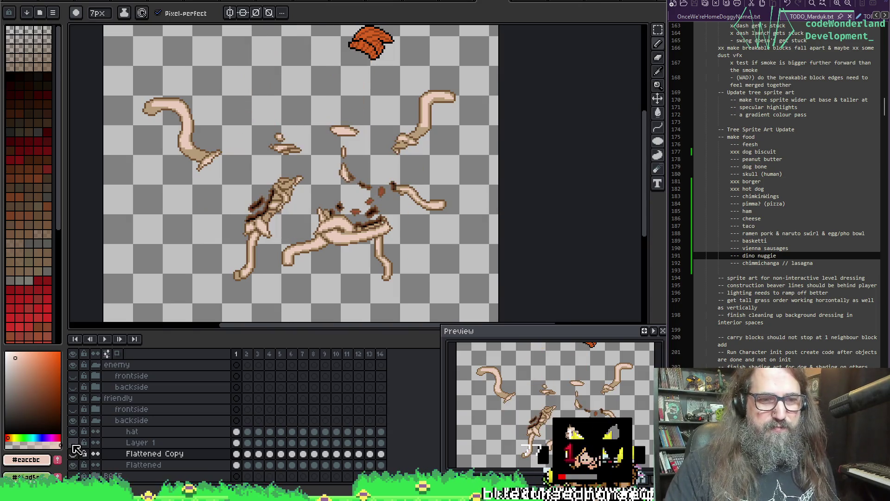
left_click(73, 454)
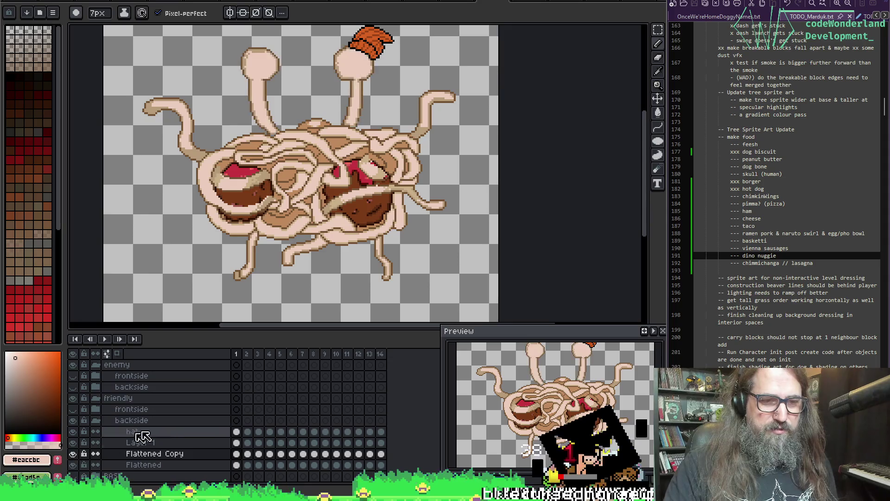
Select everything on the Layer 1 noodle overlay and copy it.
left_click(236, 442)
key("v")
key("ctrl+a")
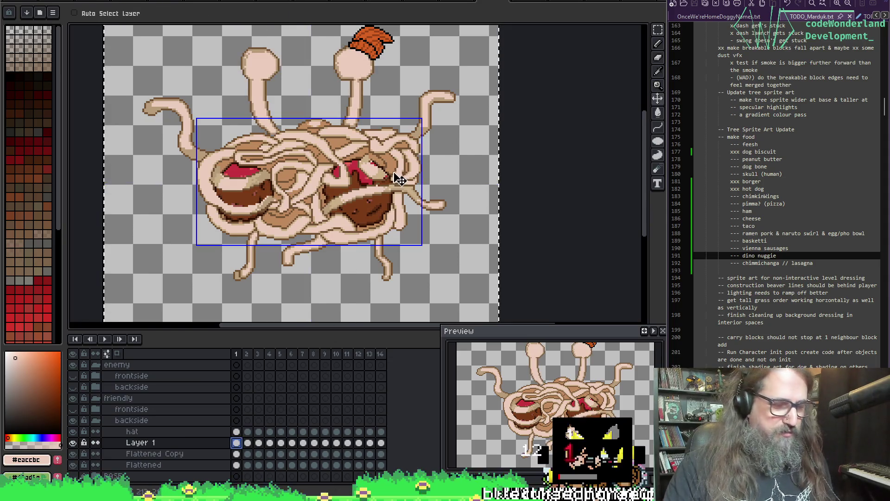
key("ctrl")
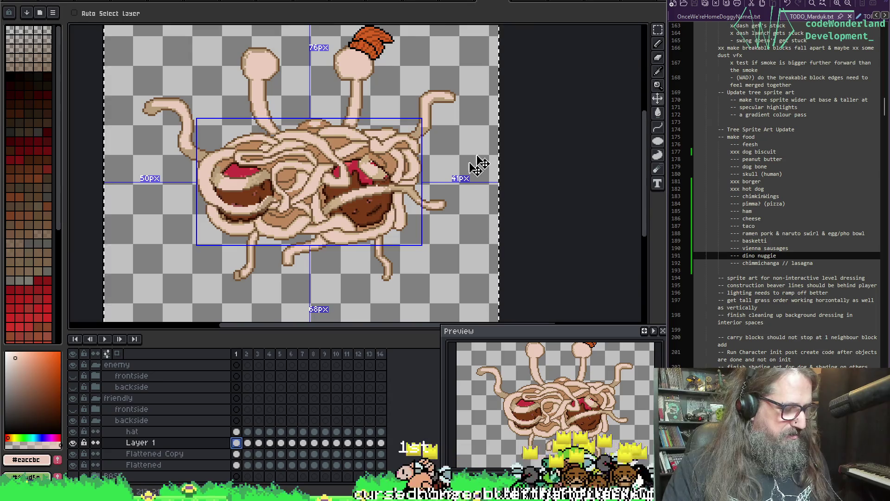
key("ctrl+t")
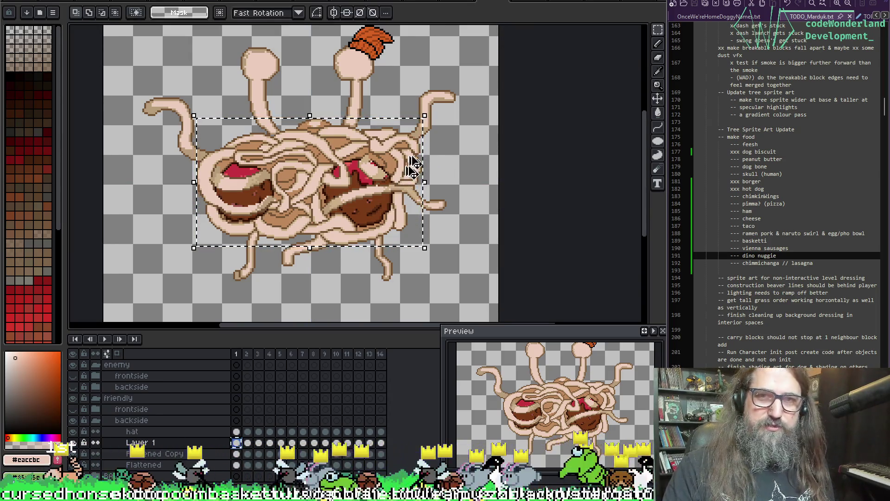
scroll(441, 142, "right", 1)
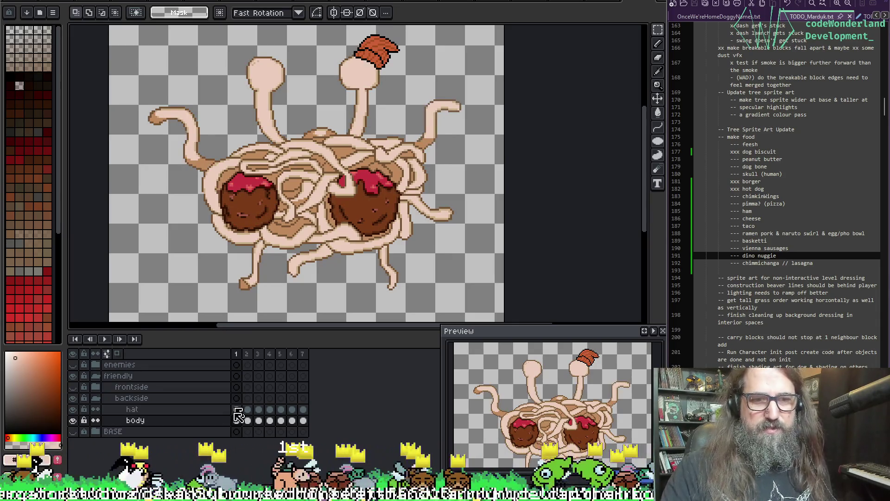
Paste the noodle overlay into a new layer above body and extend it across frames 1–7.
left_click(223, 421)
key("shift+n")
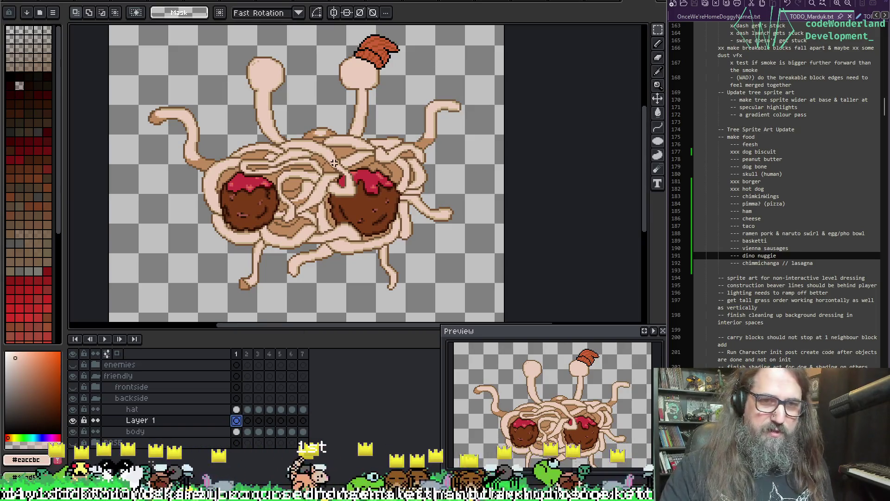
key("ctrl+v")
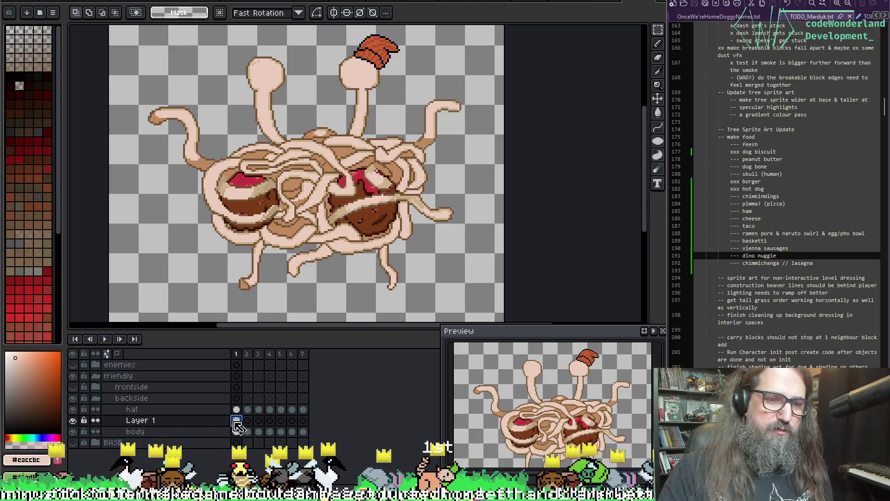
left_click_drag(237, 420, 303, 420)
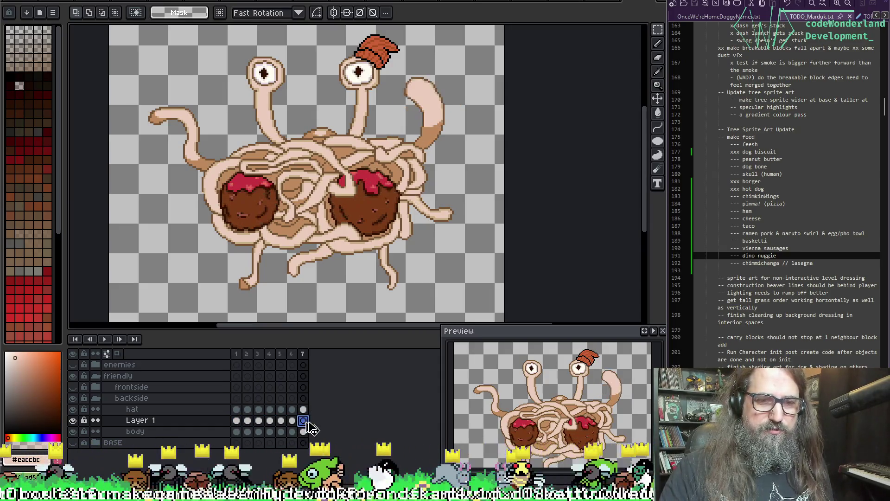
left_click(75, 394)
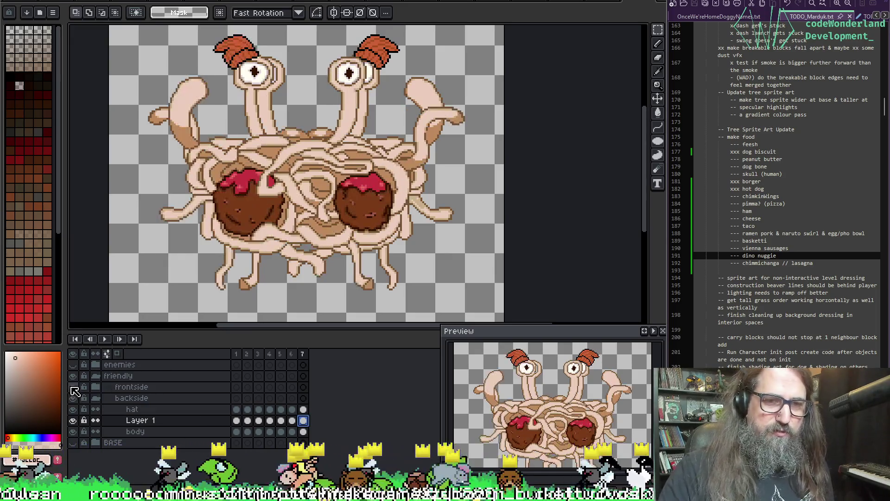
left_click(75, 394)
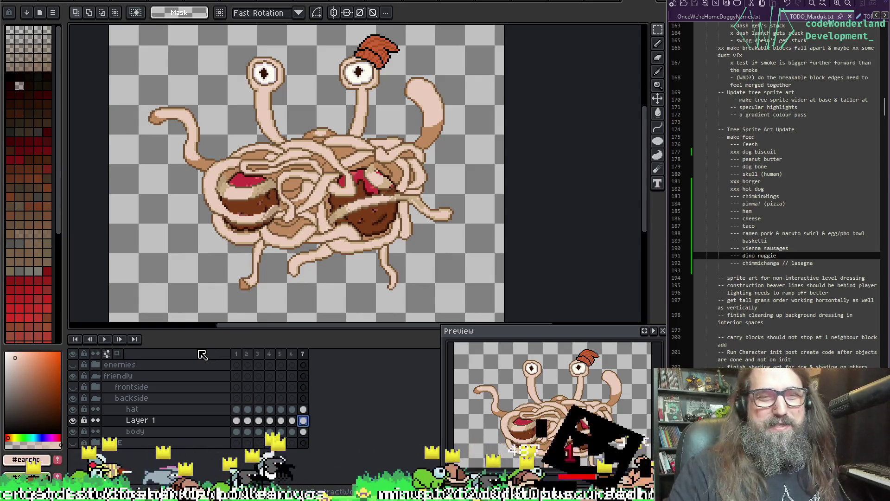
Compare body frames 1 and 2, then draw a rectangular selection around both eyestalks.
left_click_drag(298, 269, 302, 273)
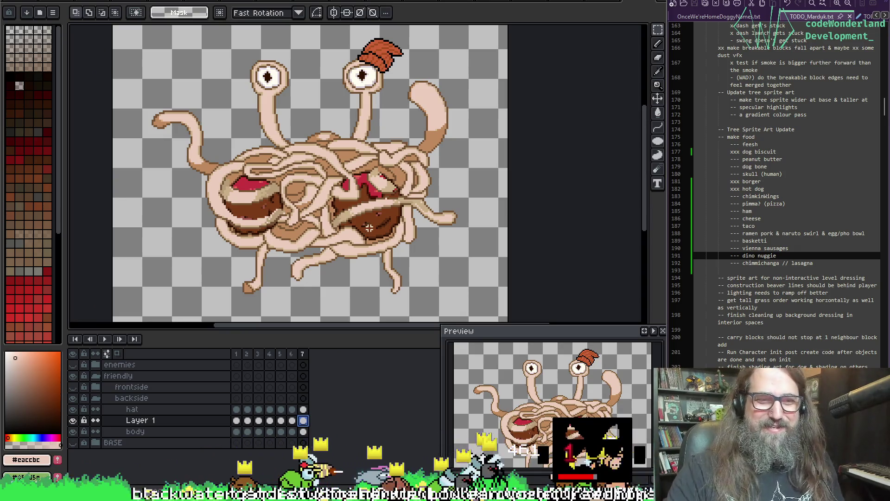
key("Home")
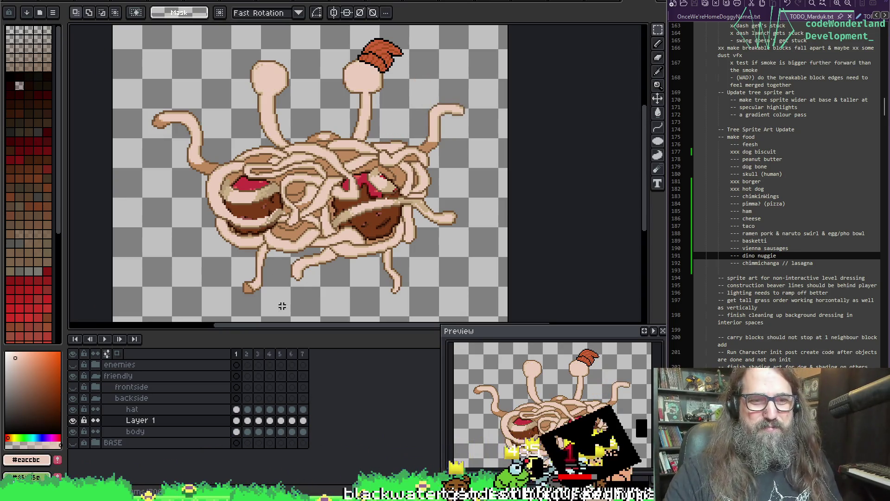
left_click(237, 431)
left_click(247, 432)
key("Left")
key("Right")
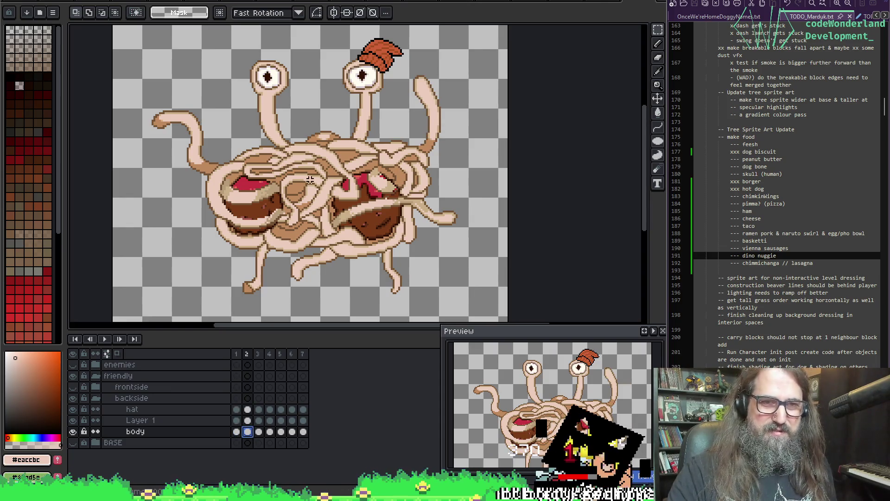
left_click(237, 435)
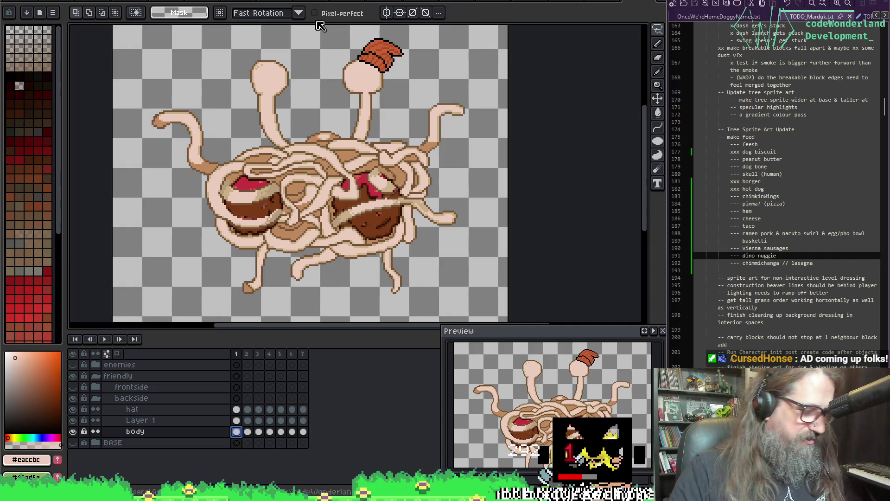
key("m")
mouse_move(235, 47)
left_mouse_down()
mouse_move(386, 114)
mouse_move(384, 134)
left_mouse_up()
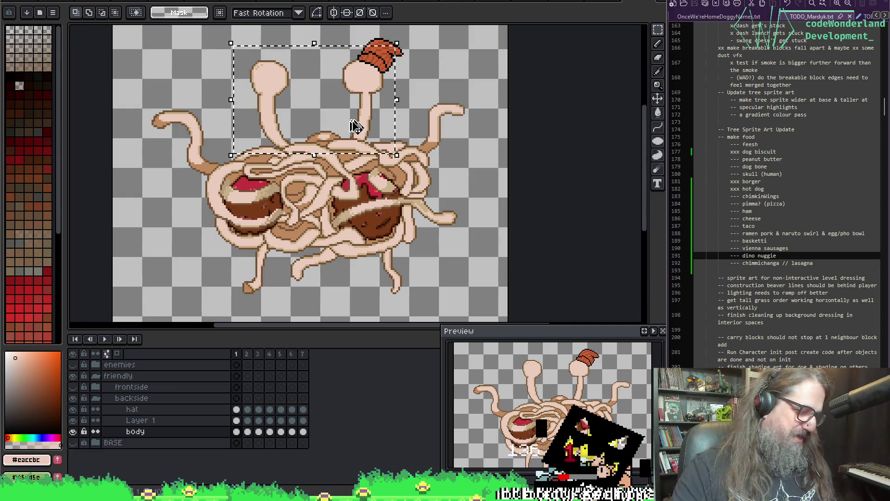
Strip the eyes from the backside body layer on frames 2 and 5–7, then deselect.
left_click(248, 431)
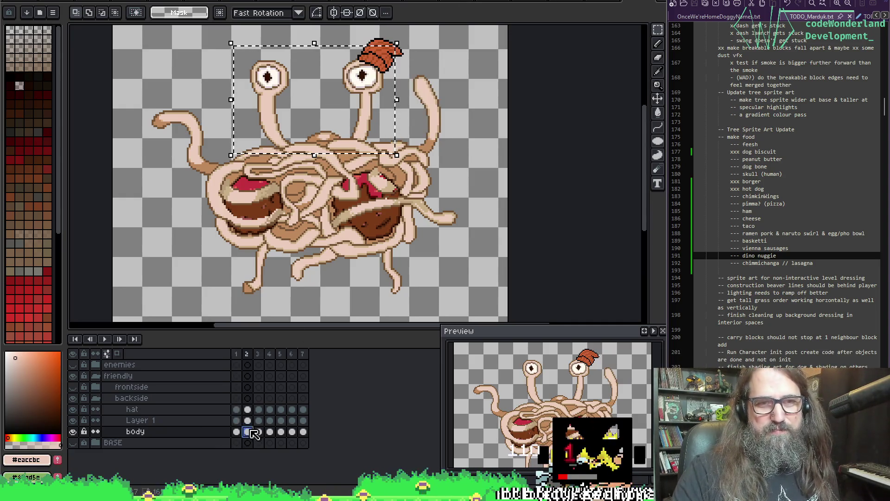
key("ctrl+t")
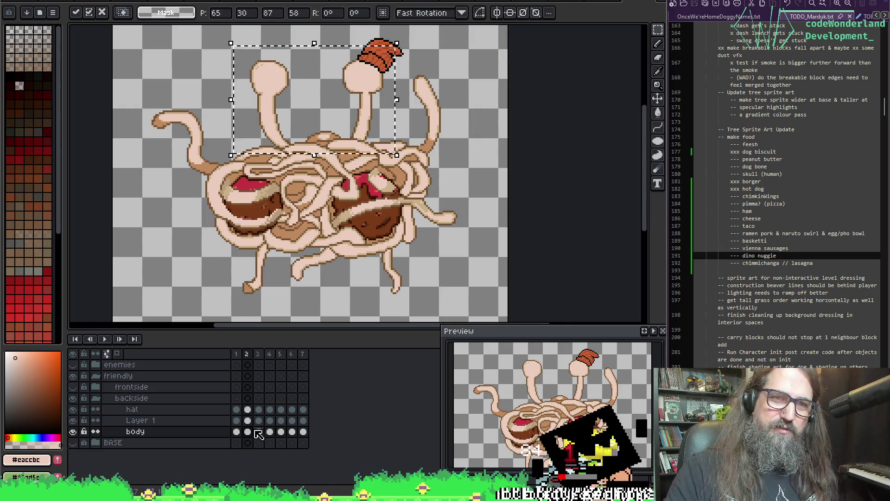
left_click(259, 420)
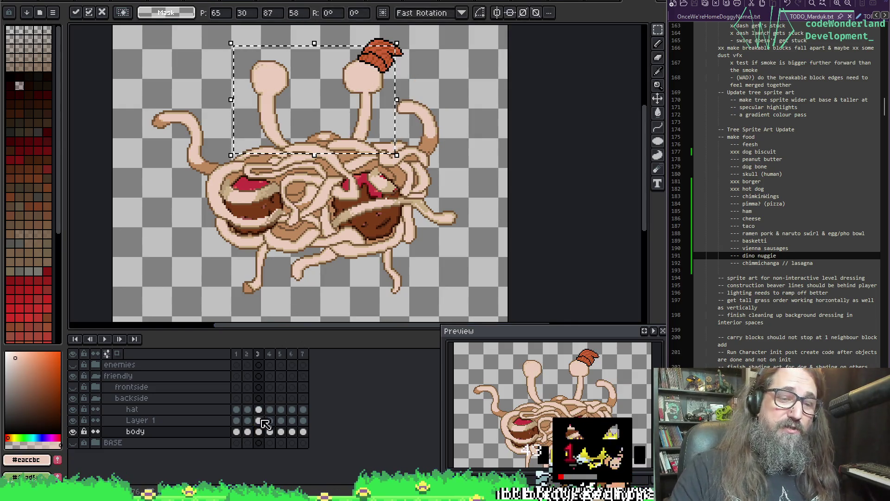
left_click(270, 432)
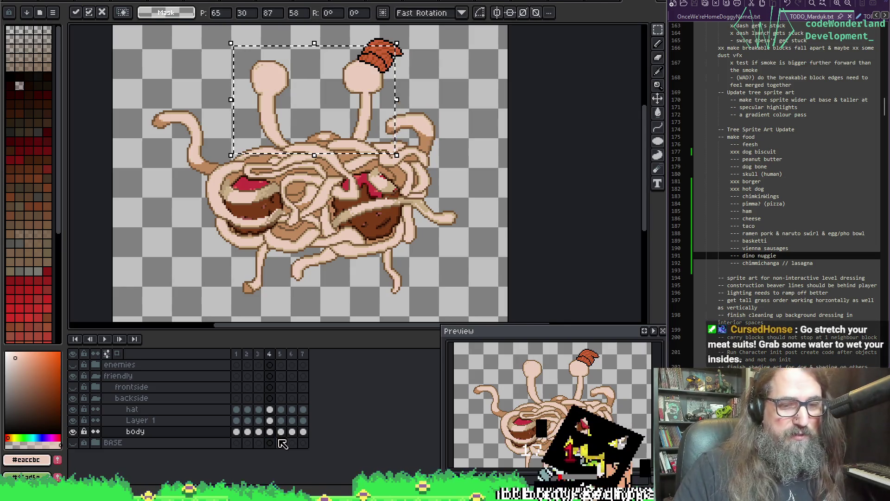
left_click(281, 431)
key("ctrl+t")
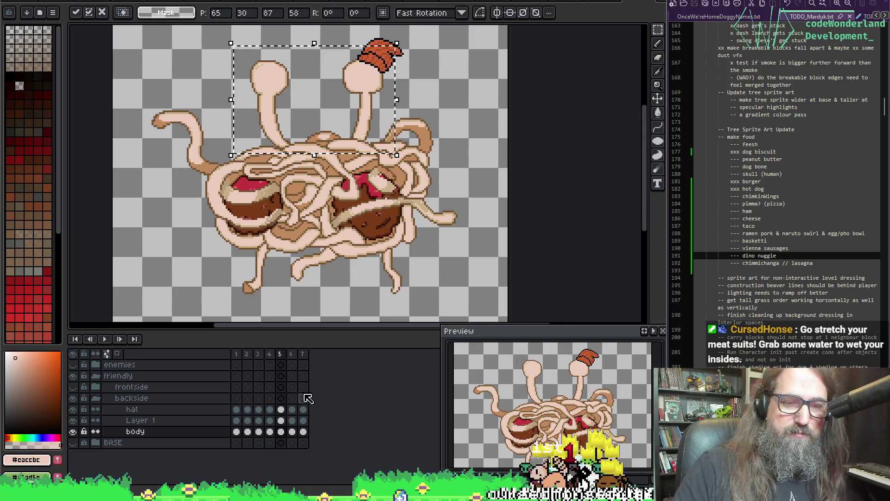
left_click(292, 432)
key("ctrl+t")
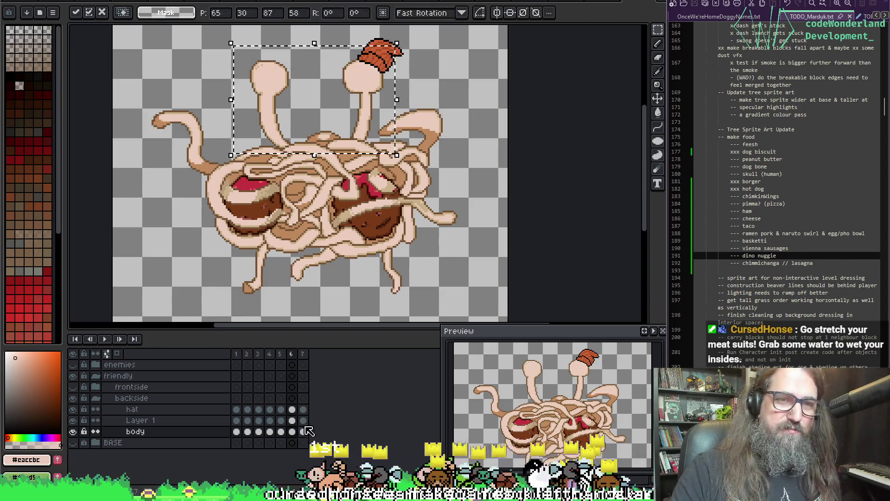
left_click(303, 432)
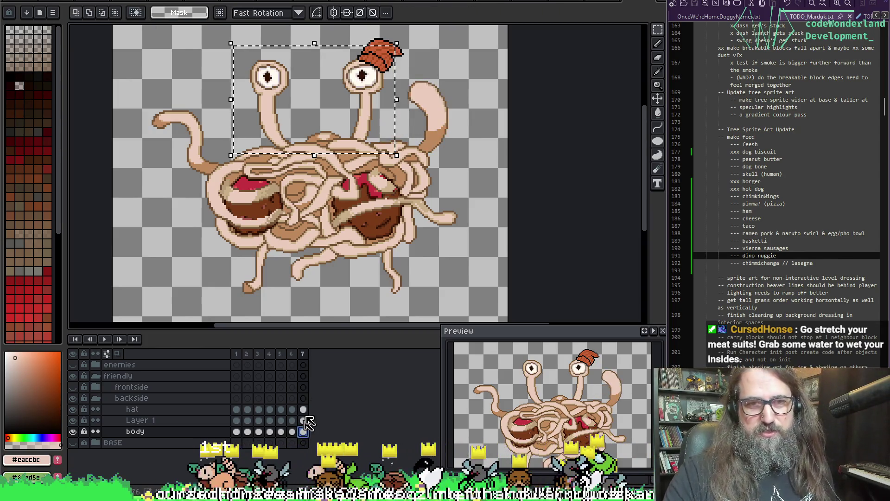
left_click(344, 83)
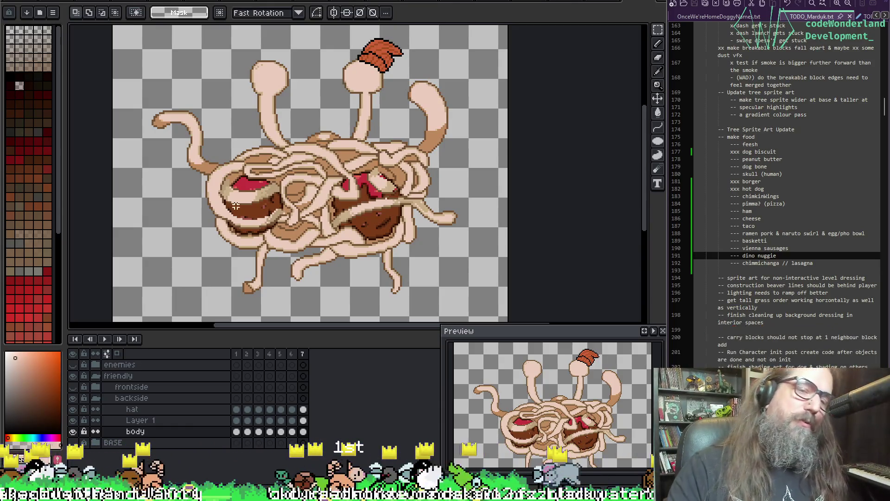
Play back the tentacle animation to check it, then return to frame 4.
left_click_drag(287, 205, 271, 197)
left_click_drag(330, 171, 346, 190)
key("Return")
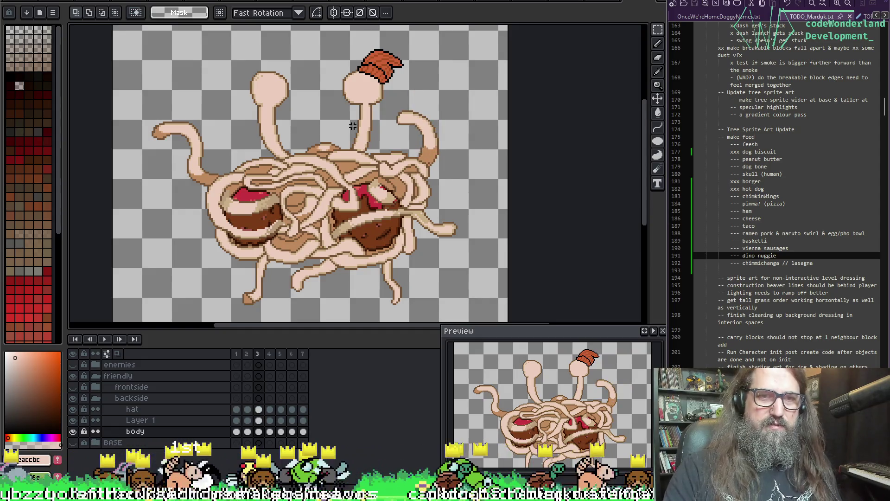
key("Return")
left_click(112, 403)
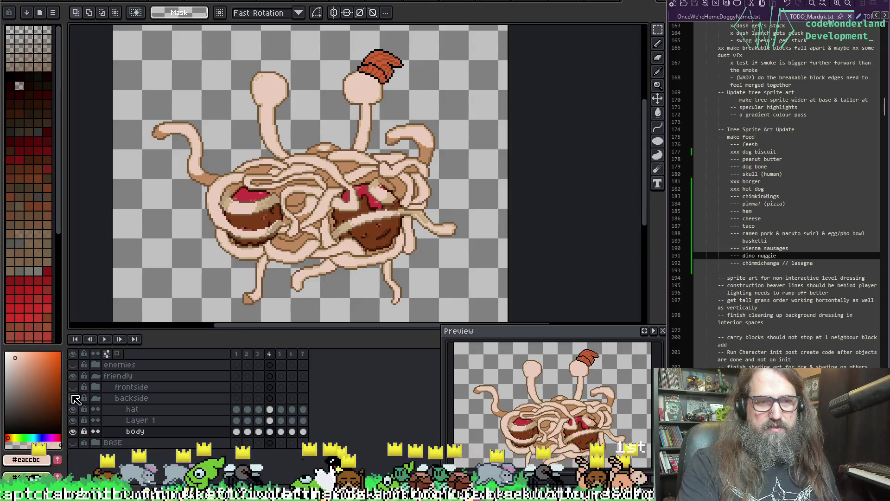
Compare versions by toggling the frontside and backside layers' visibility on frame 2.
left_click(73, 387)
key("Left")
key("Left")
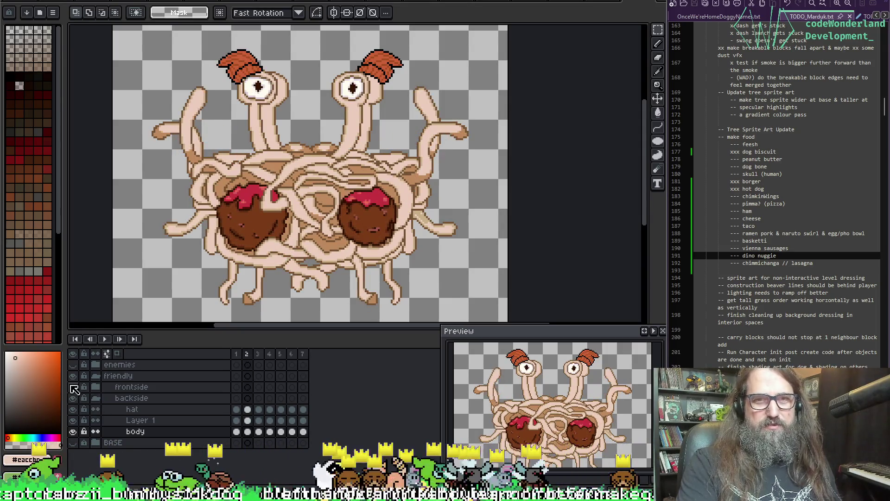
left_click(73, 387)
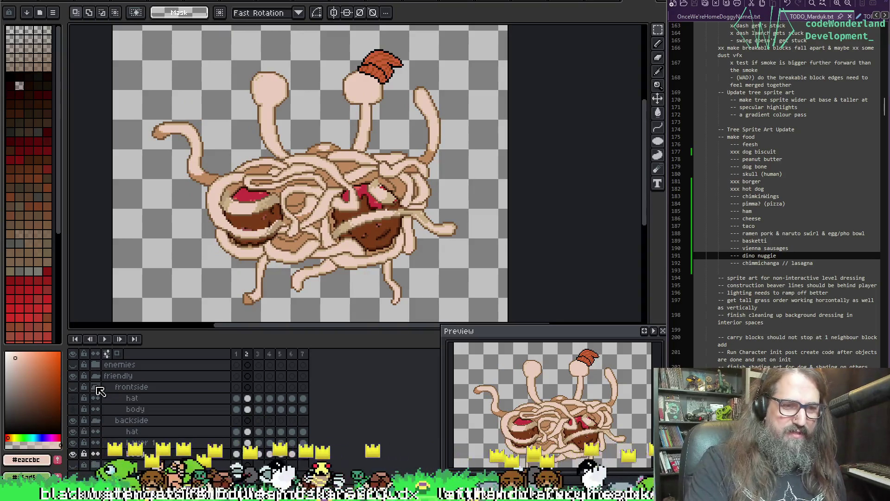
left_click(98, 401)
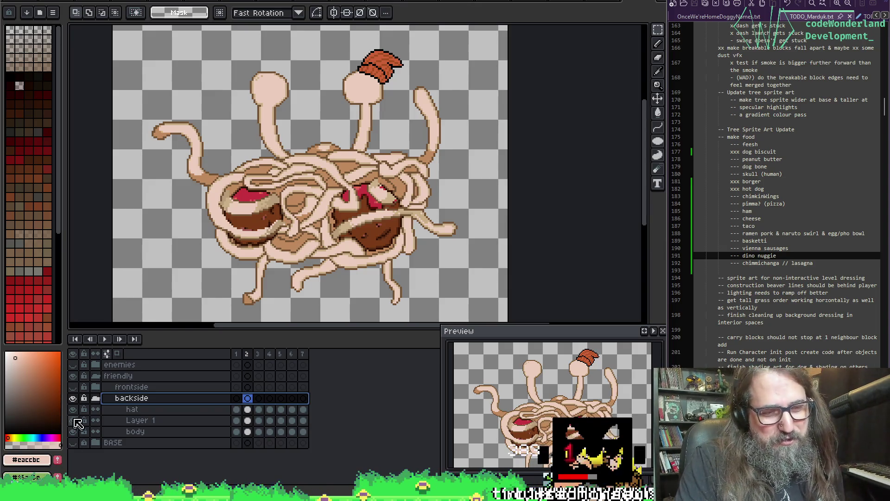
left_click(73, 398)
left_click(73, 397)
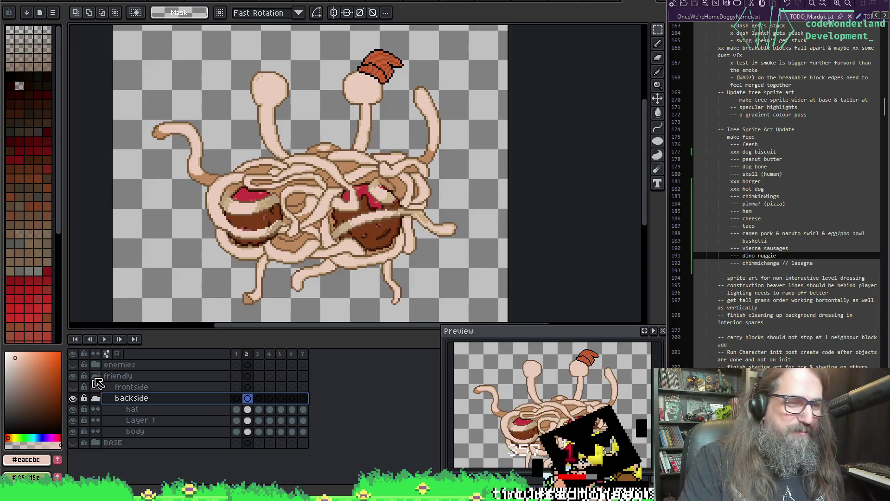
Show the purple enemies group, expand it and select its body layer.
left_click(74, 365)
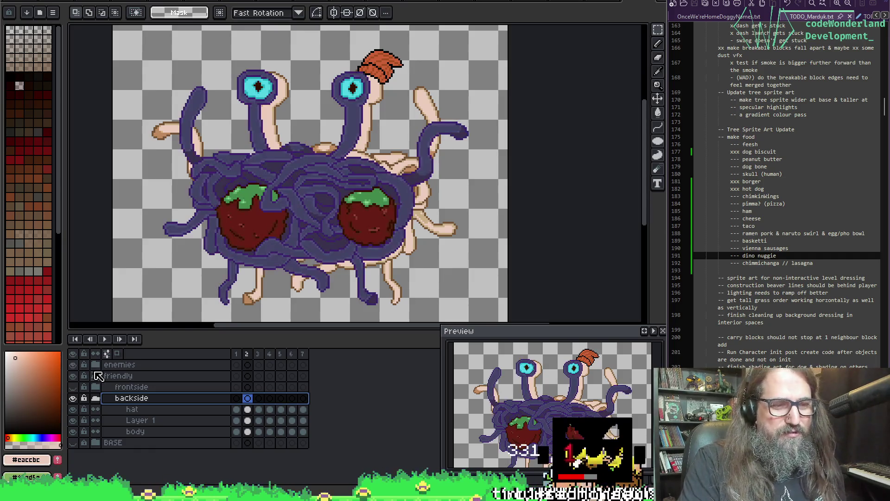
left_click(97, 366)
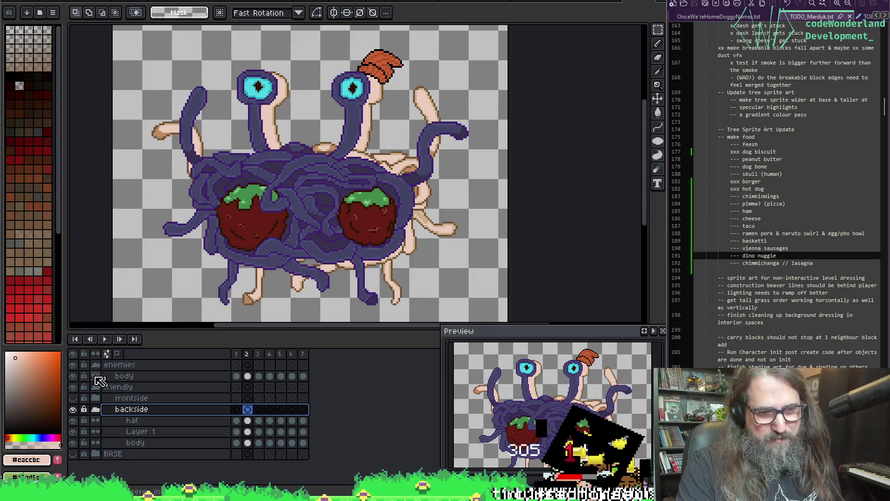
left_click(132, 376)
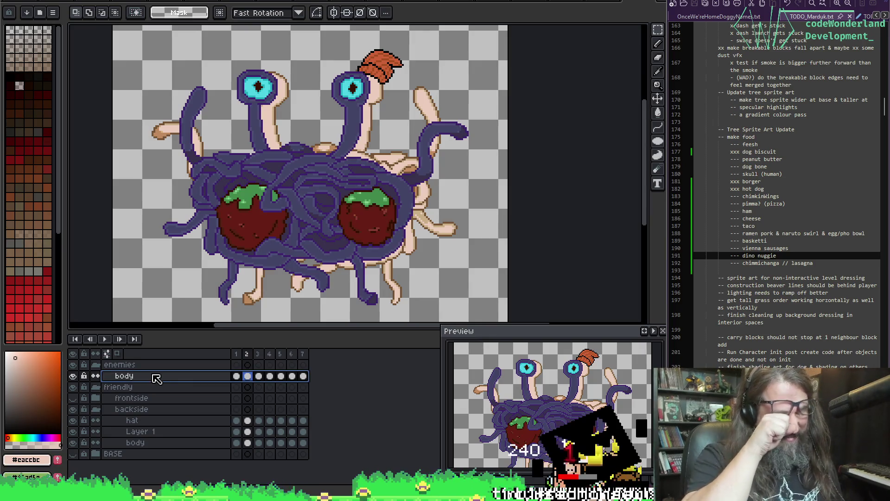
Wrap the enemies body layer in a new group named 'frontside'.
right_click(154, 377)
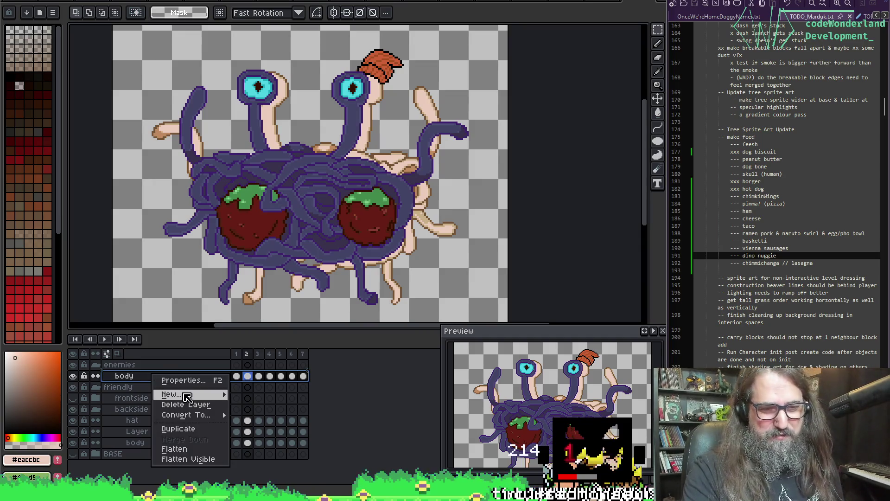
mouse_move(187, 395)
left_click(262, 403)
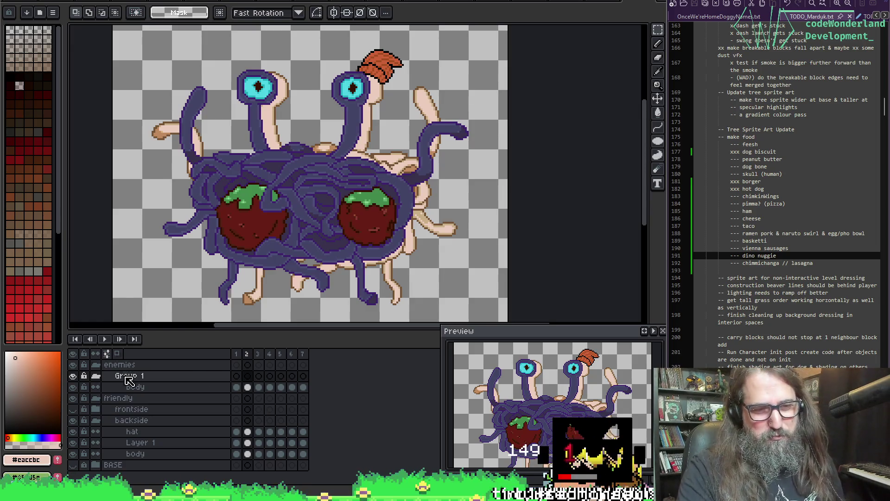
double_click(189, 375)
type("frontside")
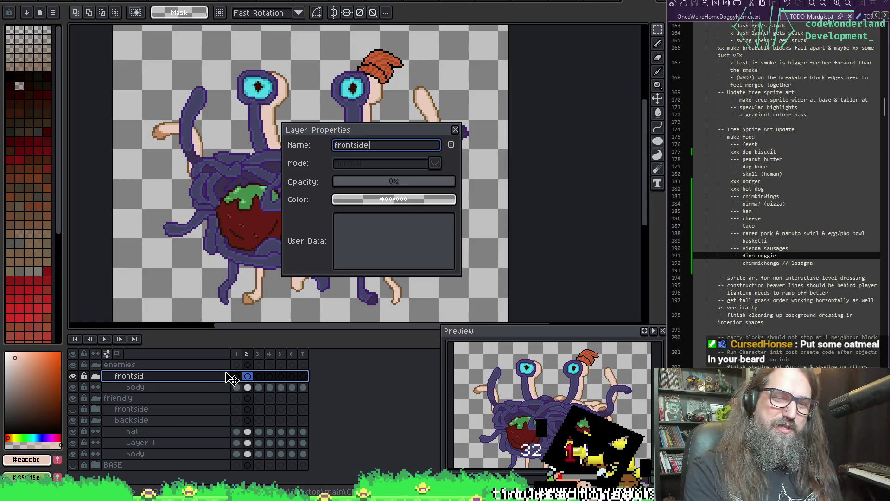
key("Return")
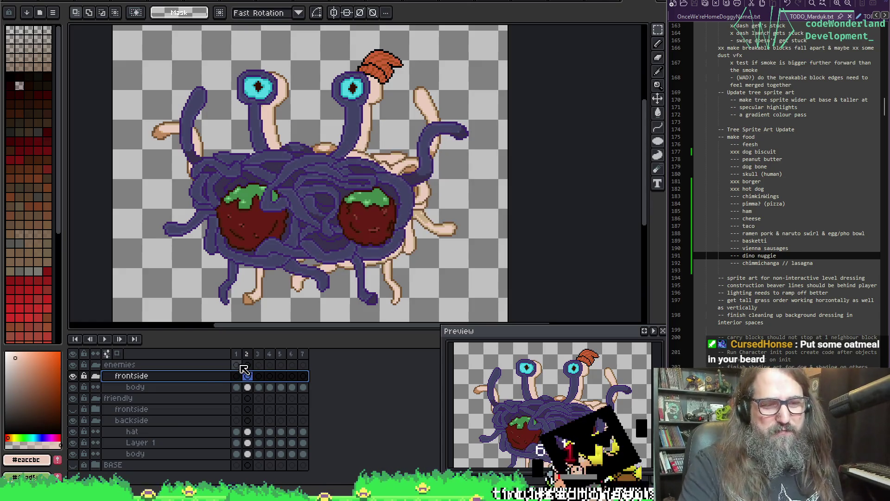
Collapse both the enemies frontside group and the friendly backside group.
left_click(148, 390)
mouse_move(155, 393)
left_mouse_down()
mouse_move(109, 373)
mouse_move(95, 378)
left_mouse_up()
left_click(95, 376)
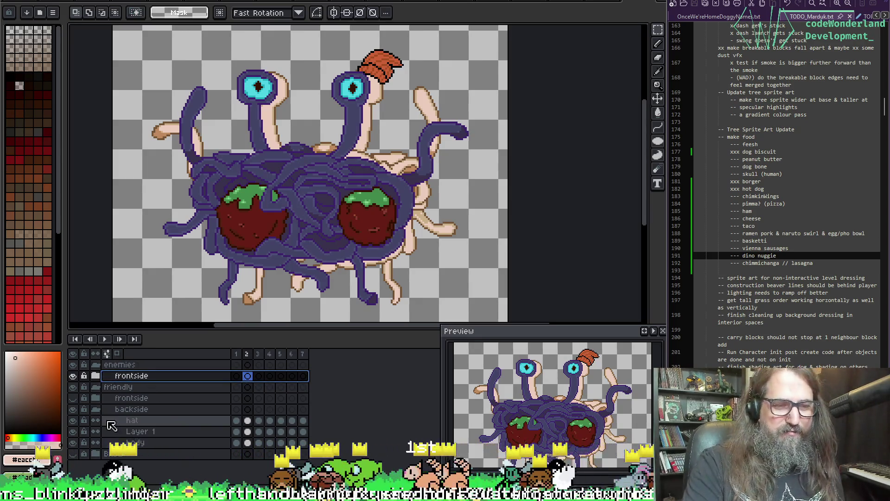
left_click(95, 410)
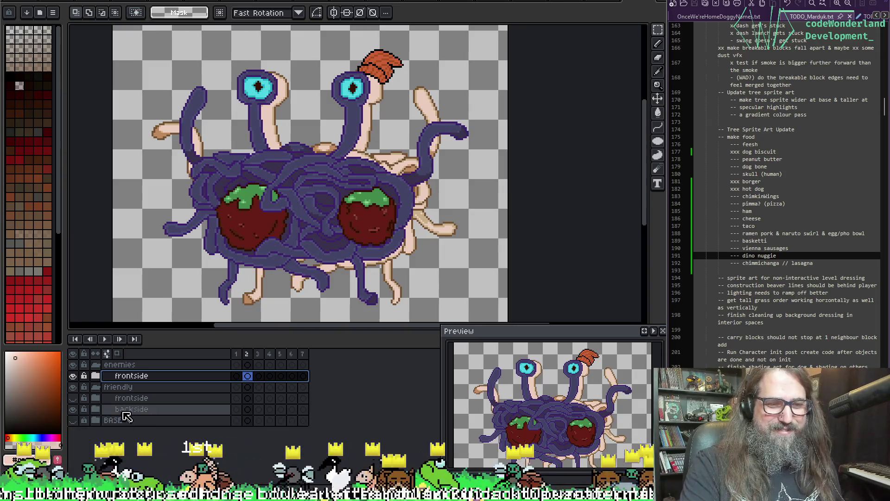
Toggle the backside group's visibility, leaving the friendly backside hidden.
left_click(147, 408)
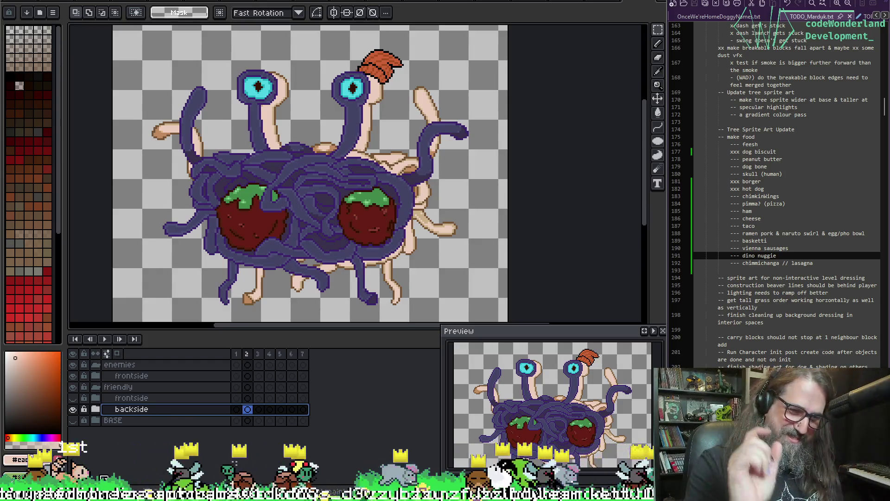
left_click(74, 409)
left_click(73, 410)
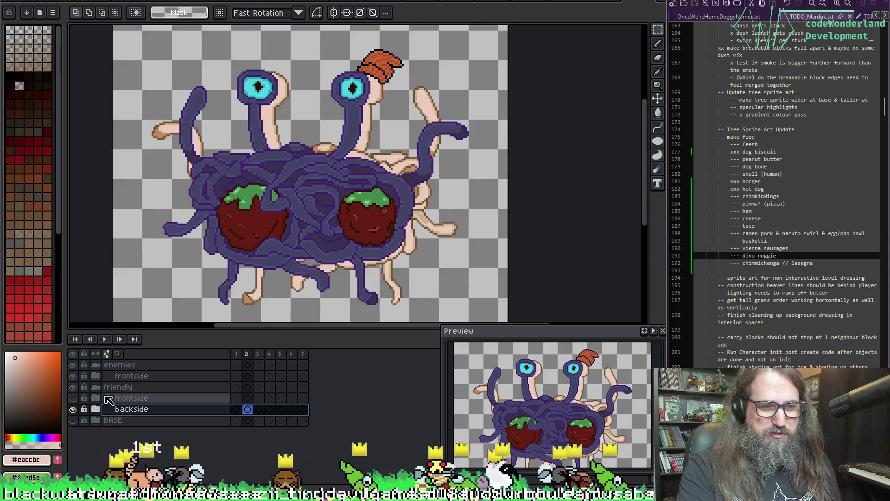
left_click(73, 410)
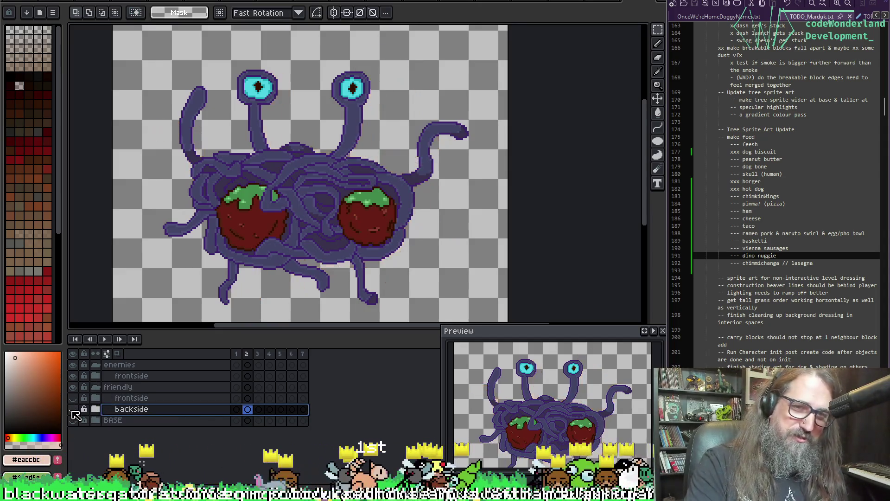
left_click(73, 410)
left_click(73, 410)
left_click(73, 410)
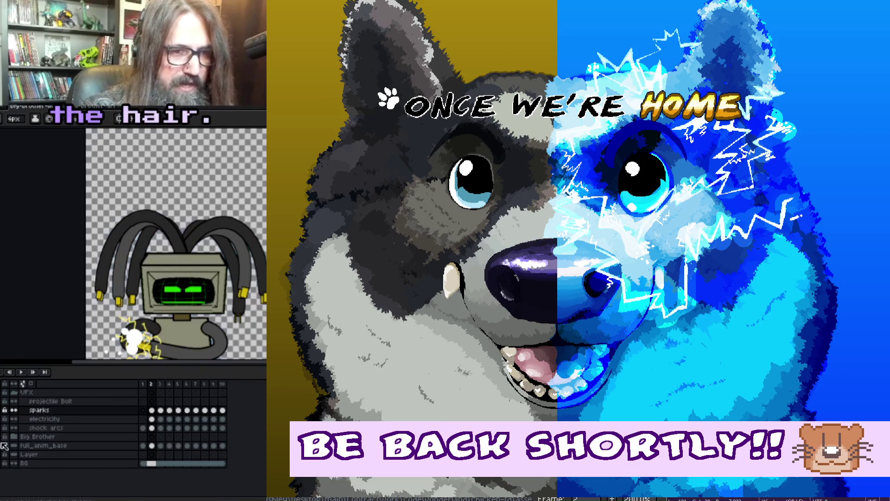
Expand the robot's Hair group and hide every hair strand layer at once.
scroll(10, 472, "down", 1)
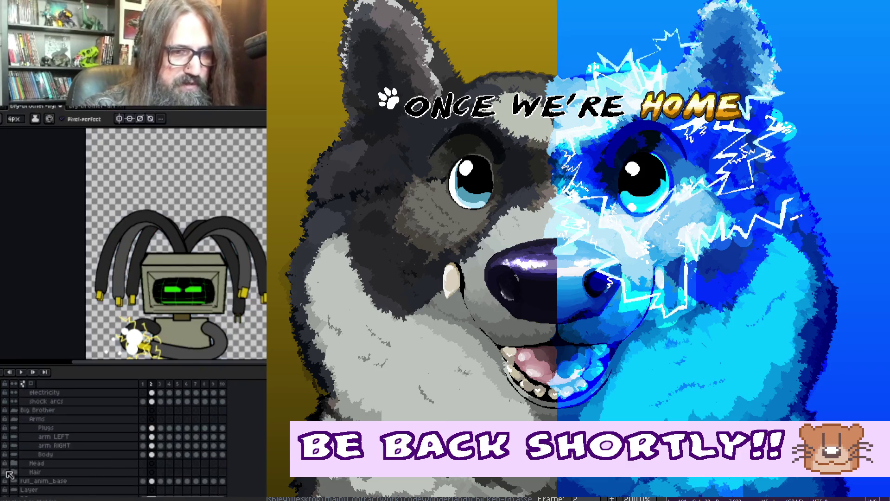
scroll(18, 454, "down", 1)
left_click(24, 463)
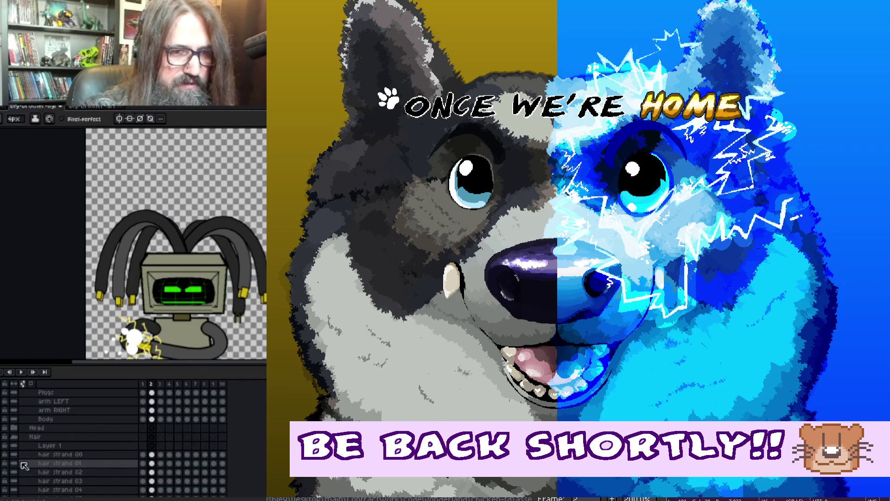
scroll(12, 447, "down", 2)
left_click_drag(2, 436, 2, 472)
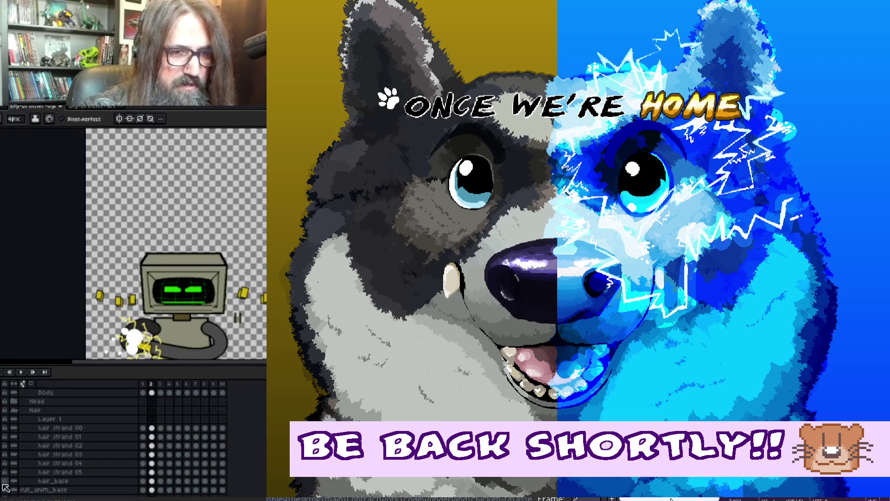
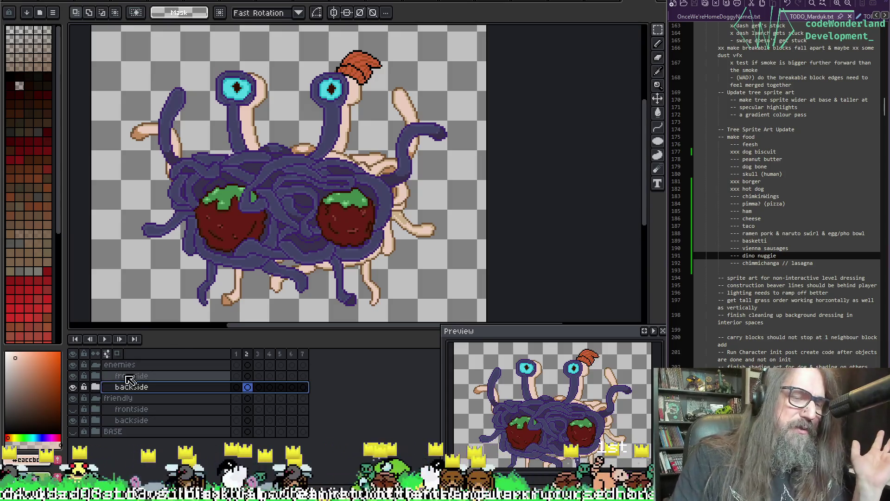
Expand the enemies > backside group so its hat, Layer 1 and body layers are listed.
left_click(96, 387)
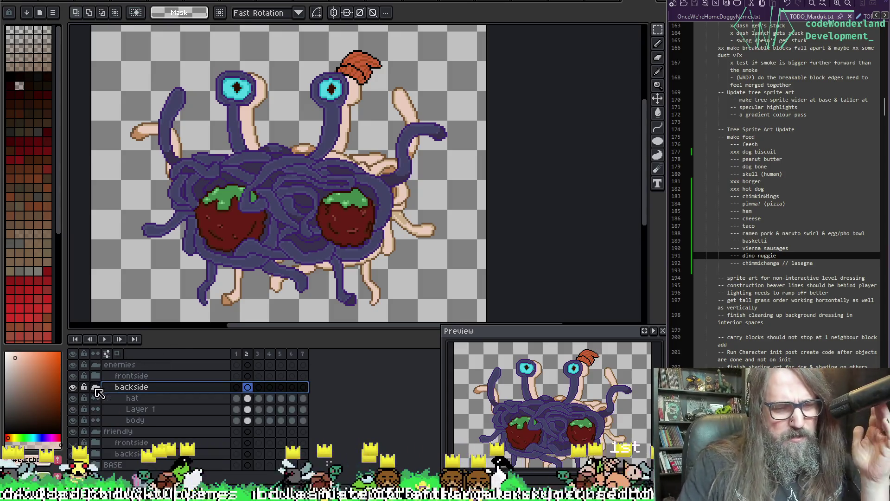
left_click(96, 387)
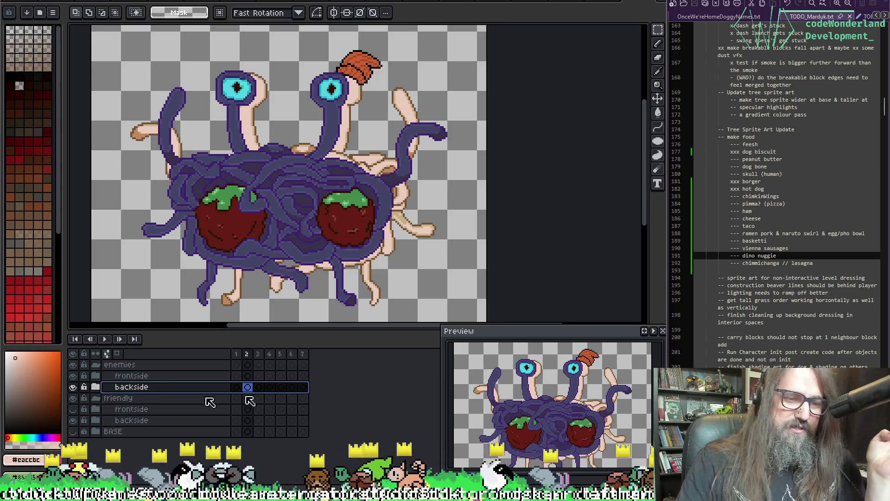
left_click(98, 387)
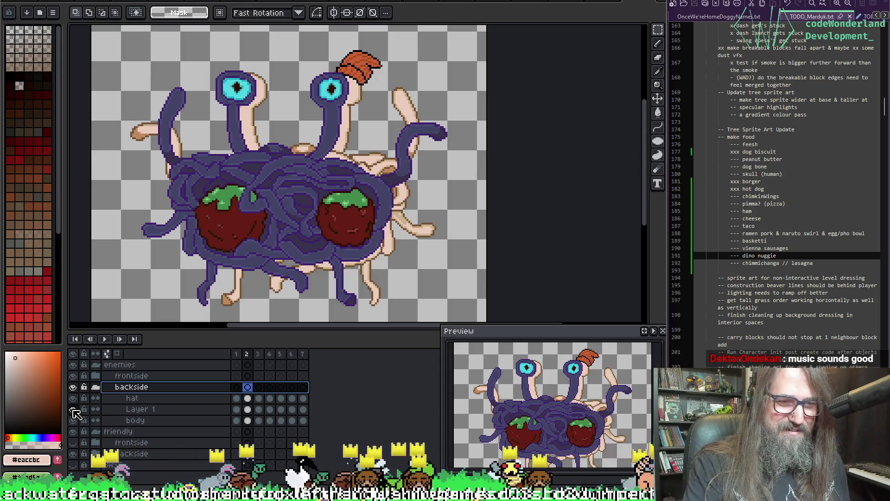
Pick the dark purple #434467 from the monster's noodles as the drawing colour.
left_click(75, 378)
left_click(74, 379)
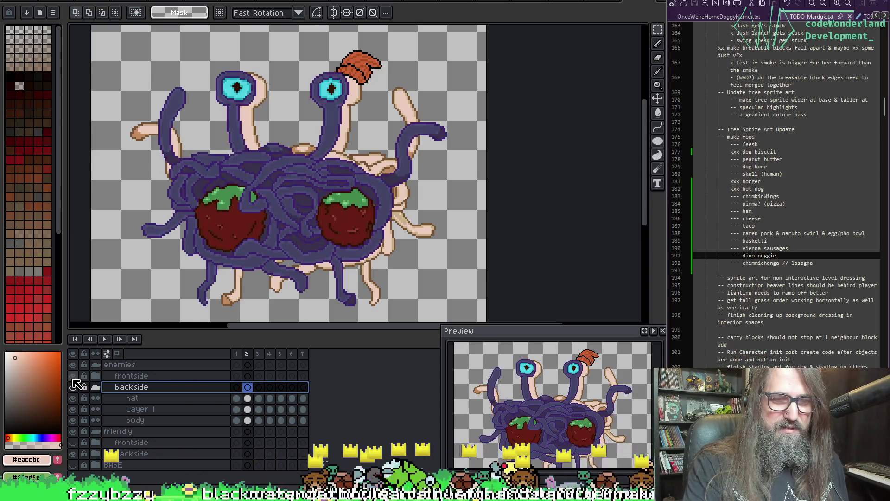
key("i")
left_click(236, 113)
key("g")
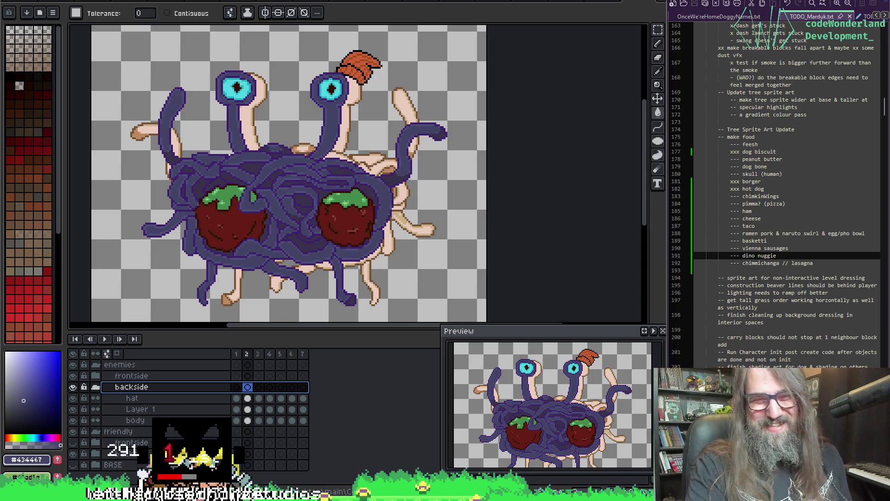
Hide the hat layer and select both Layer 1 and body layers together.
key("i")
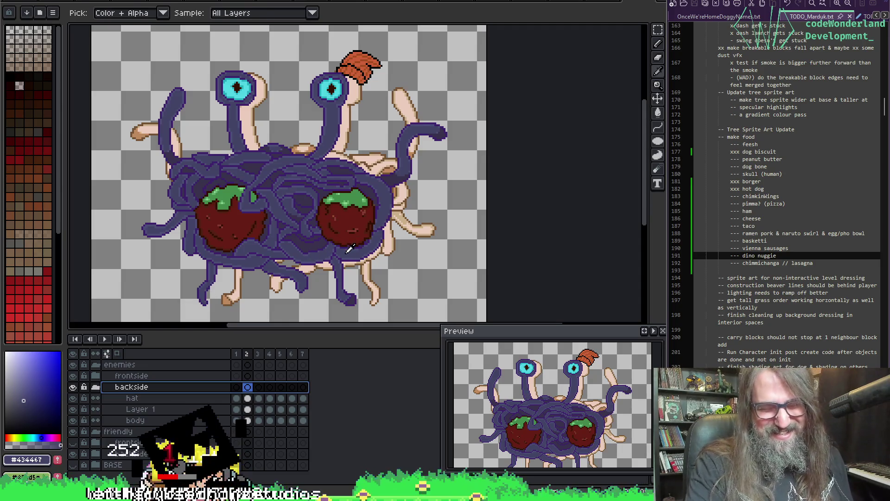
key("w")
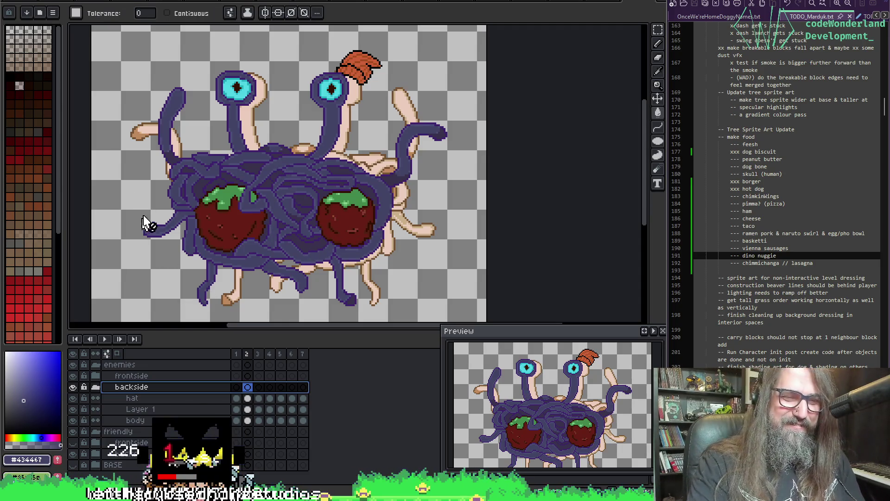
key("alt+Up")
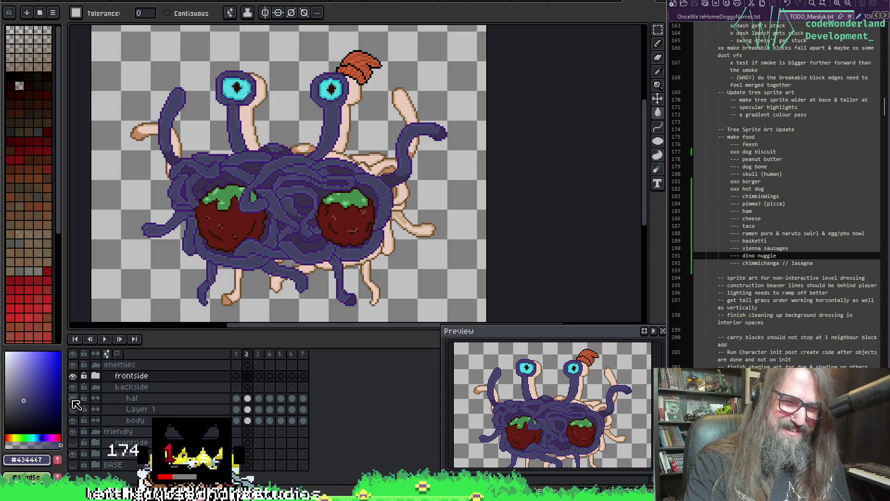
left_click(73, 398)
left_click(139, 409)
left_click(166, 421, "shift")
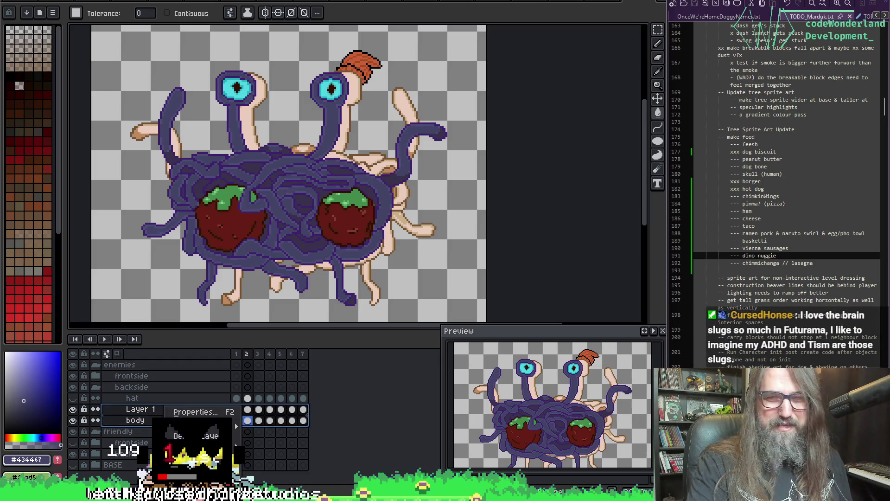